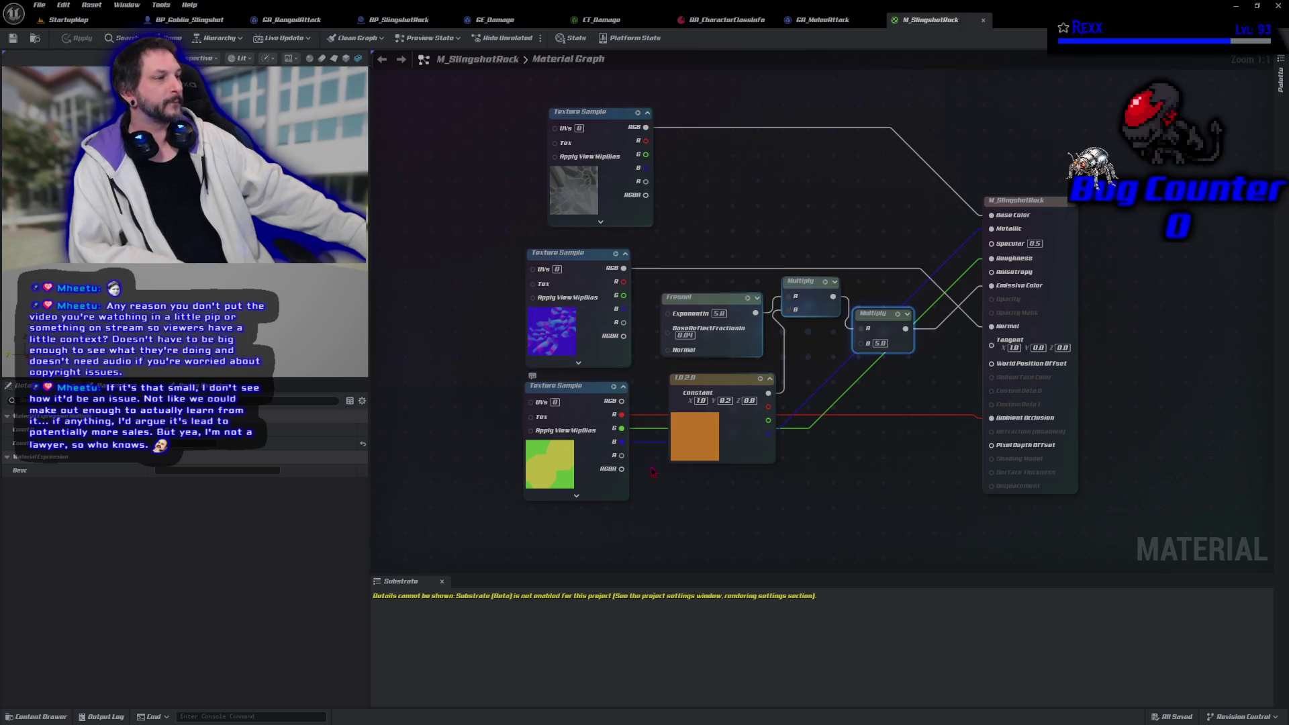
# Restart a play session in StartupMap, move the character toward the upper left, then exit back to the editor
pyautogui.click(76, 21)
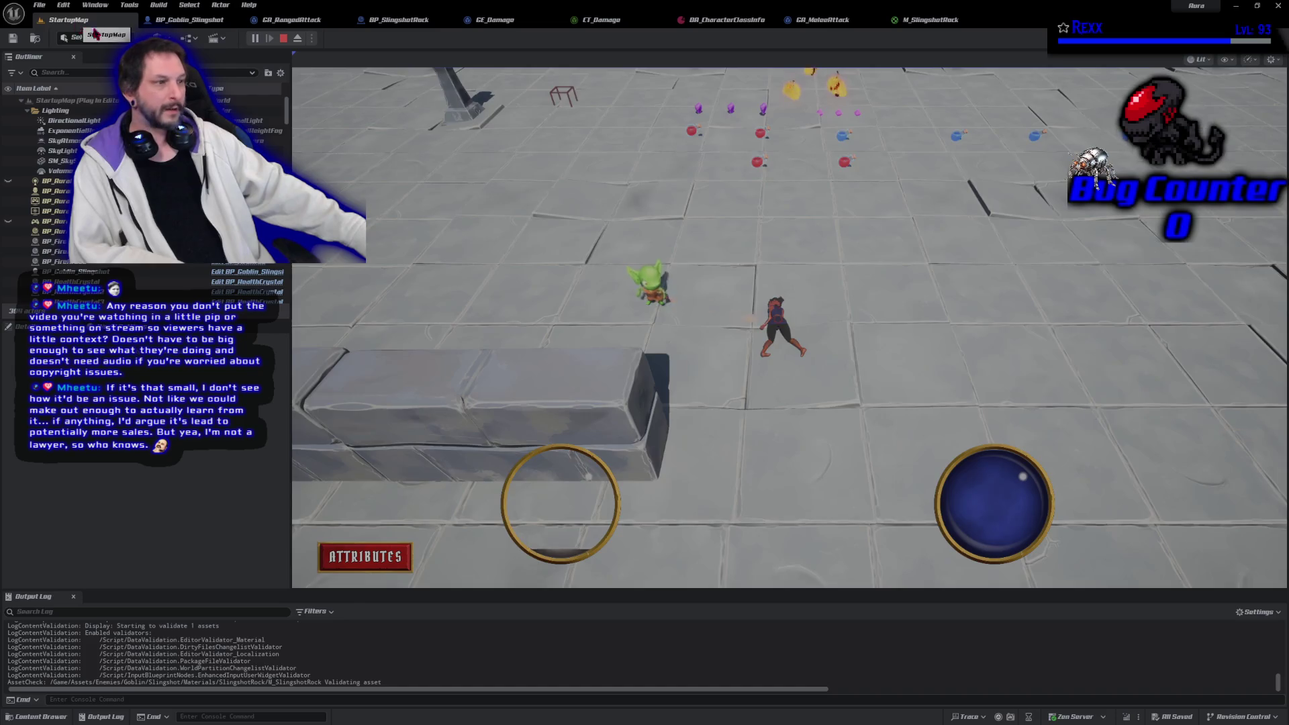
pyautogui.click(285, 39)
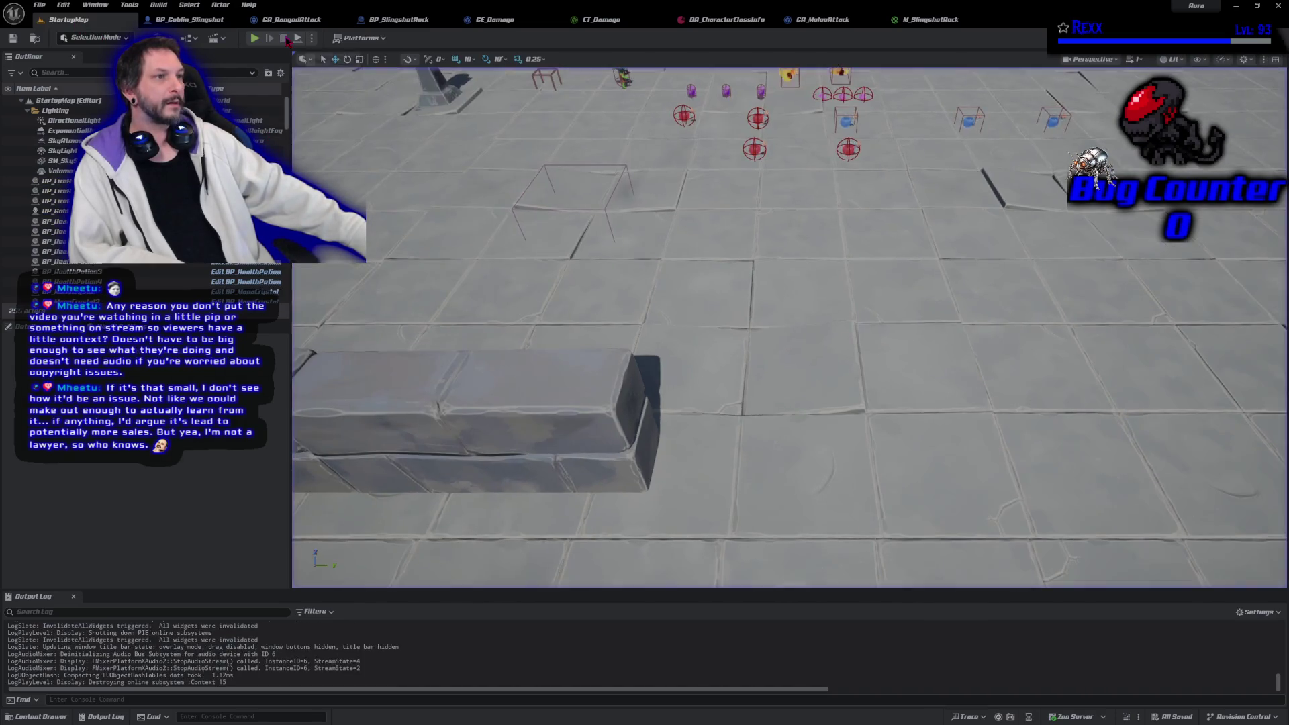
pyautogui.click(256, 39)
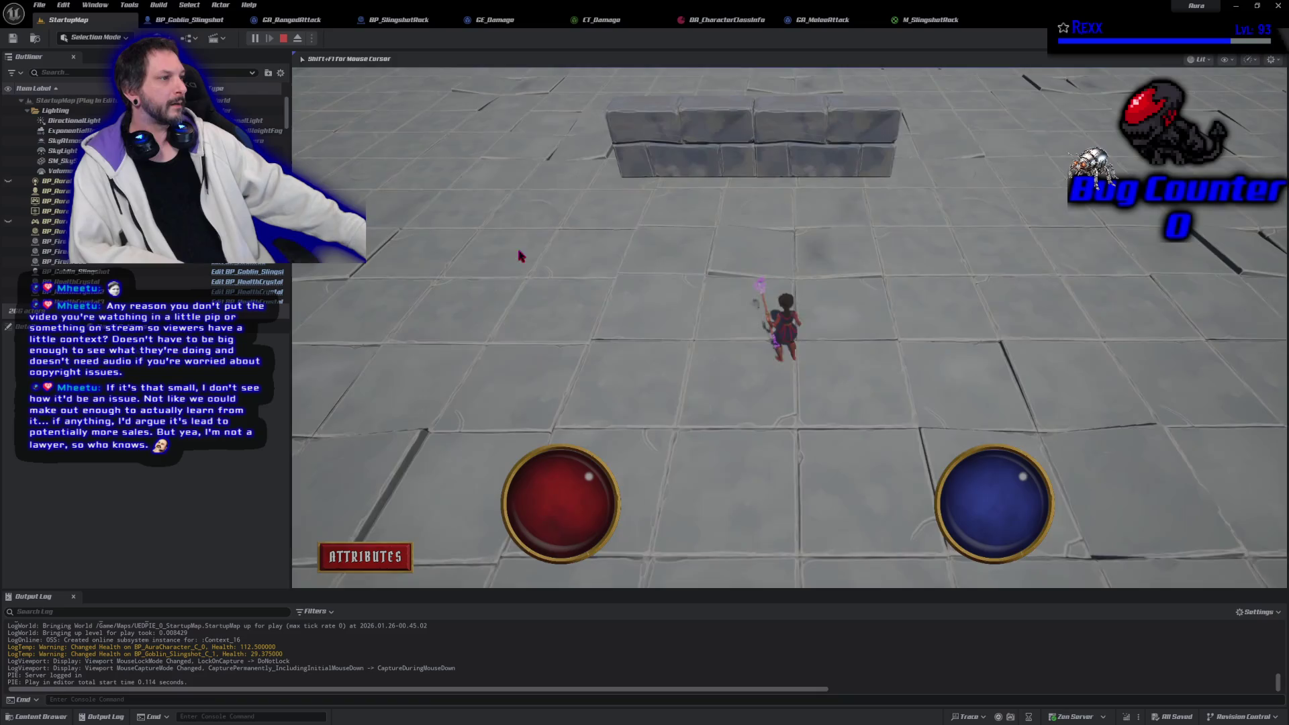
pyautogui.click(609, 209)
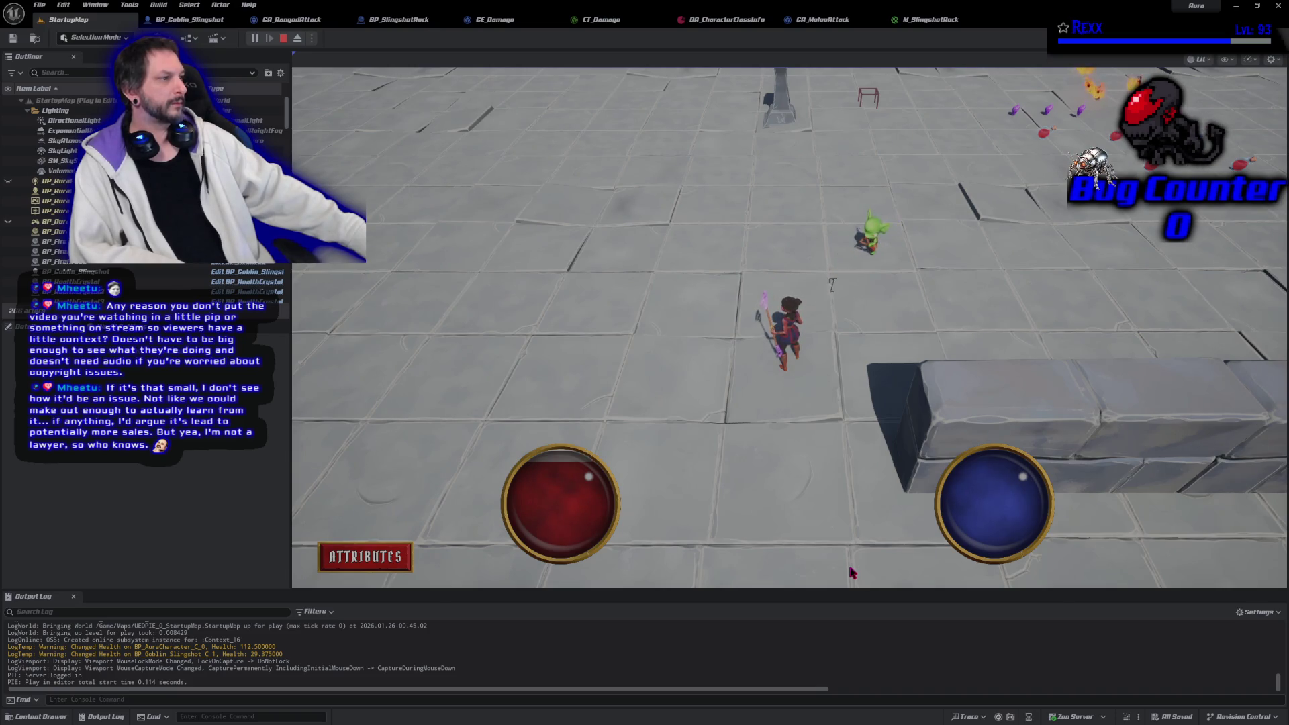
pyautogui.press('Escape')
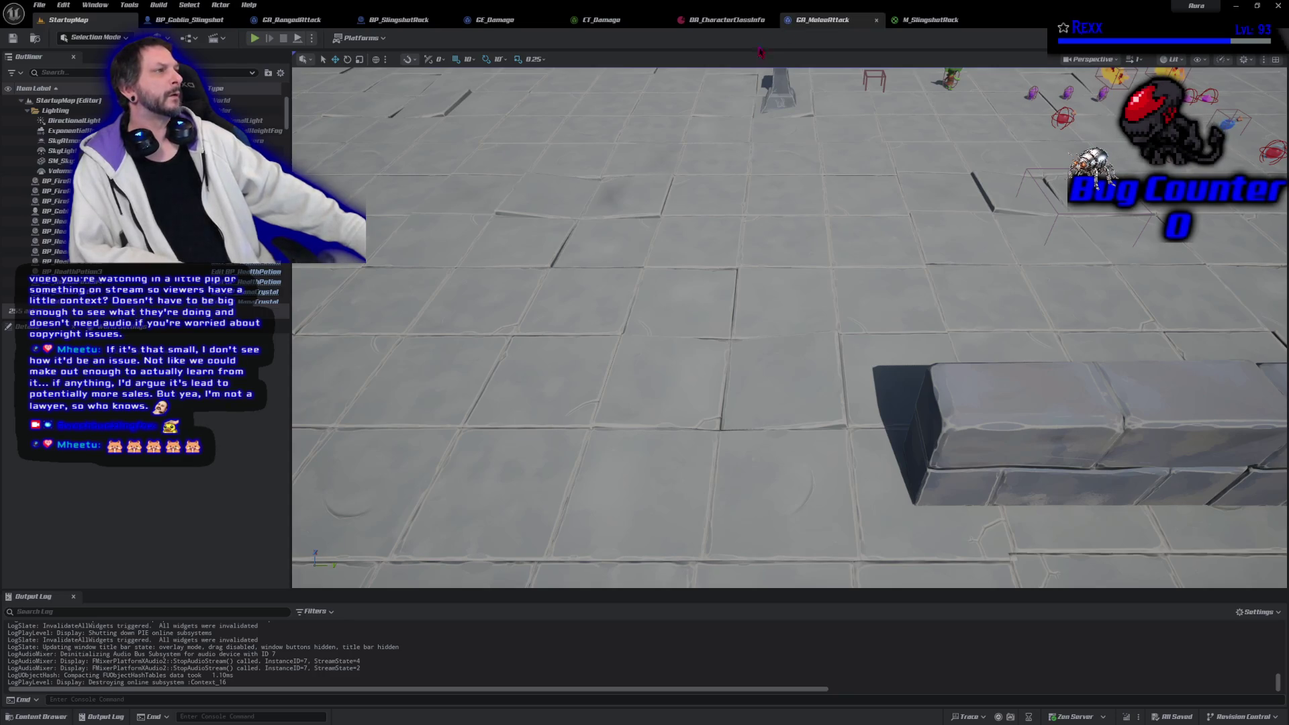
# In M_SlingshotRock, set the Multiply factor to 50 and darken the orange constant to deep brown
pyautogui.click(932, 21)
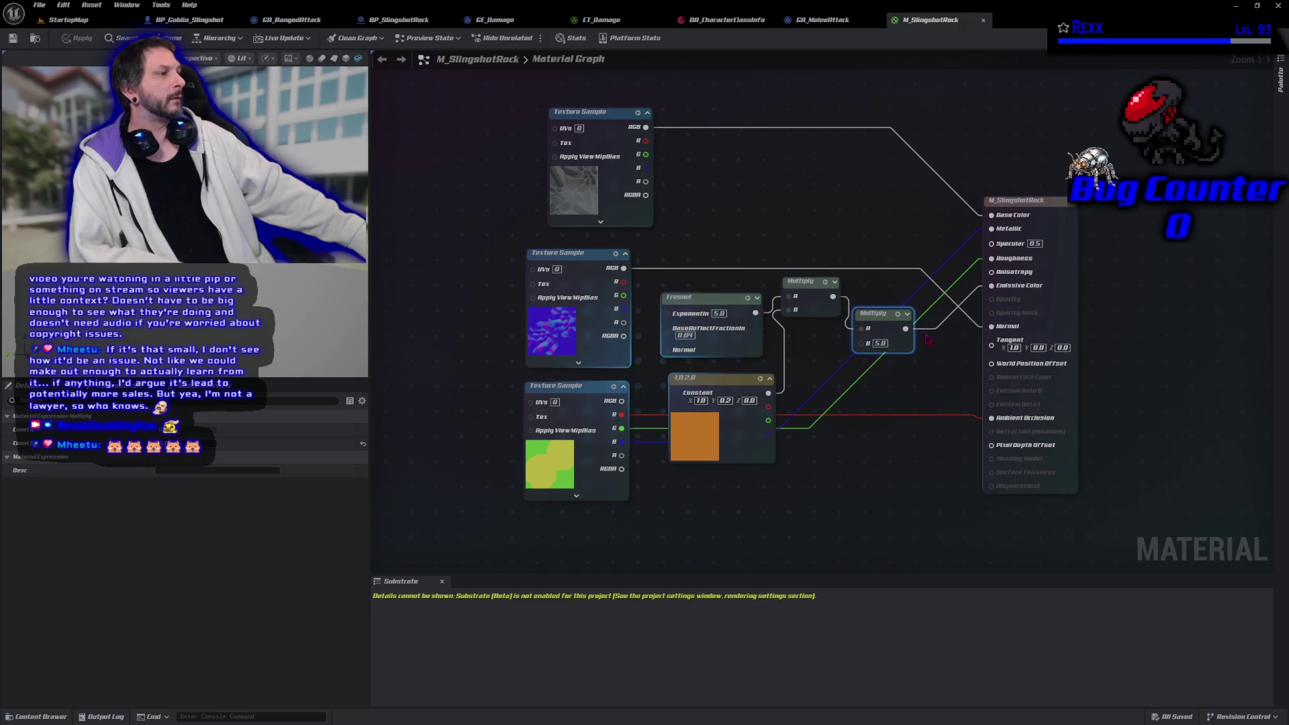
pyautogui.write('0')
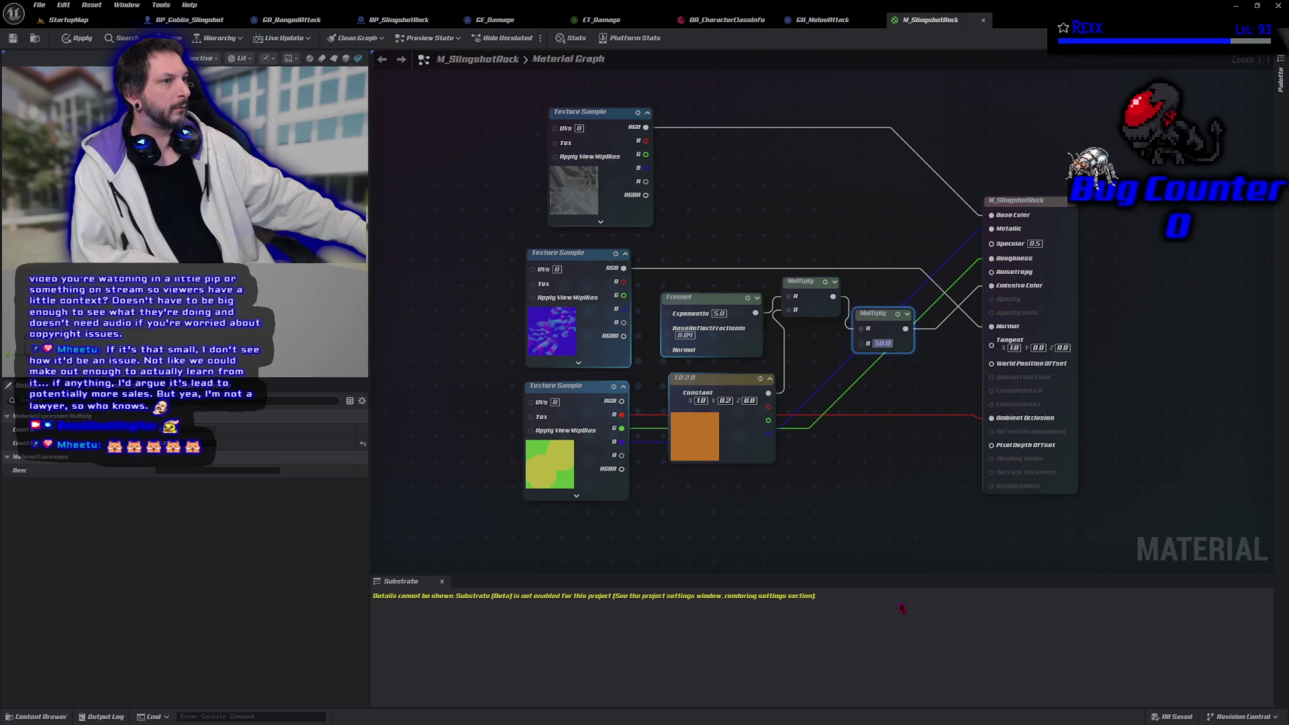
pyautogui.doubleClick(700, 450)
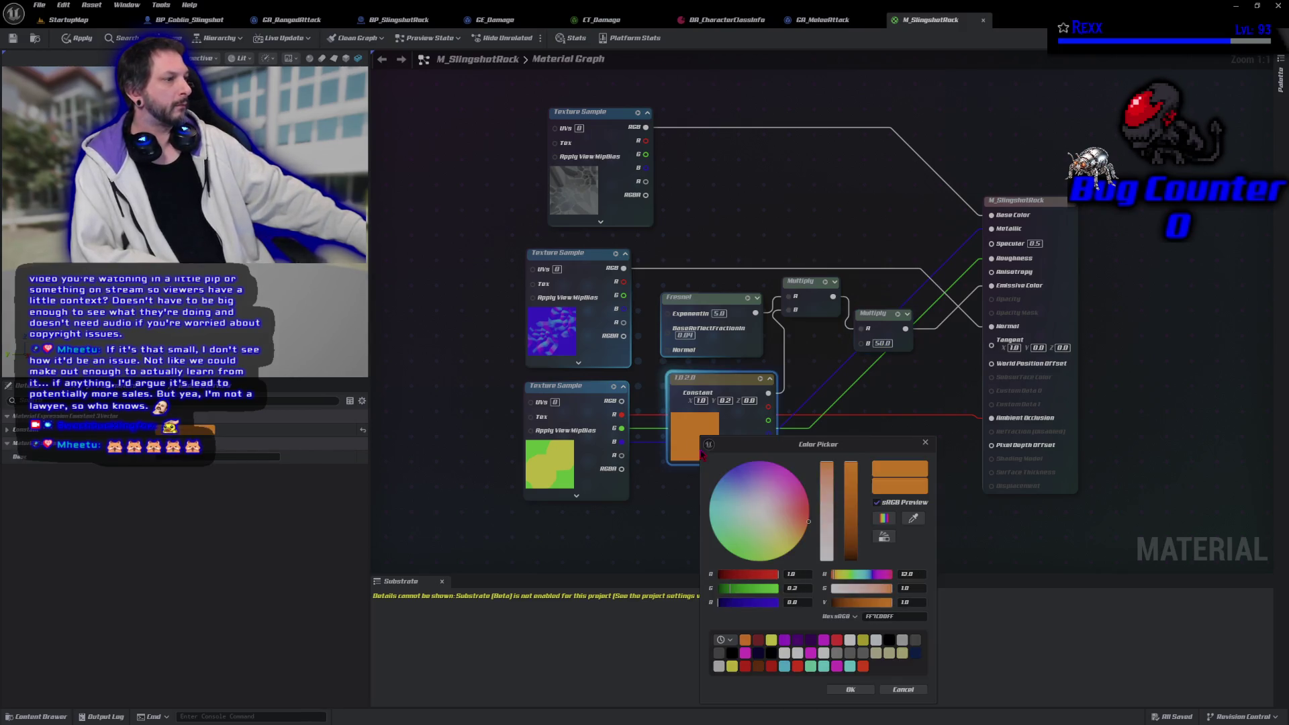
pyautogui.click(852, 554)
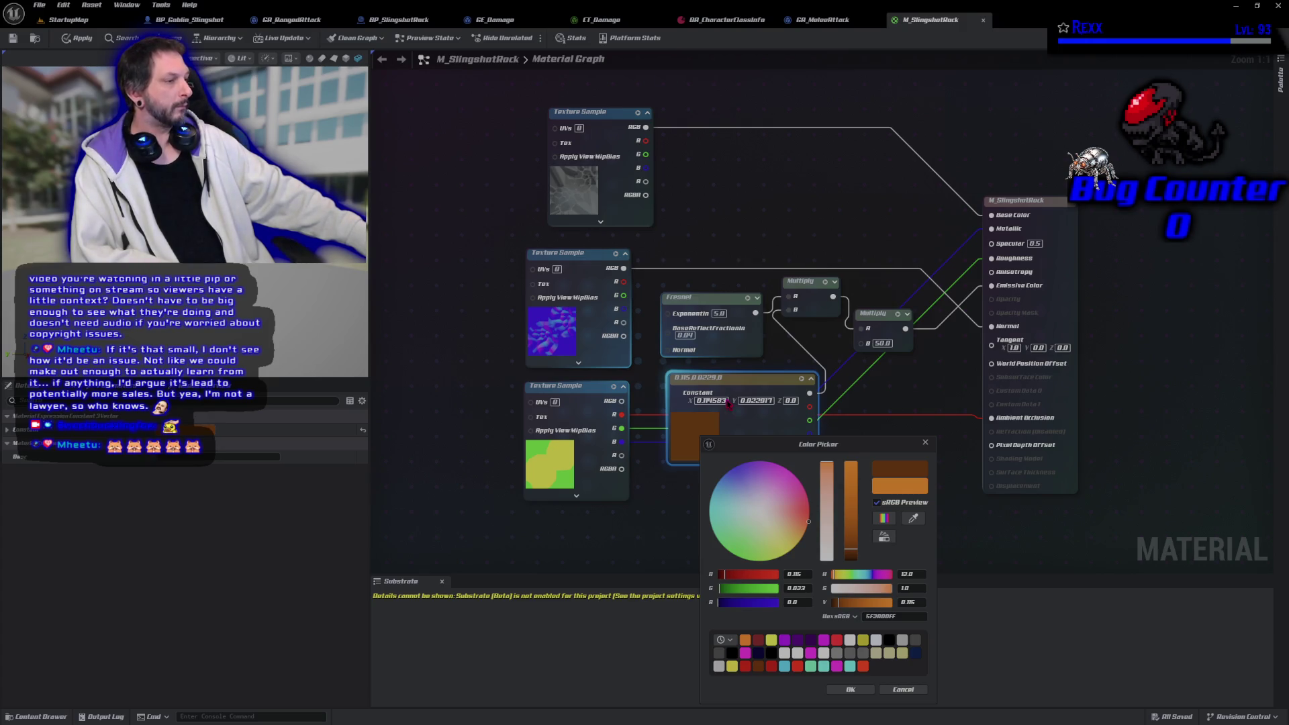
pyautogui.moveTo(852, 553); pyautogui.dragTo(850, 554)
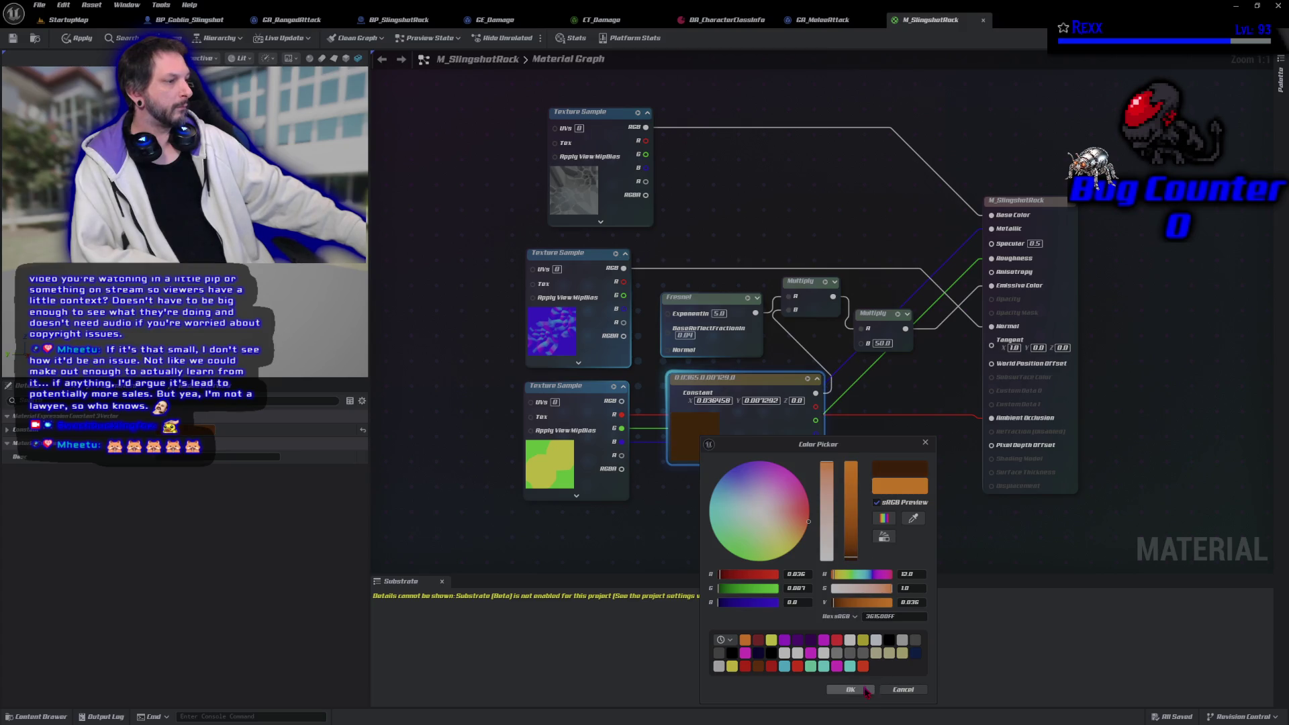
# Confirm the brown colour, apply the material changes and return to StartupMap
pyautogui.click(860, 689)
pyautogui.click(73, 40)
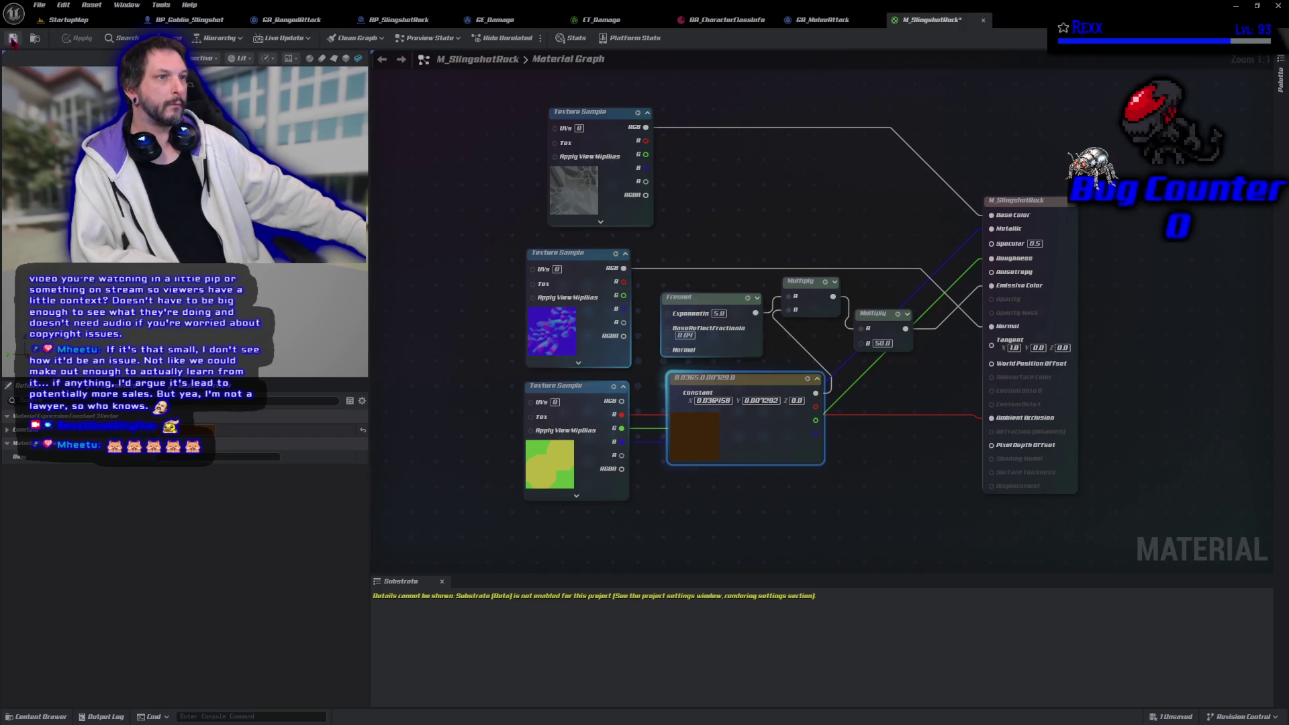
pyautogui.click(82, 23)
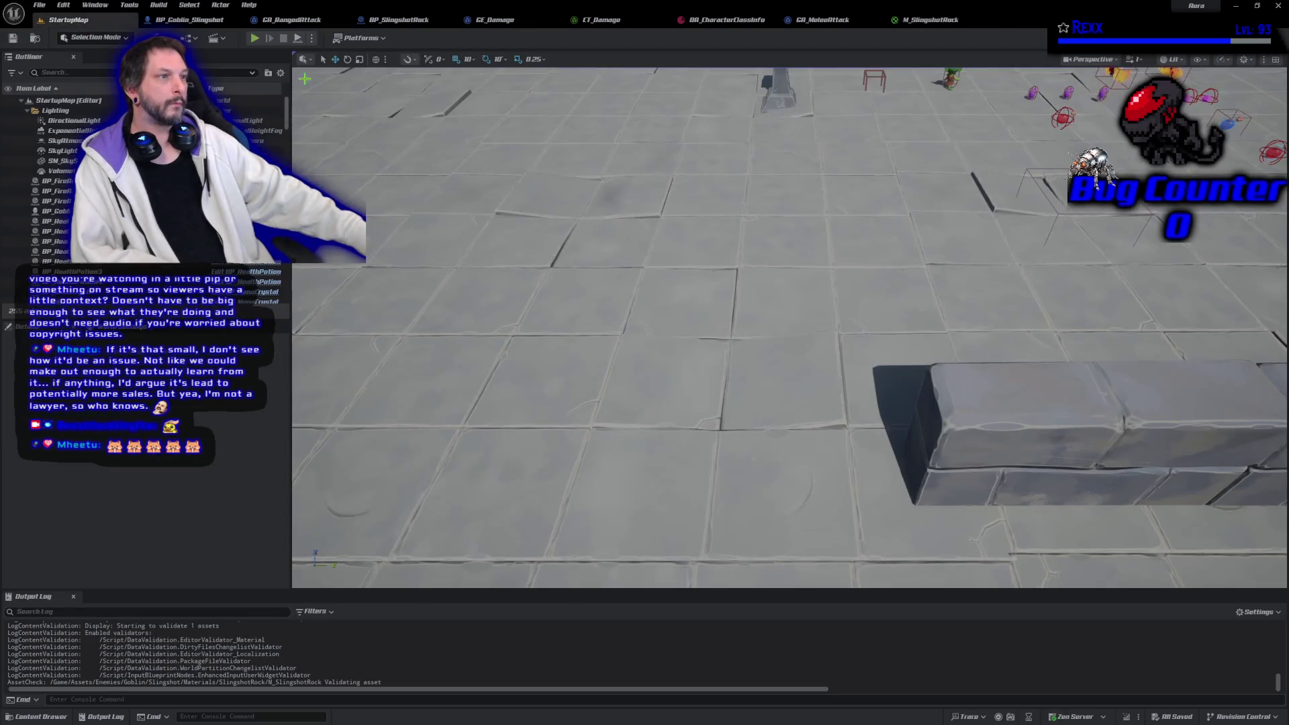
pyautogui.click(255, 38)
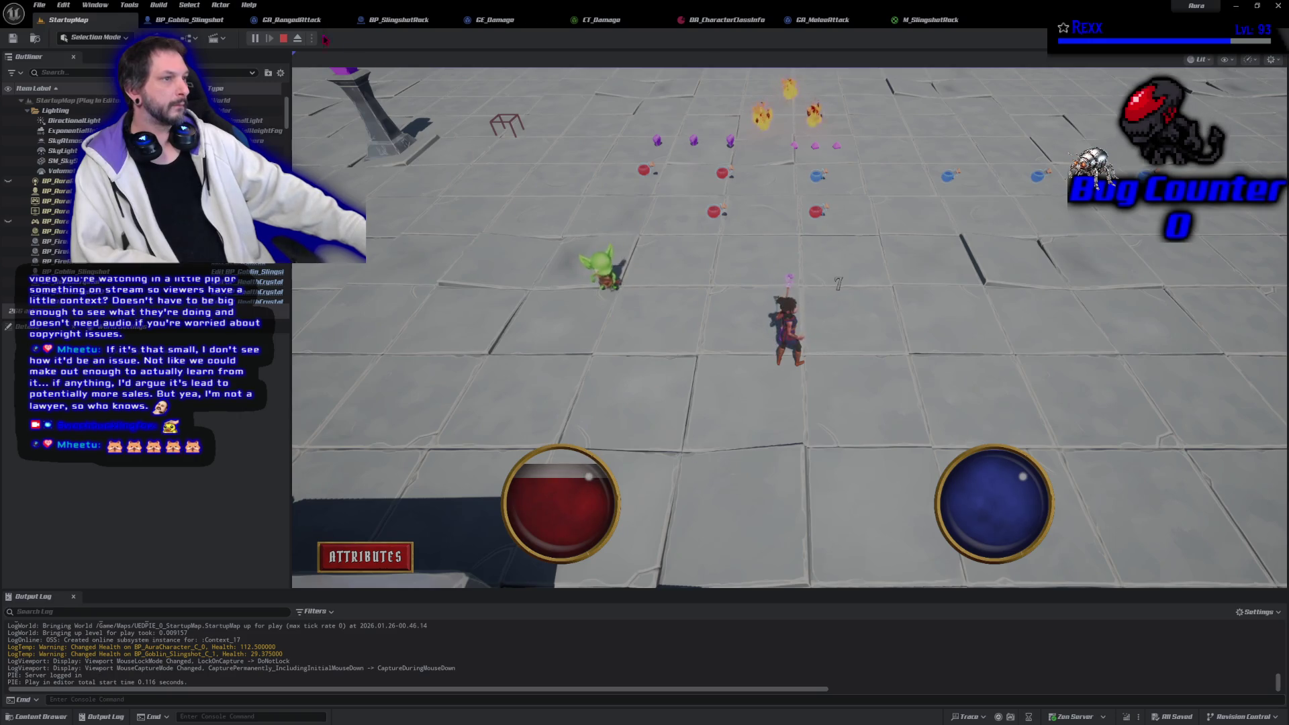
pyautogui.click(284, 39)
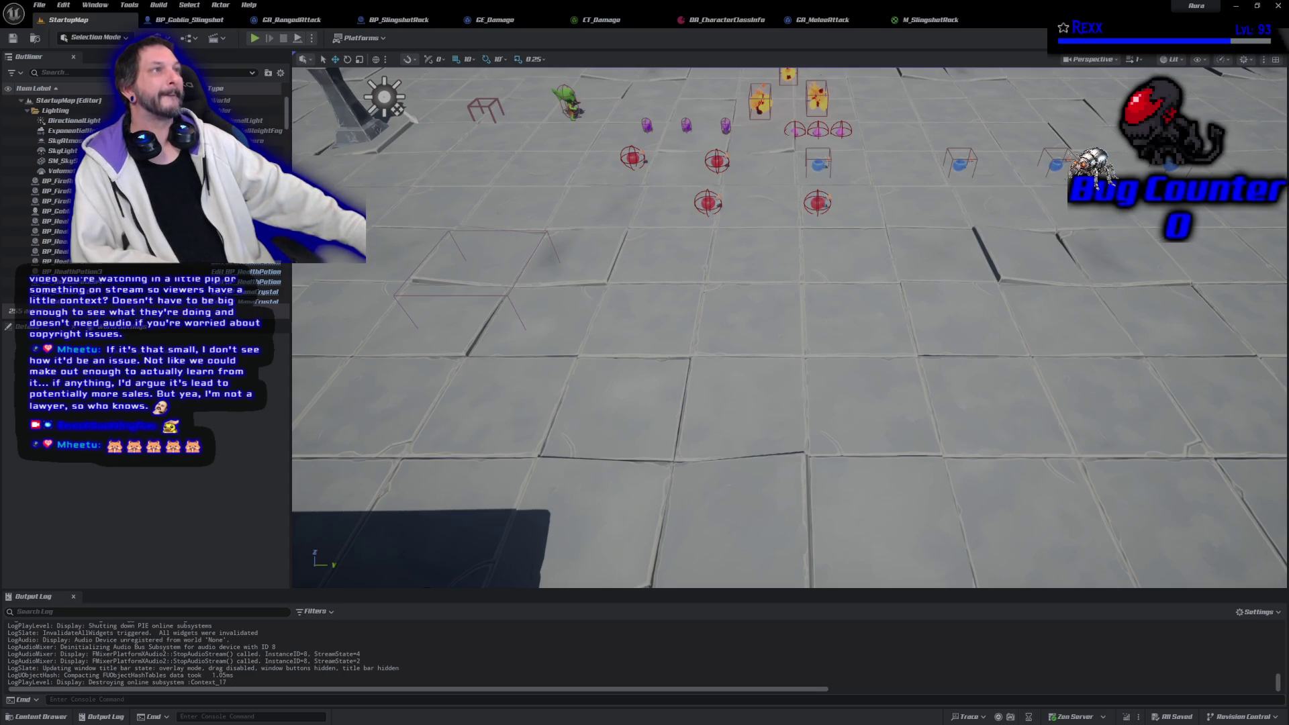
pyautogui.click(254, 38)
pyautogui.click(571, 204)
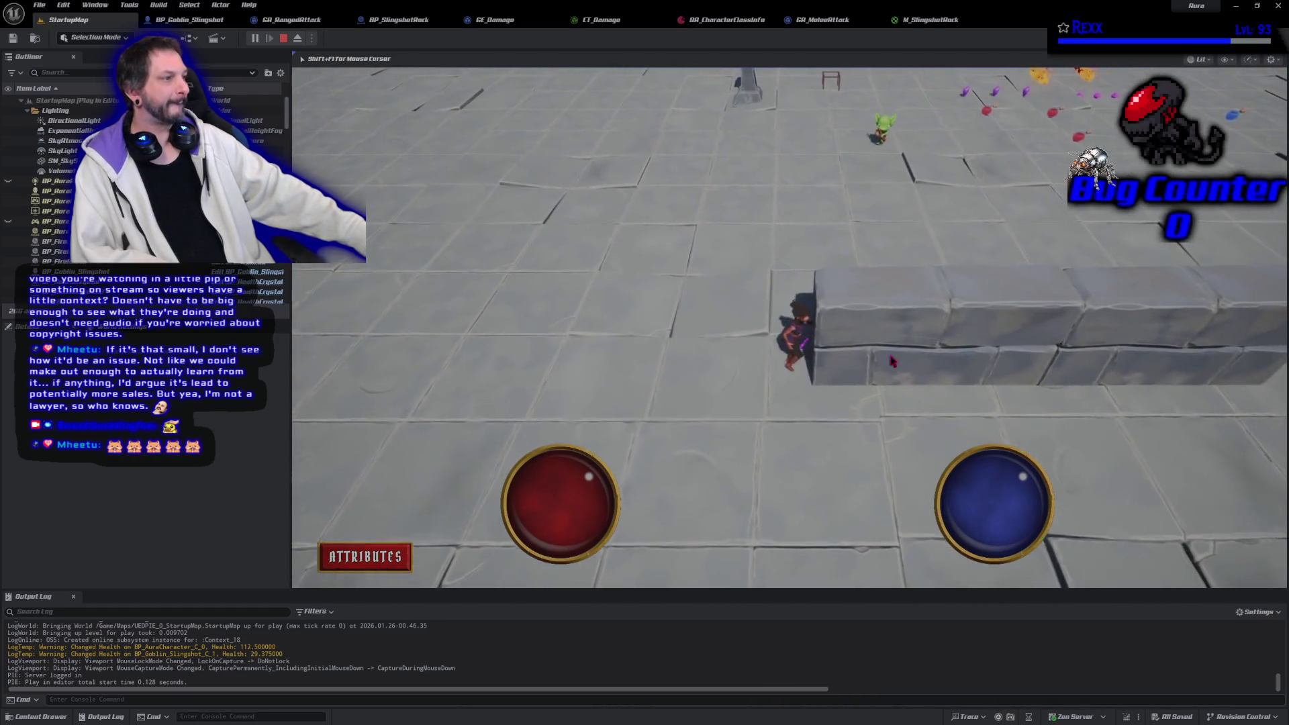
pyautogui.click(1021, 530)
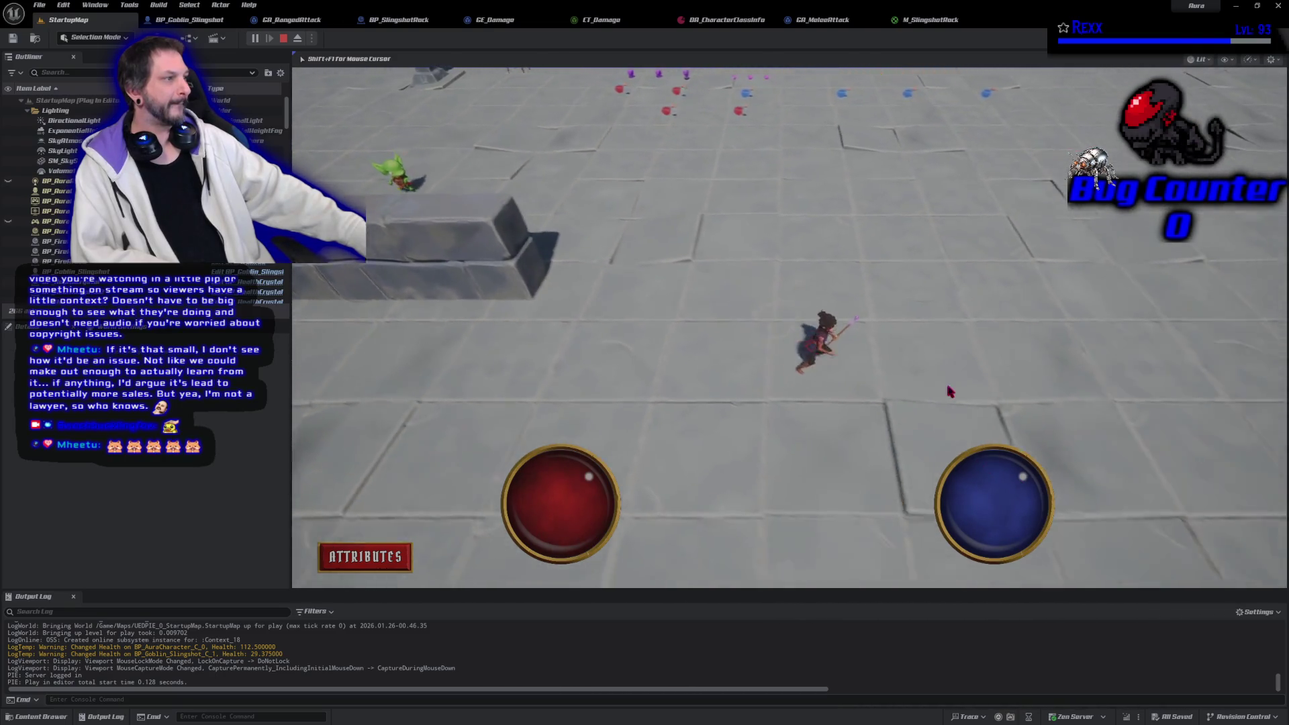
pyautogui.click(696, 227)
pyautogui.click(708, 156)
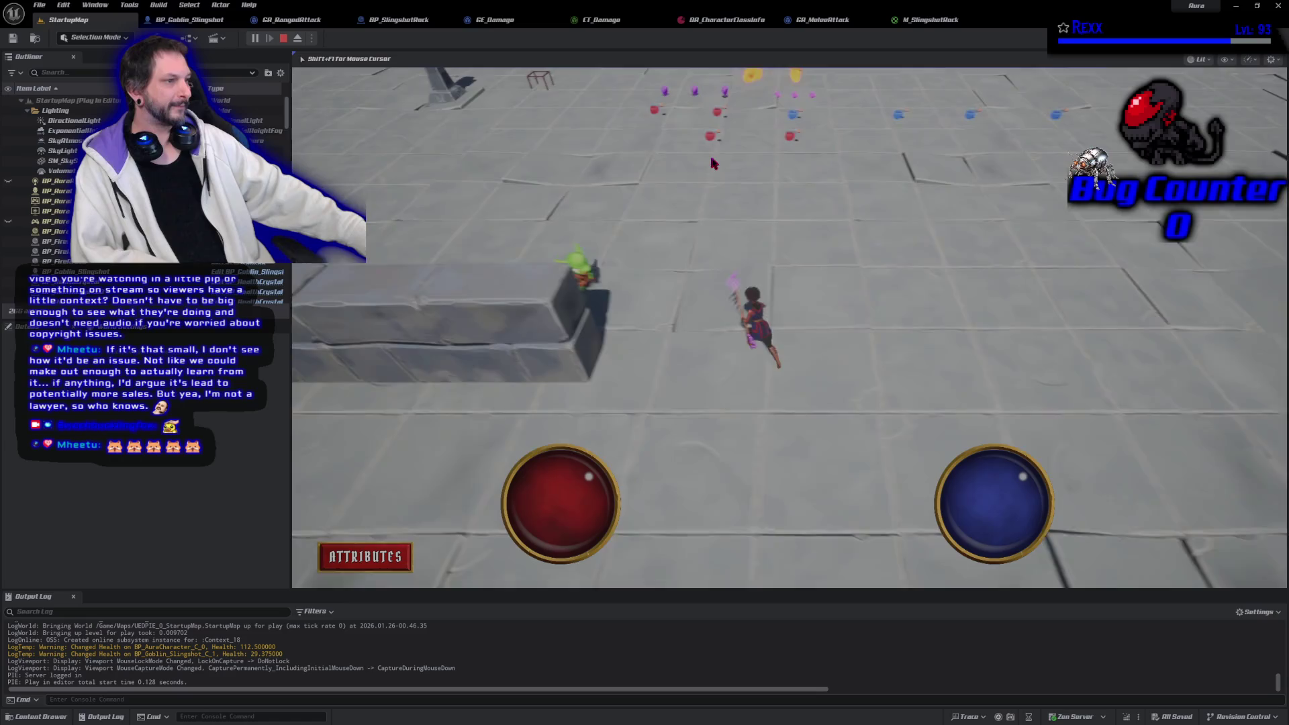
pyautogui.click(619, 558)
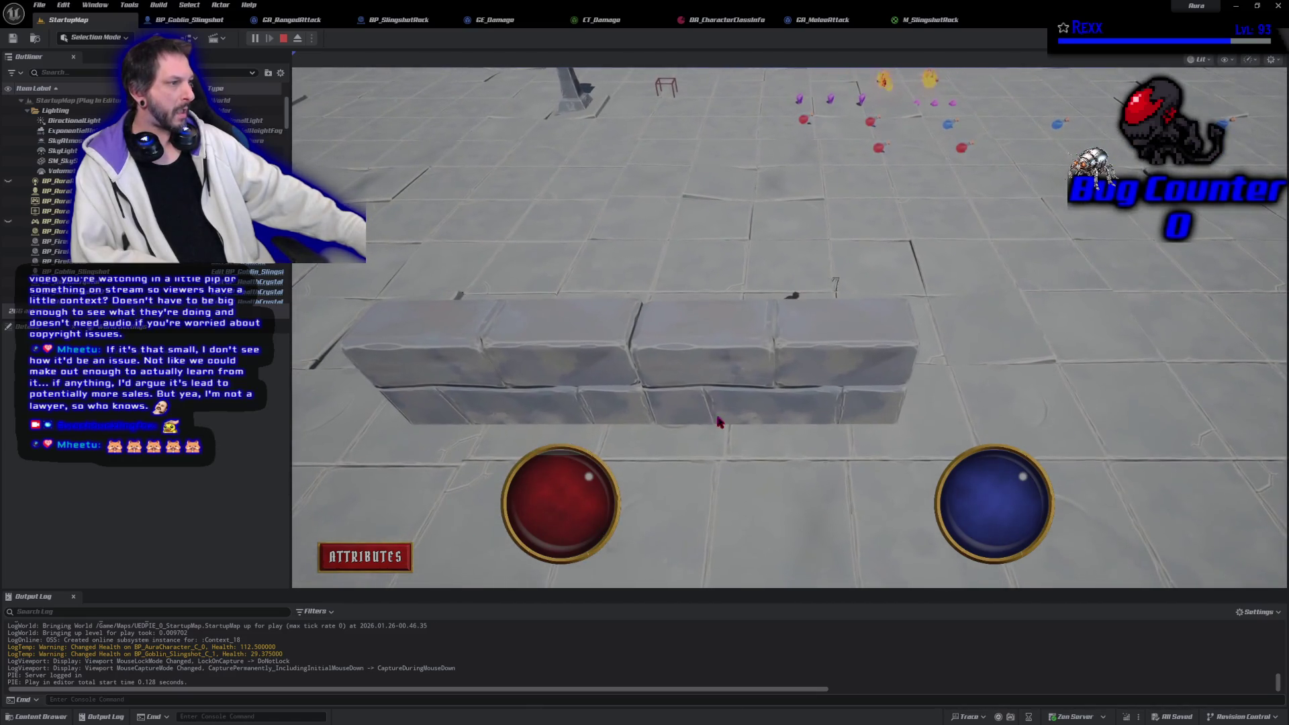
pyautogui.click(611, 296)
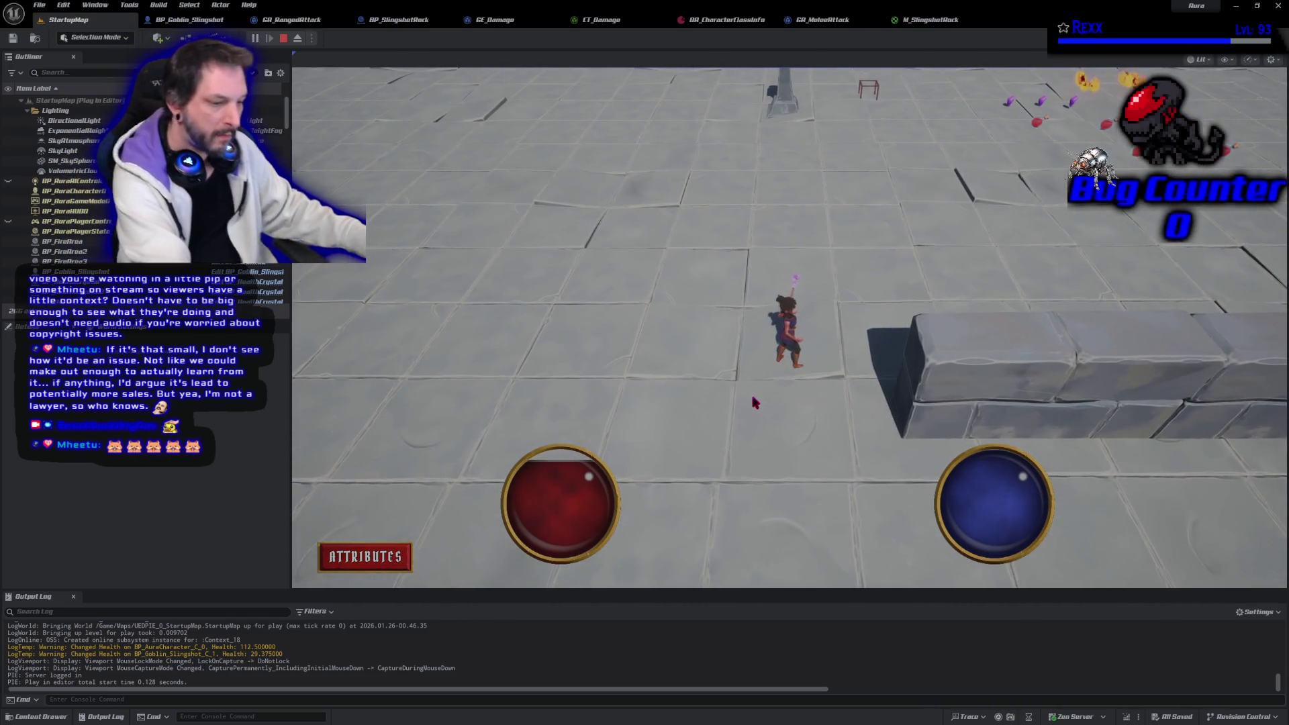
pyautogui.press('F8')
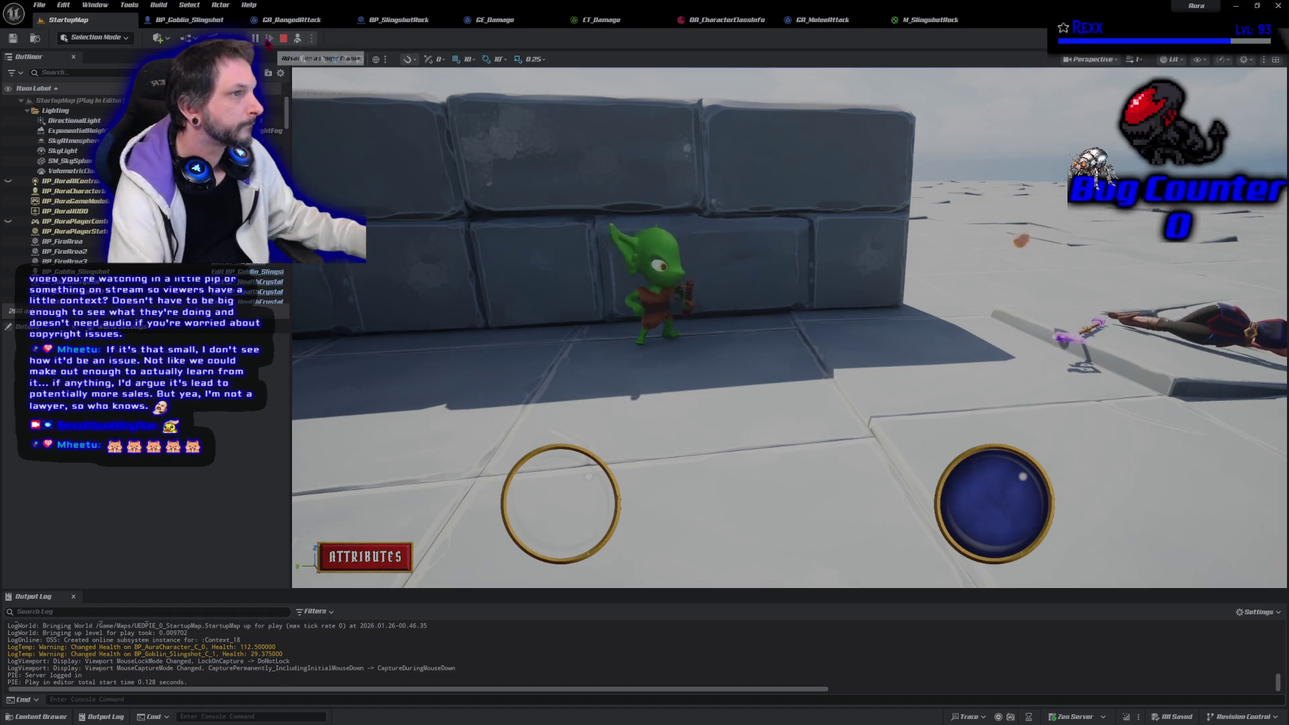
pyautogui.click(256, 38)
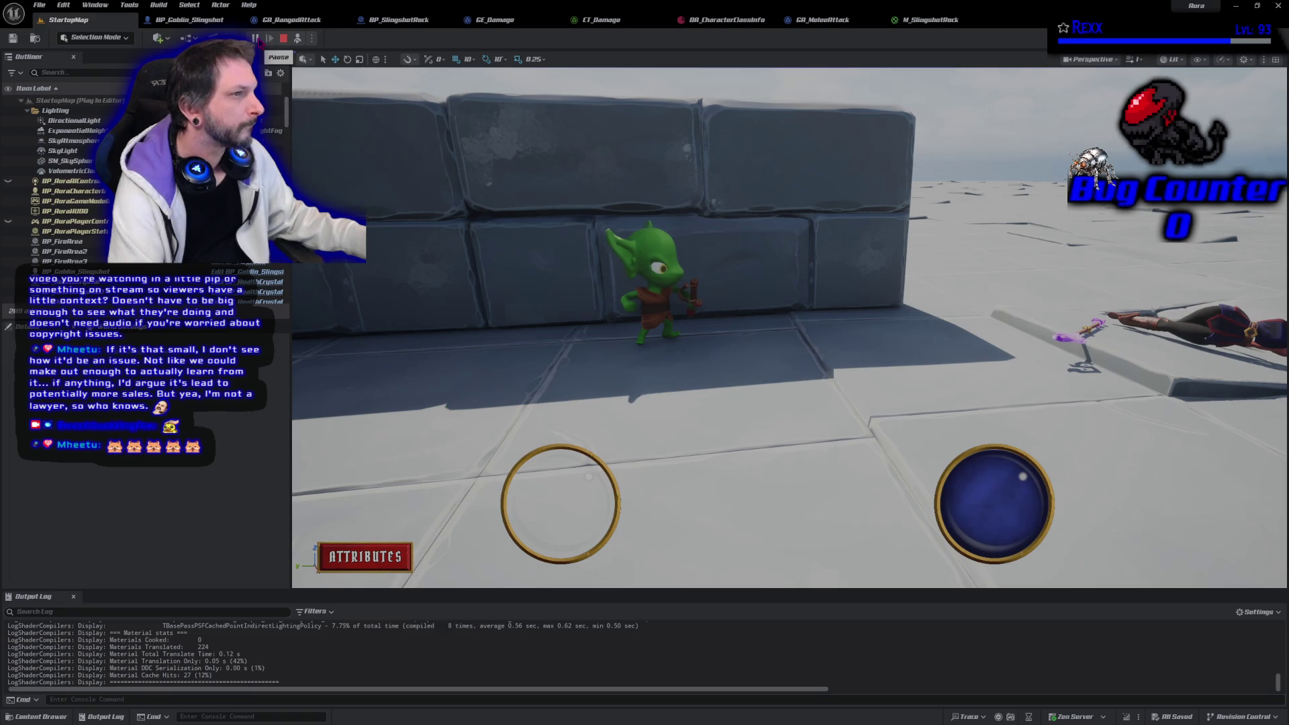
pyautogui.click(256, 38)
pyautogui.click(256, 39)
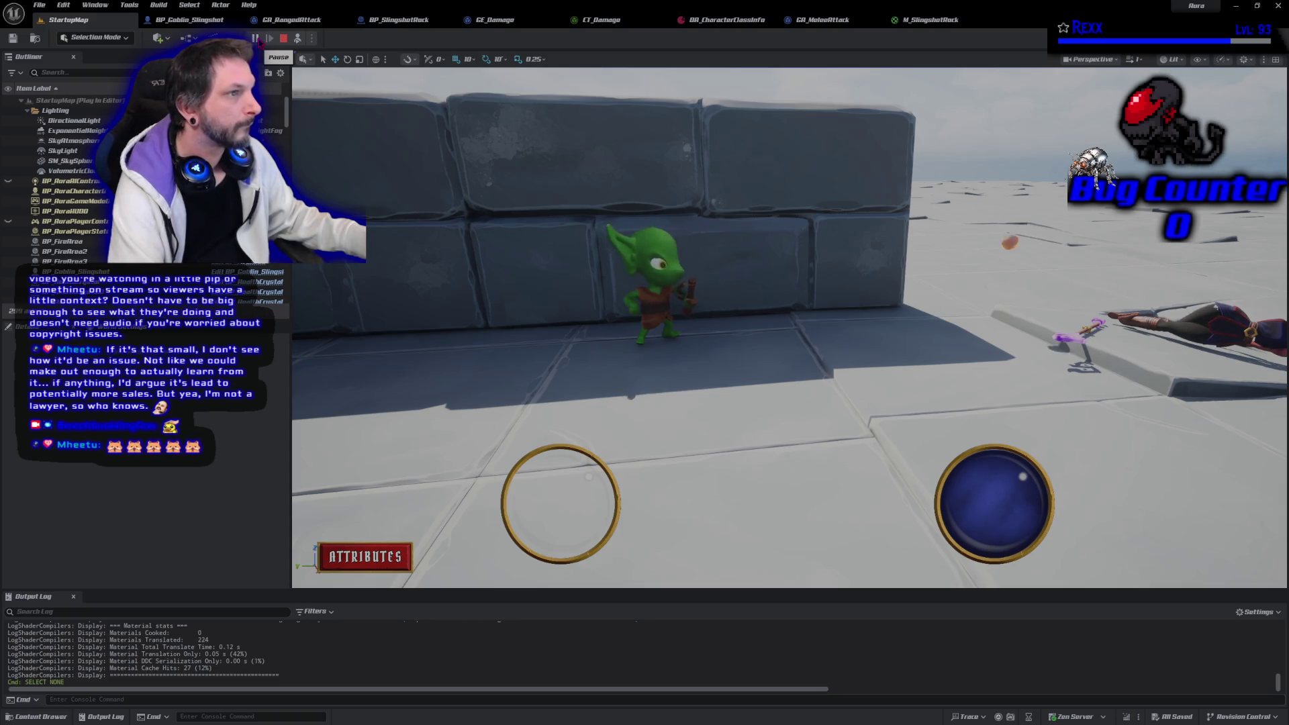
pyautogui.click(283, 38)
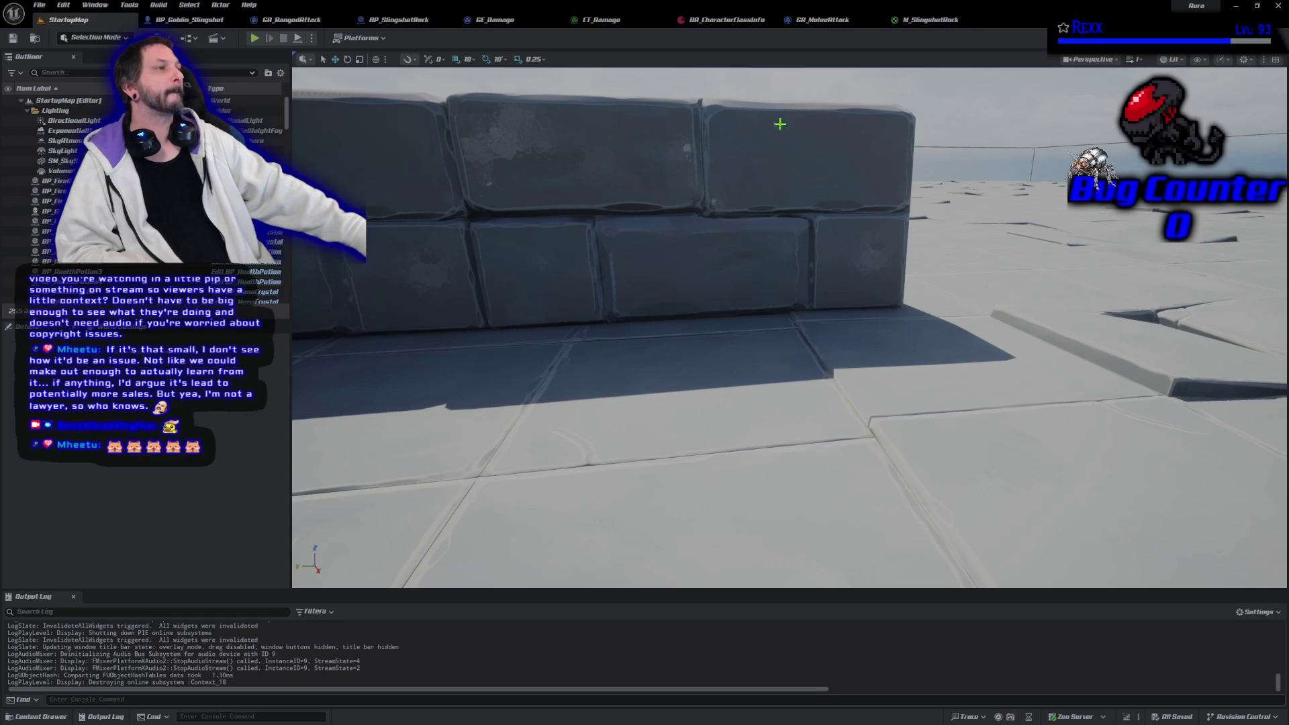
pyautogui.click(930, 20)
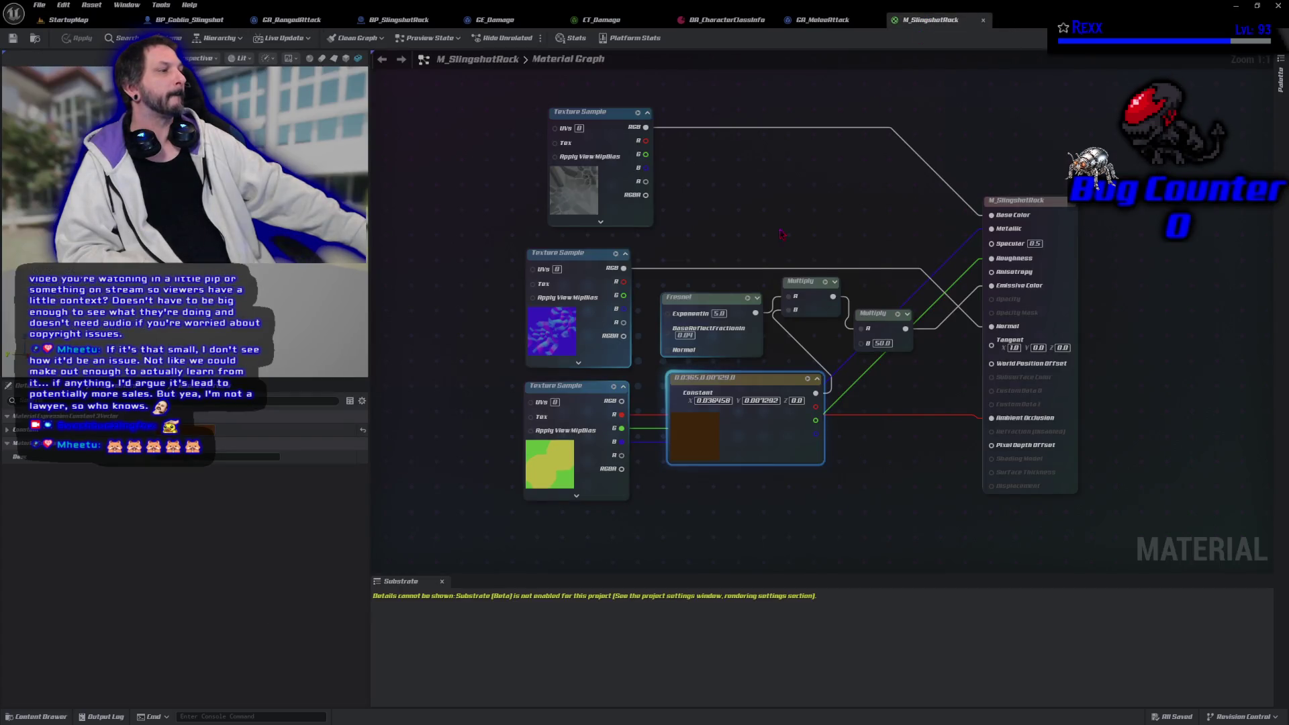
# Set the Fresnel exponent to 20 and the base reflect fraction to 0.01
pyautogui.click(724, 313)
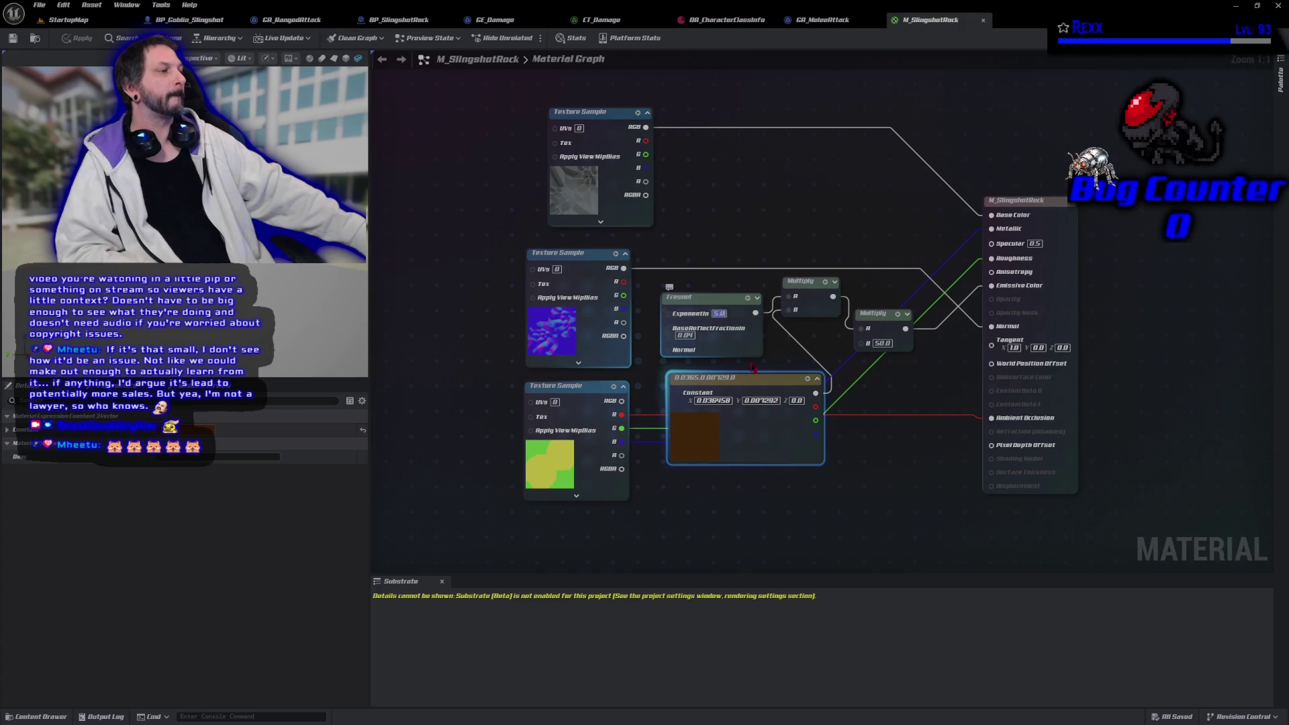
pyautogui.write('20')
pyautogui.press('Return')
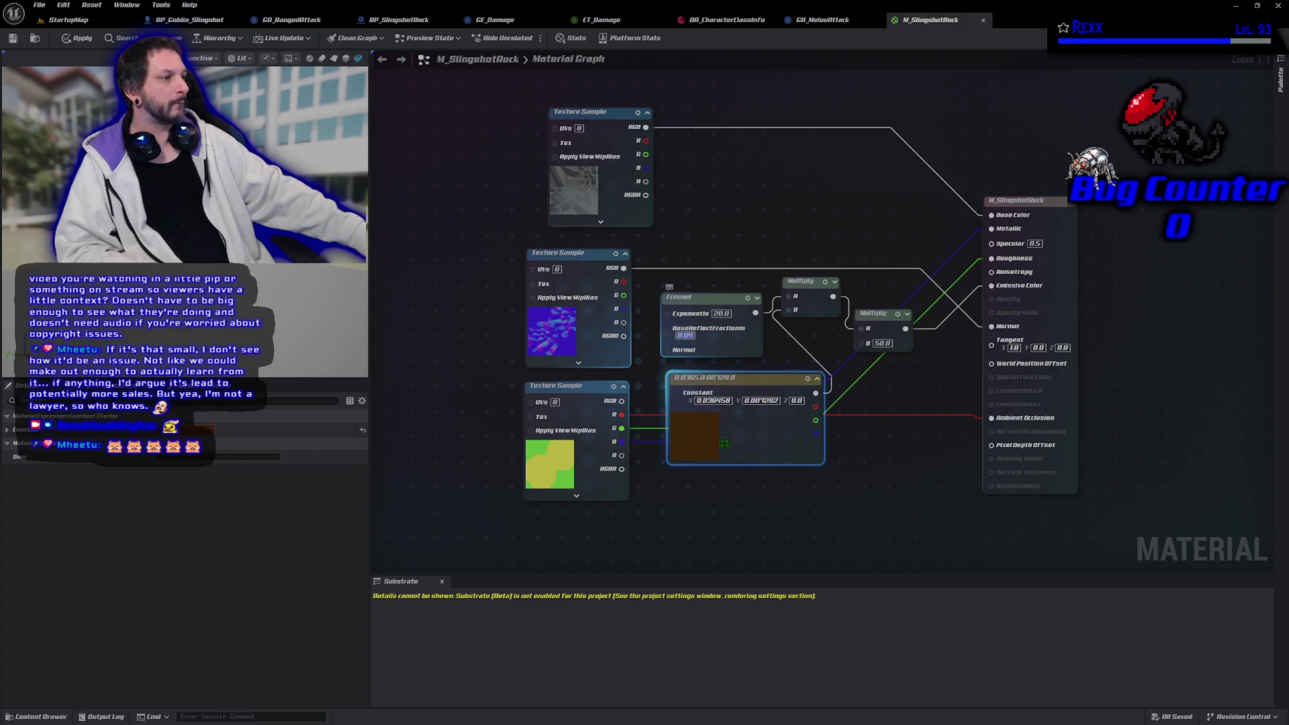
pyautogui.write('0.01')
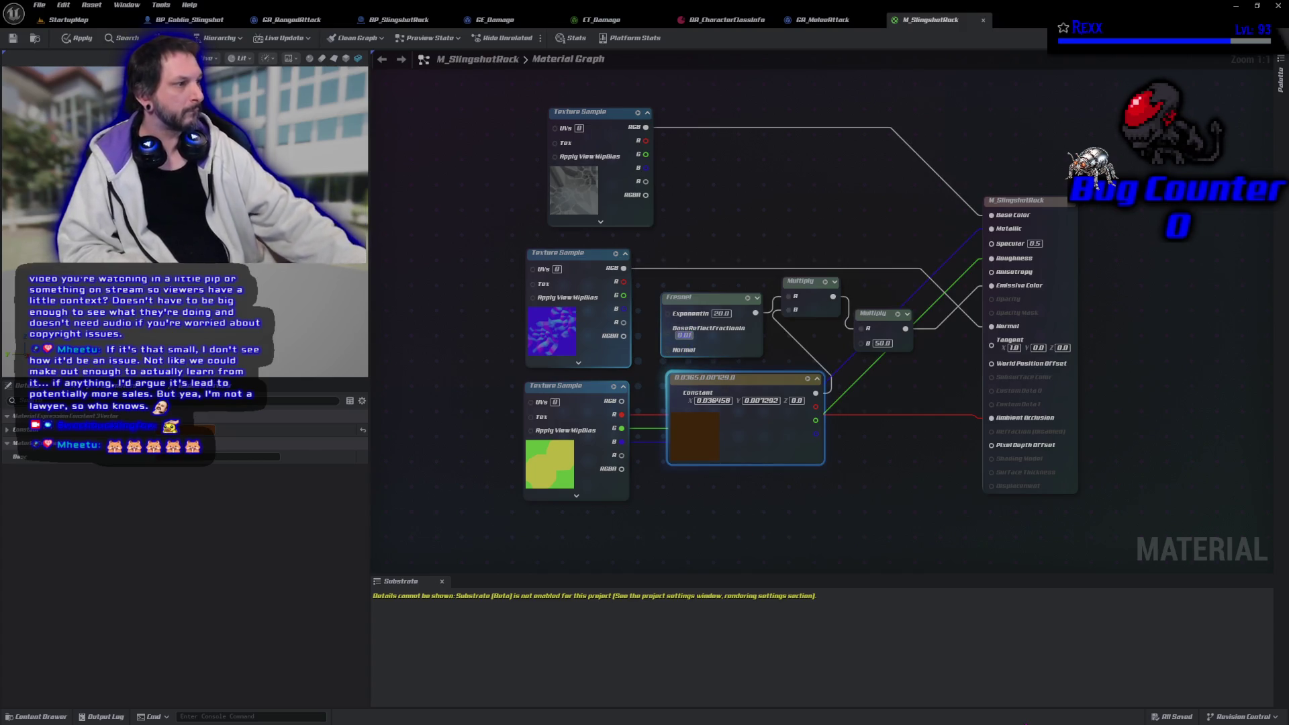
# Apply the material changes and save all unsaved assets
pyautogui.click(76, 40)
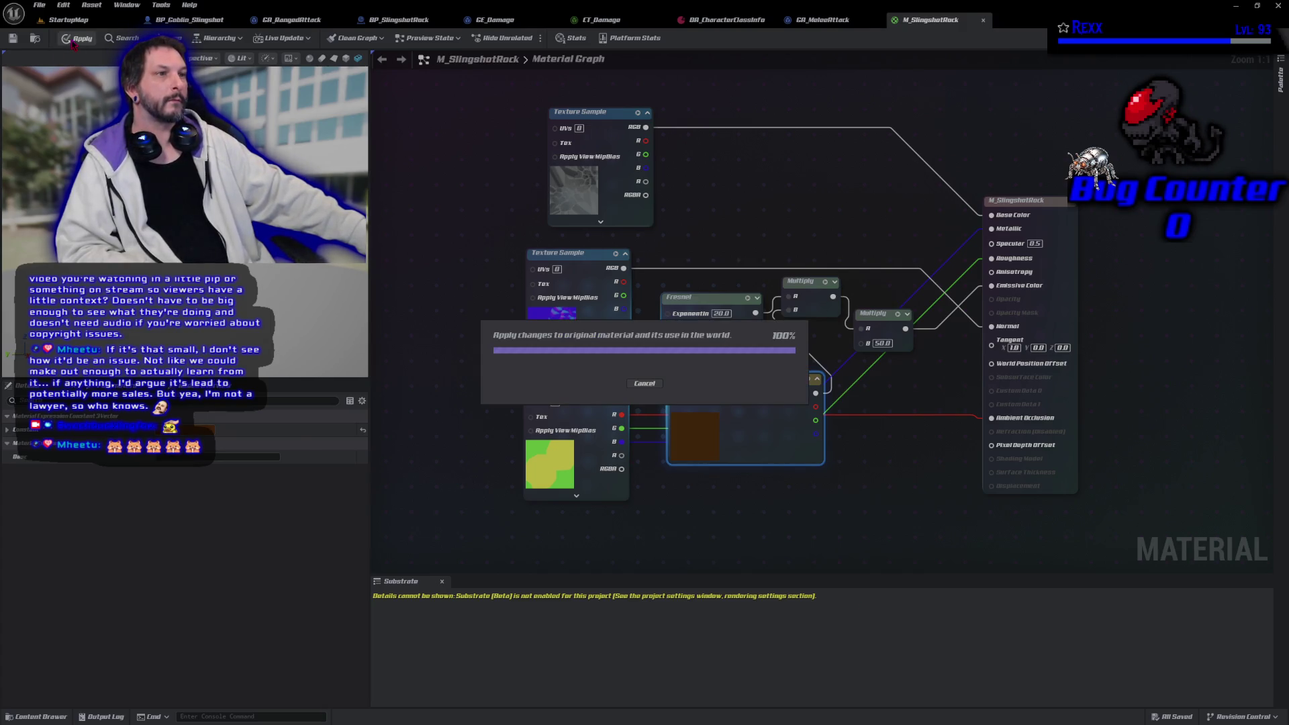
pyautogui.click(39, 5)
pyautogui.click(63, 62)
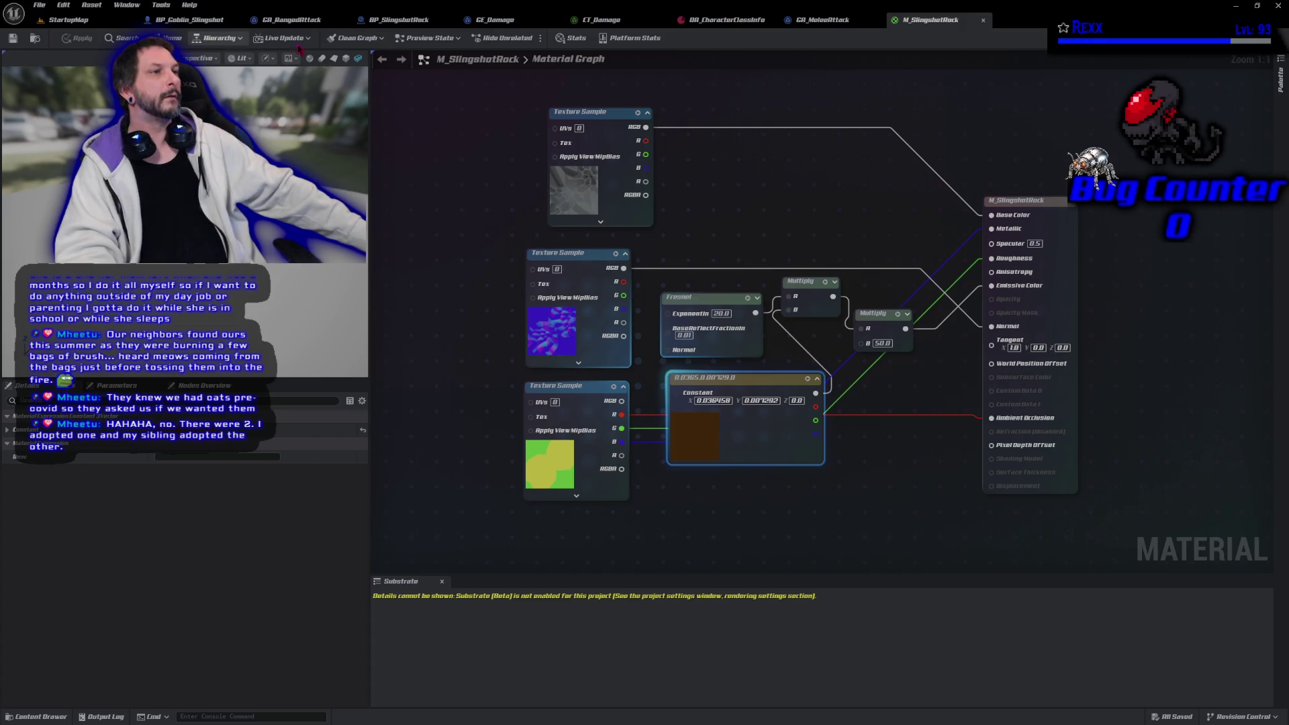
pyautogui.click(400, 20)
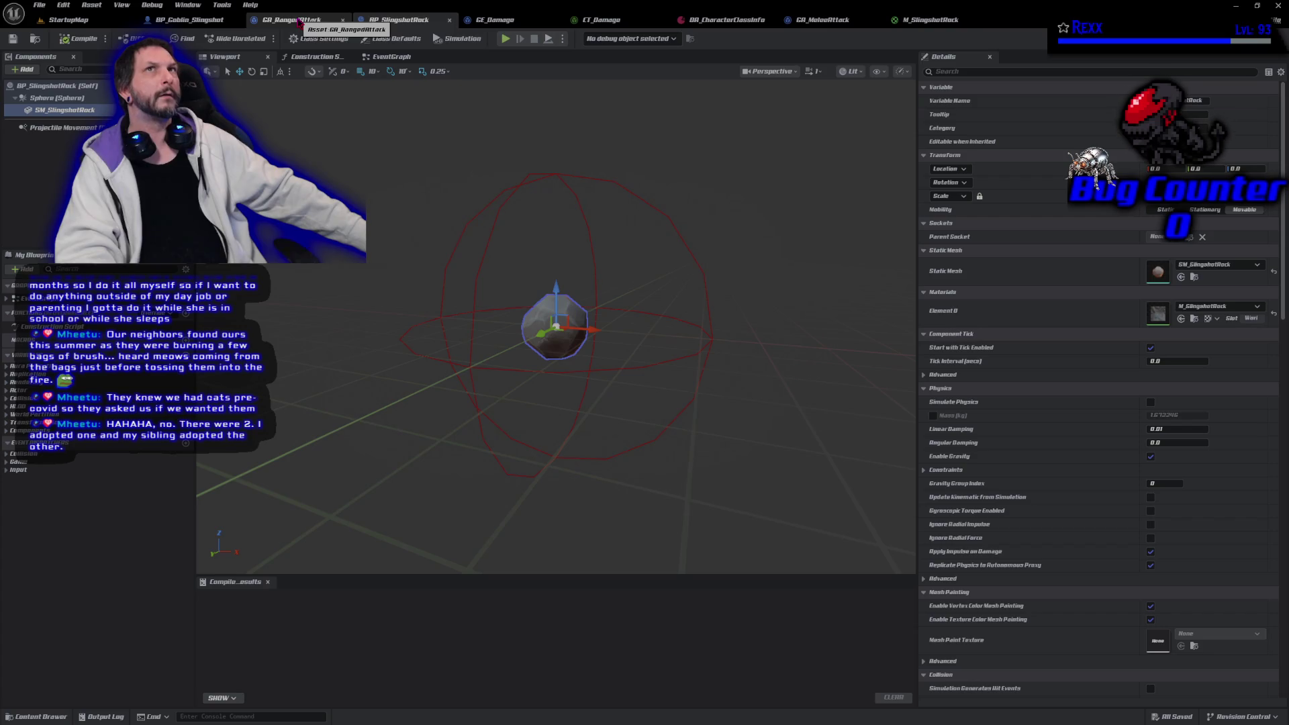
# Rename the SM_SlingshotRock component to RockMesh
pyautogui.click(76, 111)
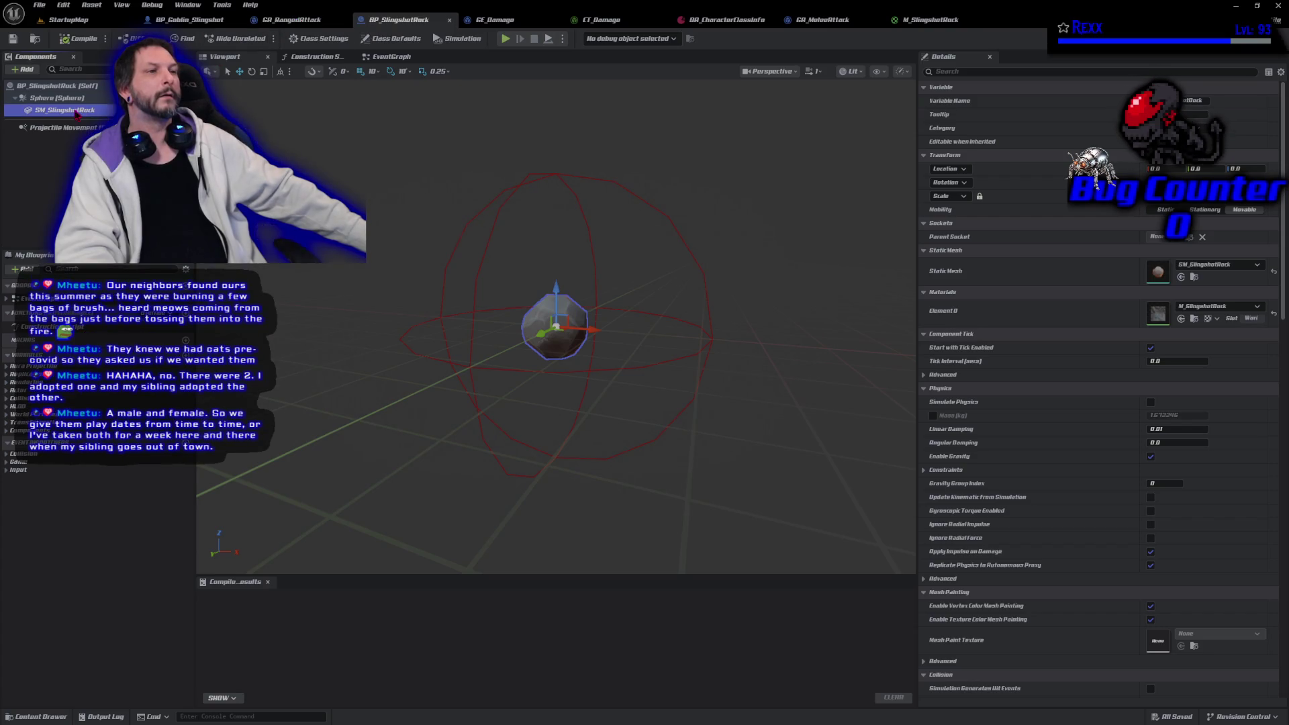
pyautogui.rightClick(76, 113)
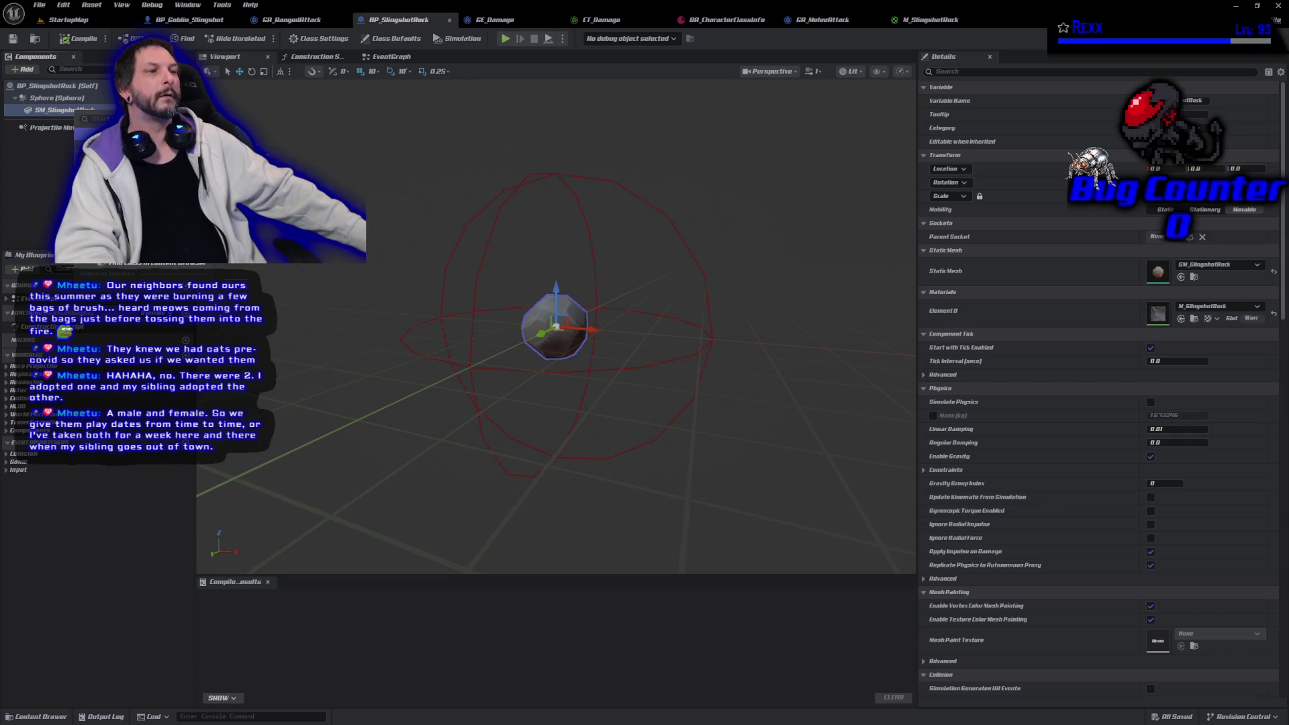
pyautogui.press('F2')
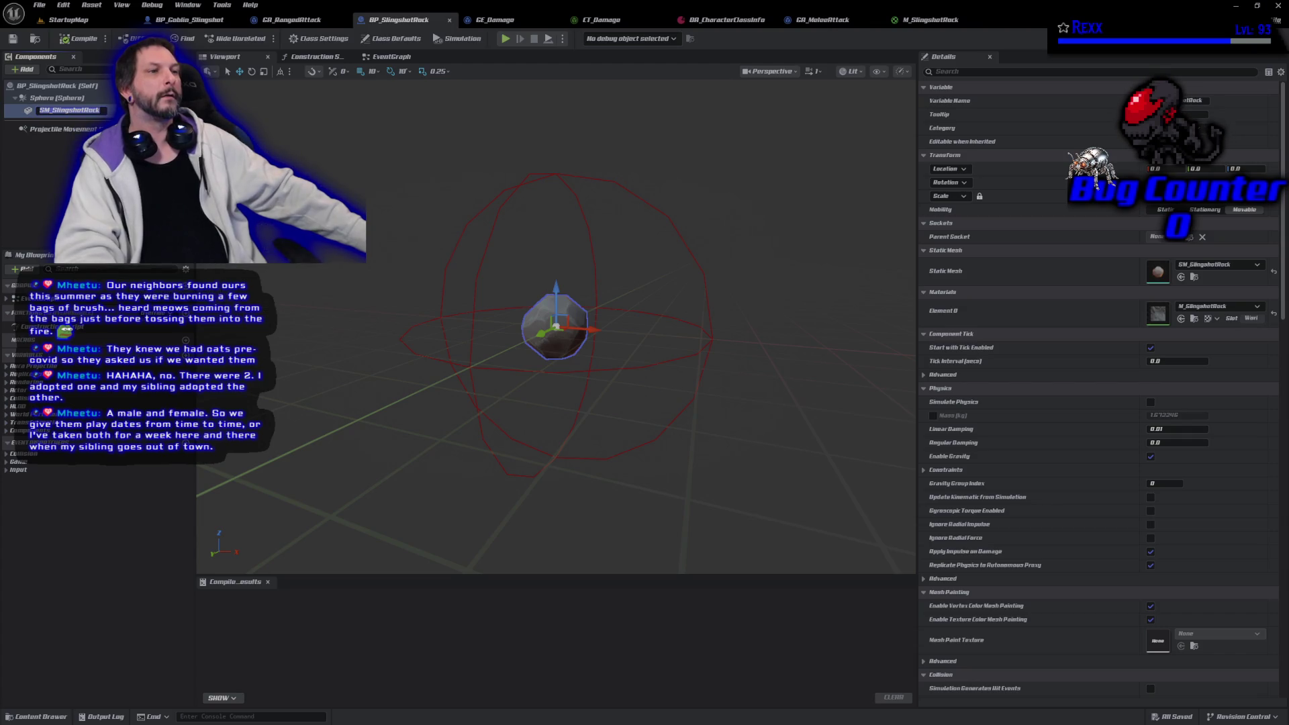
pyautogui.write('RockMesh')
pyautogui.press('Return')
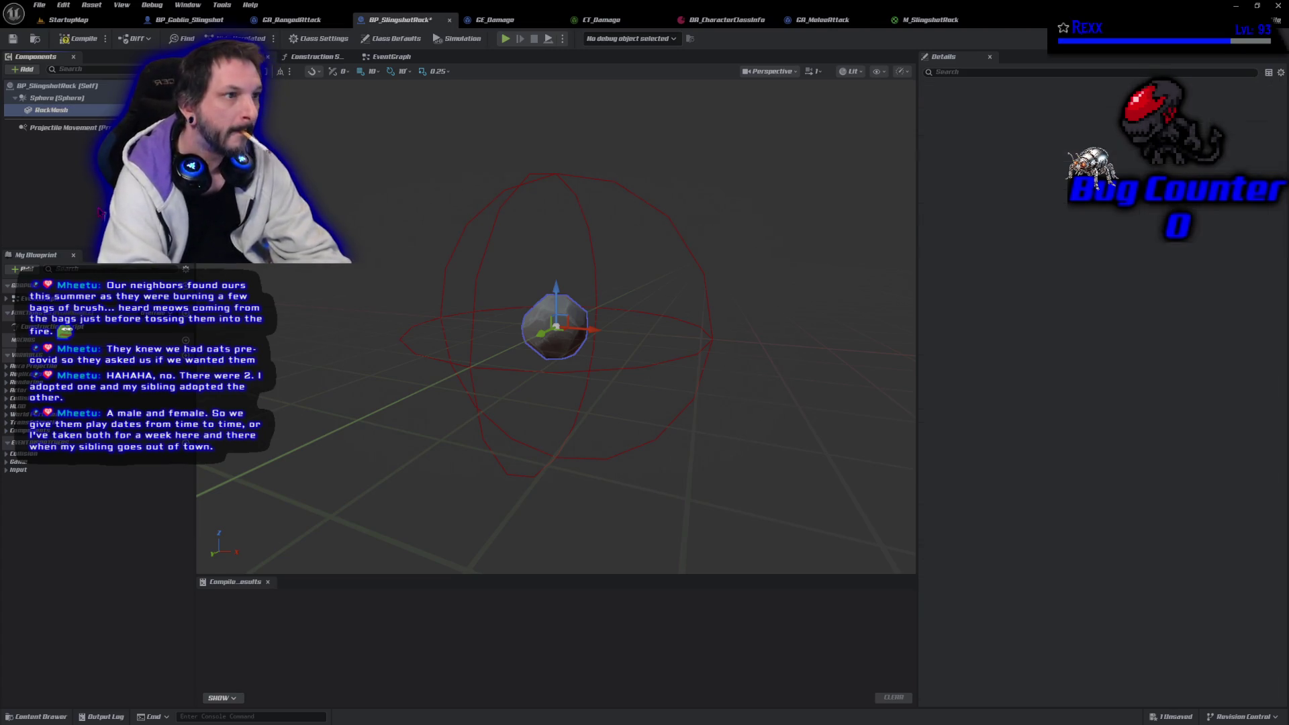
# Compile and save BP_SlingshotRock, then show its Event Graph
pyautogui.click(79, 38)
pyautogui.click(13, 38)
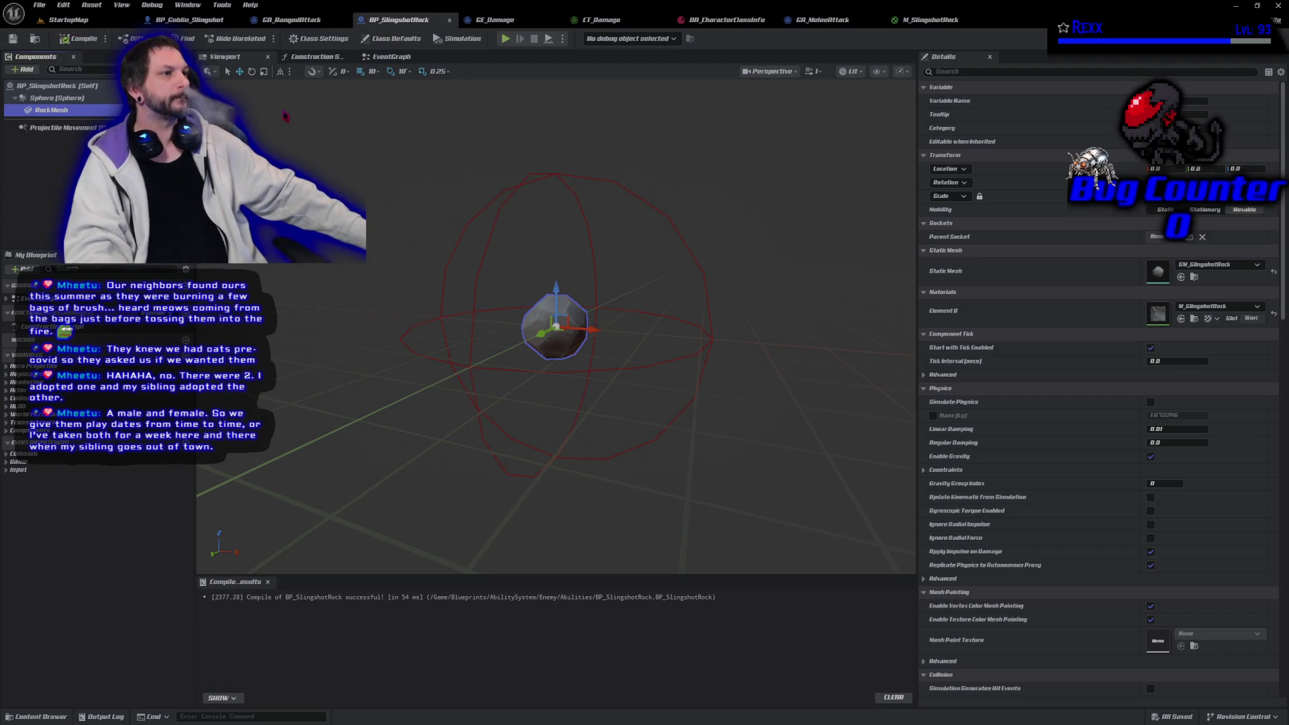
pyautogui.click(392, 57)
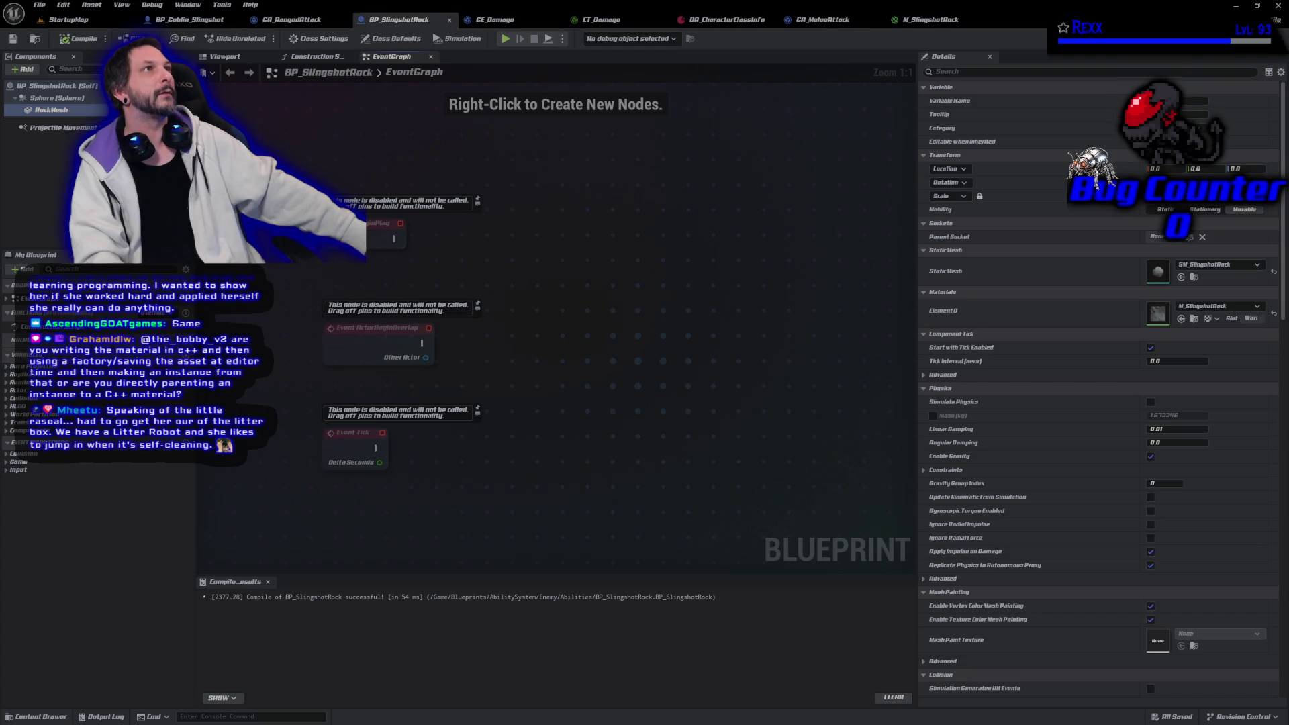
# Add a Random Float in Range node with Min -360 and Max 360
pyautogui.rightClick(531, 294)
pyautogui.write('random float in rang')
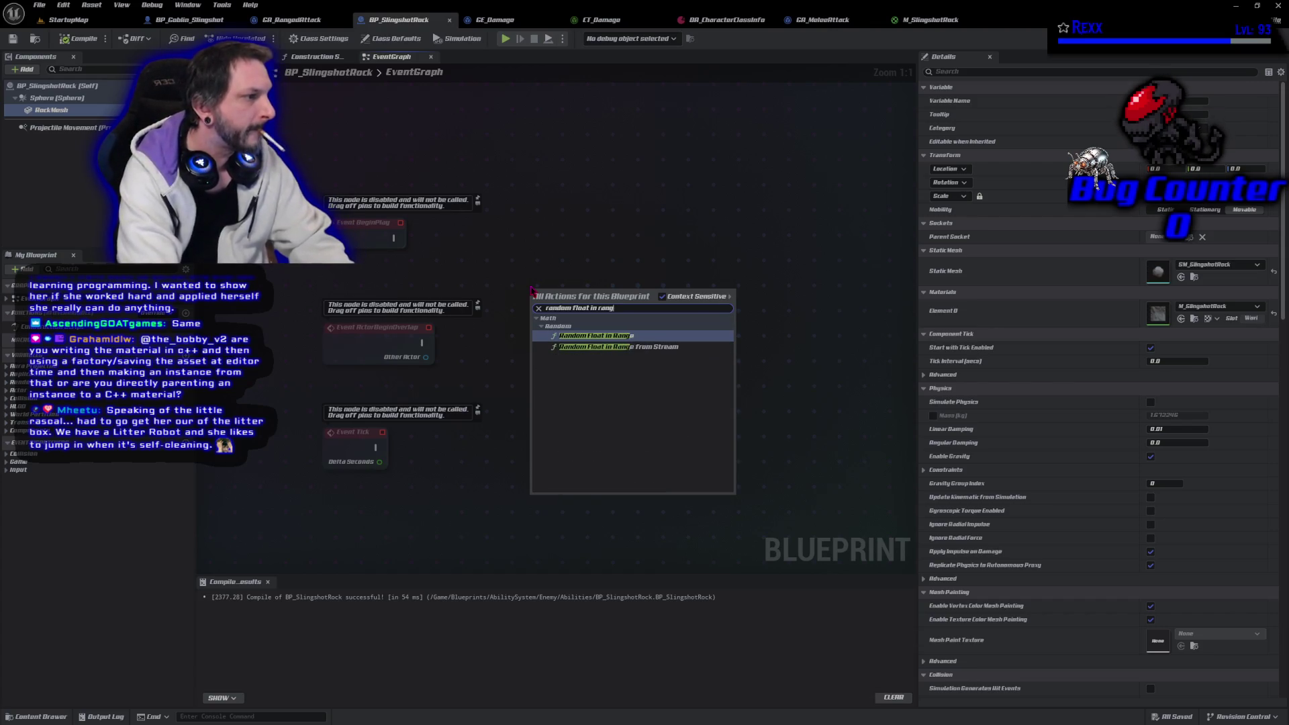
pyautogui.press('Return')
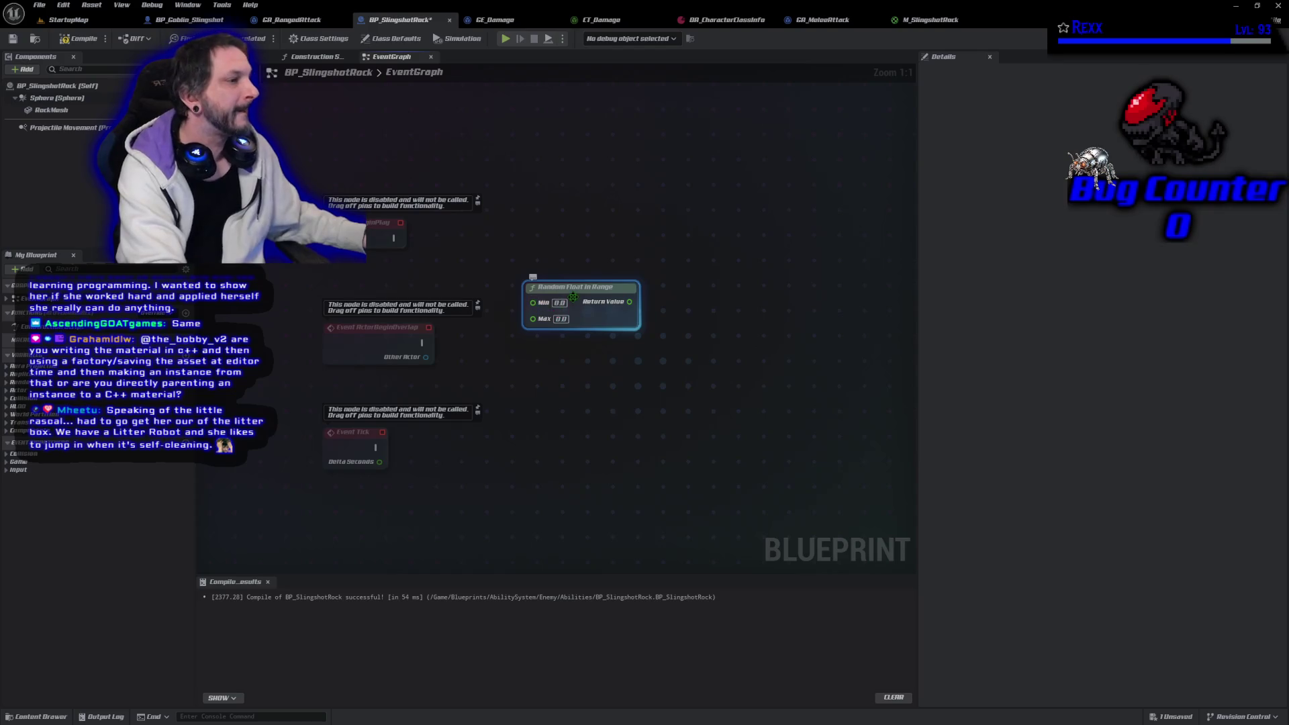
pyautogui.moveTo(573, 297); pyautogui.dragTo(581, 233)
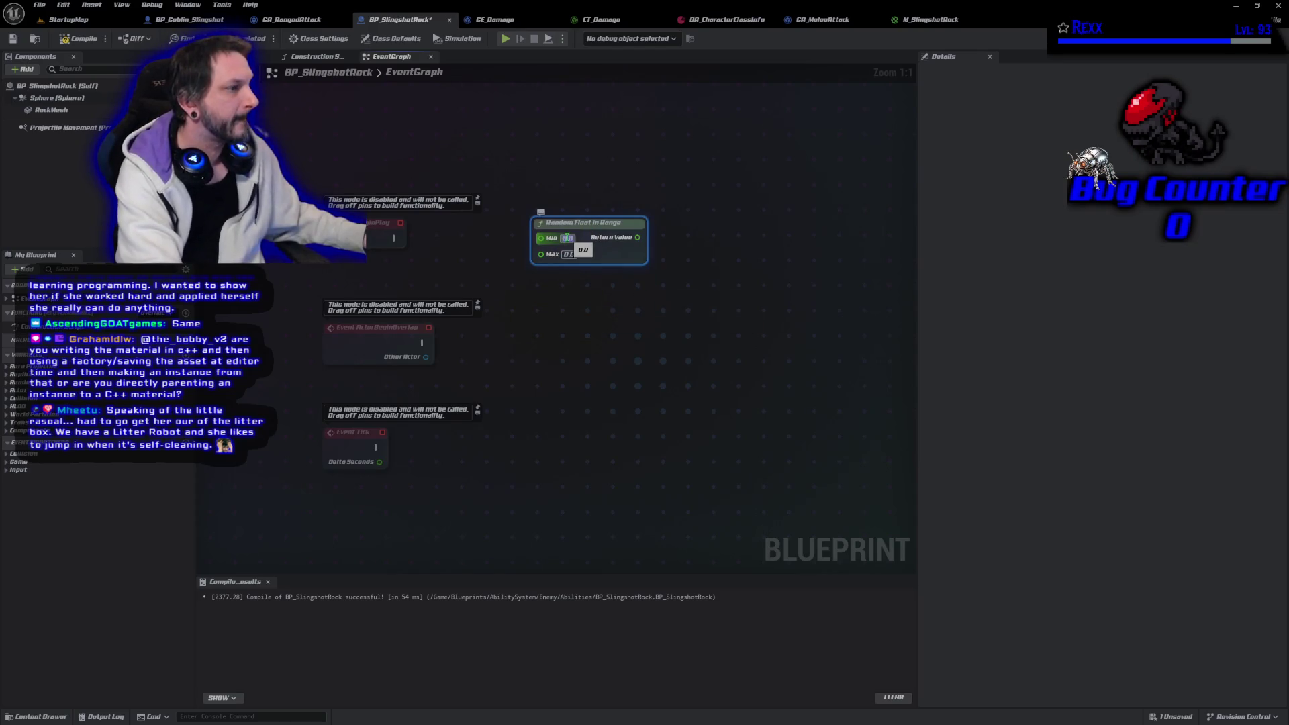
pyautogui.click(567, 239)
pyautogui.write('-360')
pyautogui.press('Return')
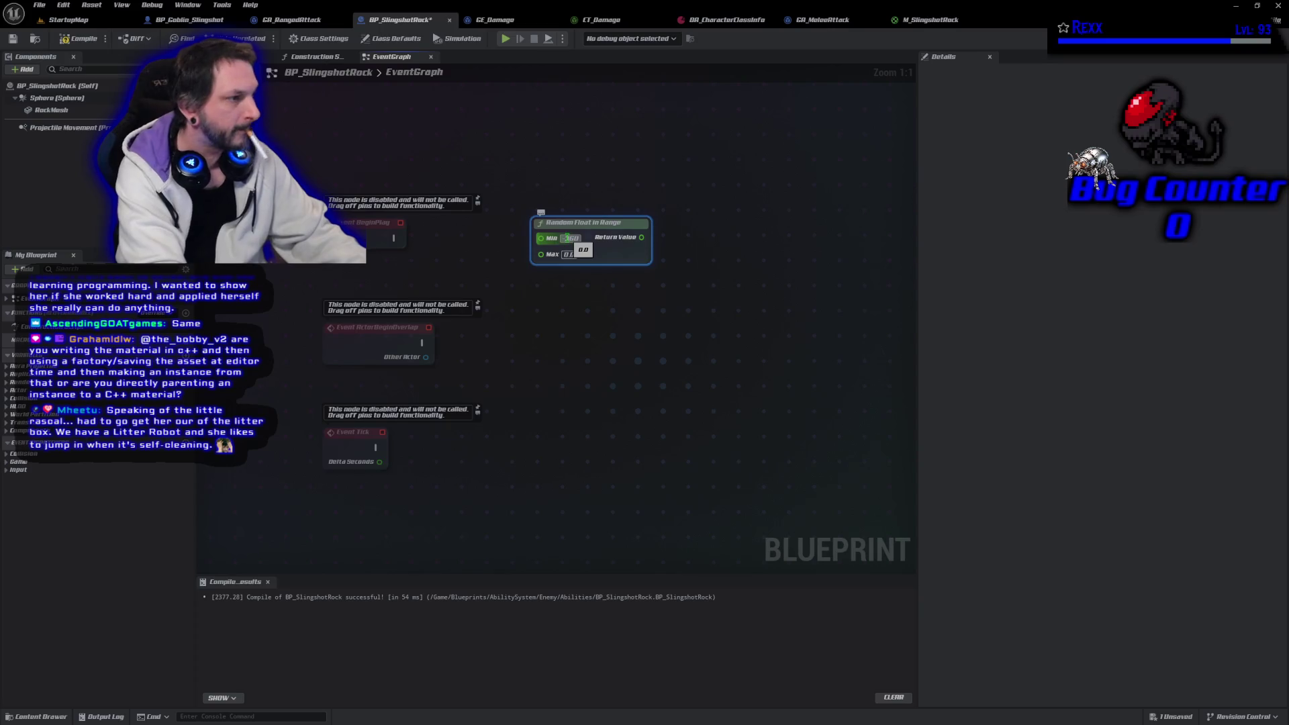
pyautogui.write('36')
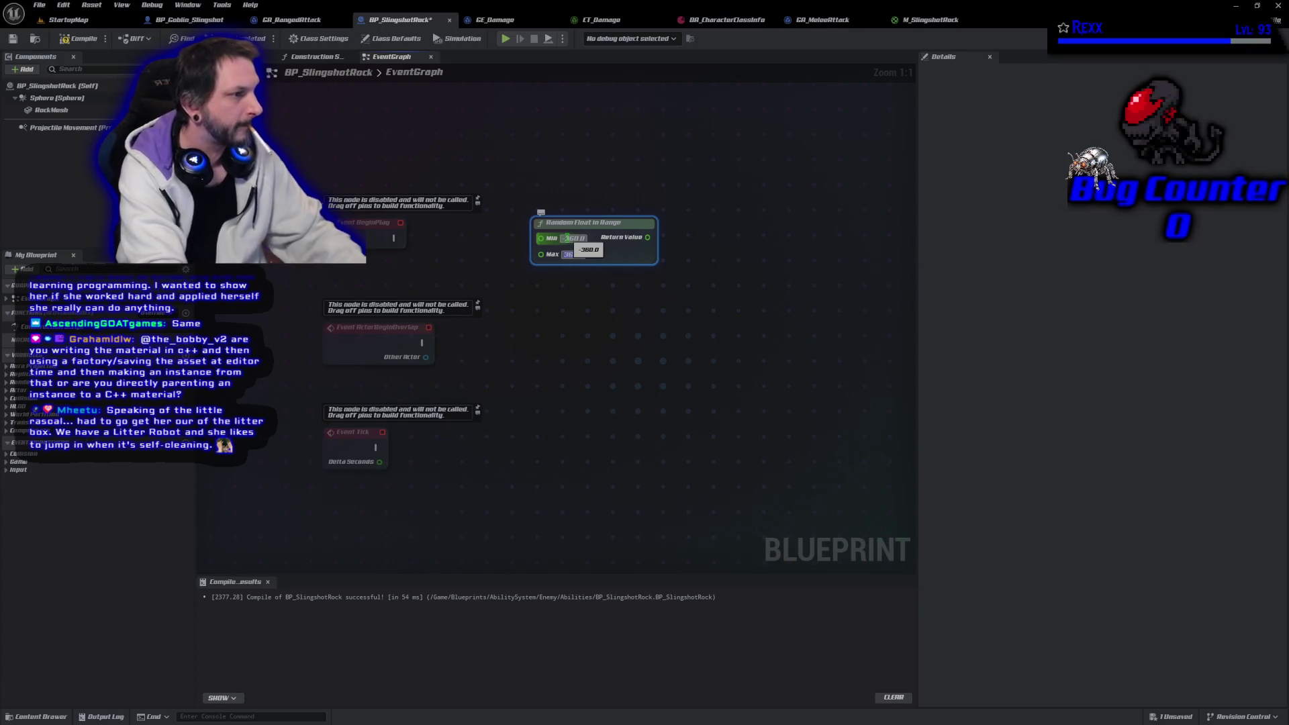
pyautogui.write('0')
pyautogui.press('Return')
pyautogui.moveTo(571, 224)
pyautogui.mouseDown()
pyautogui.moveTo(402, 144)
pyautogui.moveTo(334, 145)
pyautogui.mouseUp()
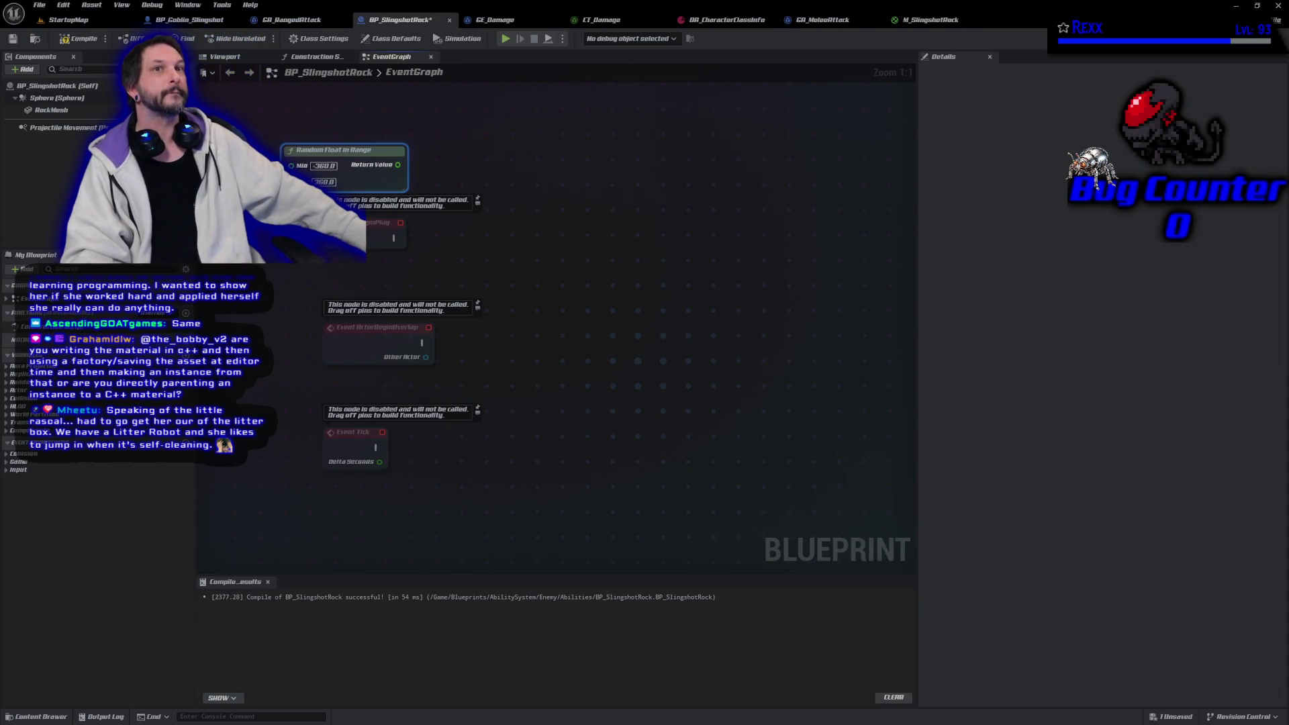
# Promote the random value to a YawRotationRate variable set on BeginPlay, then compile and save
pyautogui.moveTo(398, 164); pyautogui.dragTo(440, 157)
pyautogui.click(489, 203)
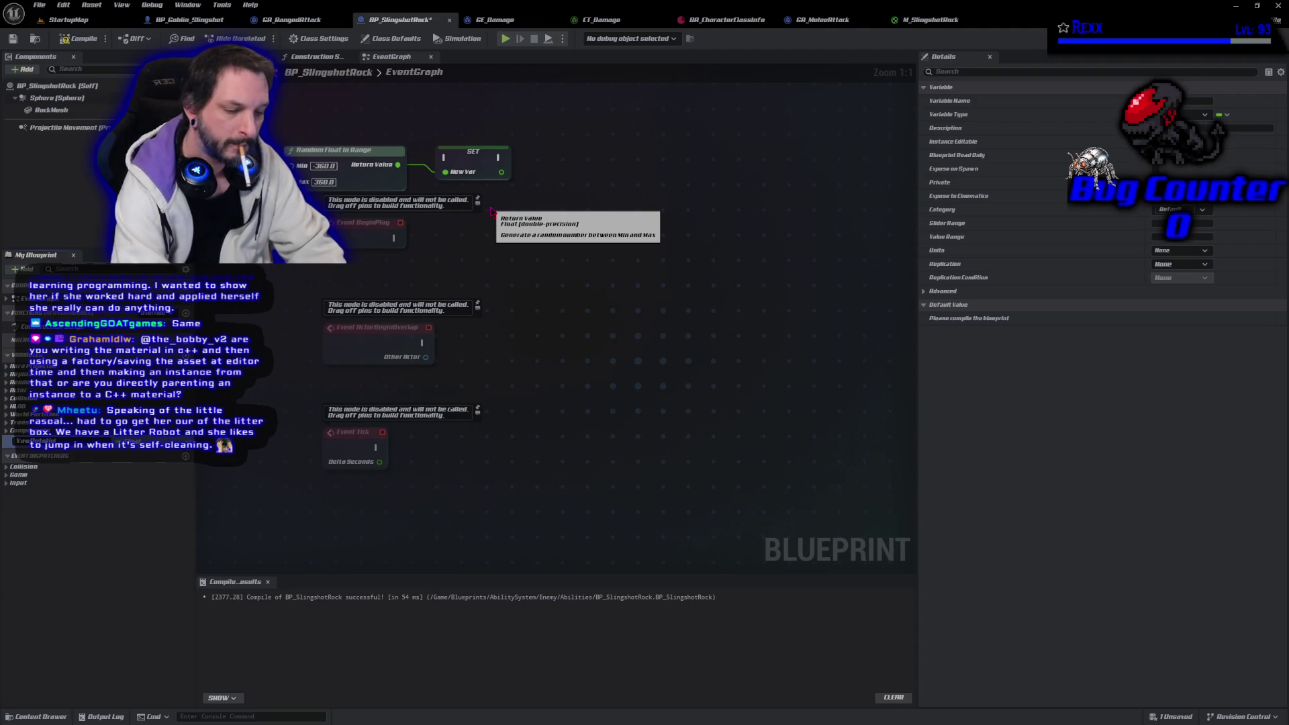
pyautogui.press('Return')
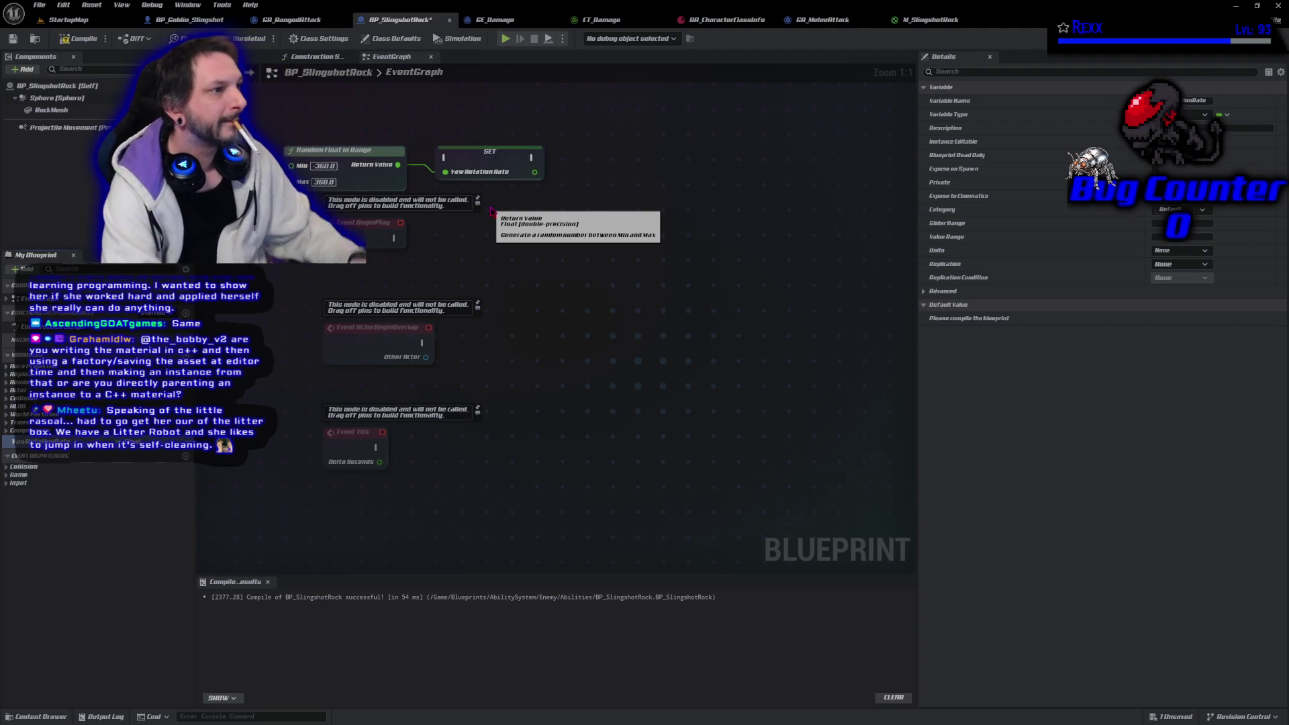
pyautogui.moveTo(287, 195)
pyautogui.mouseDown()
pyautogui.moveTo(530, 137)
pyautogui.moveTo(470, 149)
pyautogui.moveTo(474, 262)
pyautogui.moveTo(488, 242)
pyautogui.mouseUp()
pyautogui.click(474, 262)
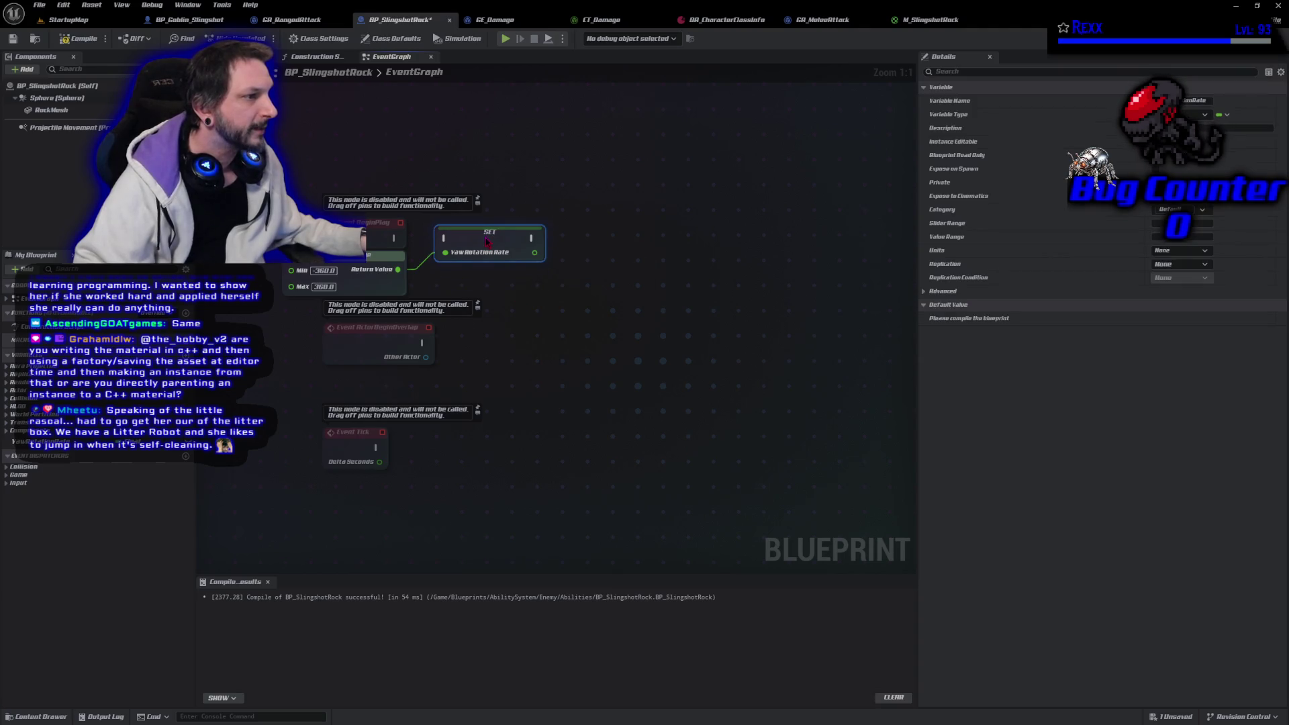
pyautogui.moveTo(394, 238)
pyautogui.mouseDown()
pyautogui.moveTo(500, 265)
pyautogui.moveTo(445, 239)
pyautogui.mouseUp()
pyautogui.click(62, 42)
pyautogui.click(13, 38)
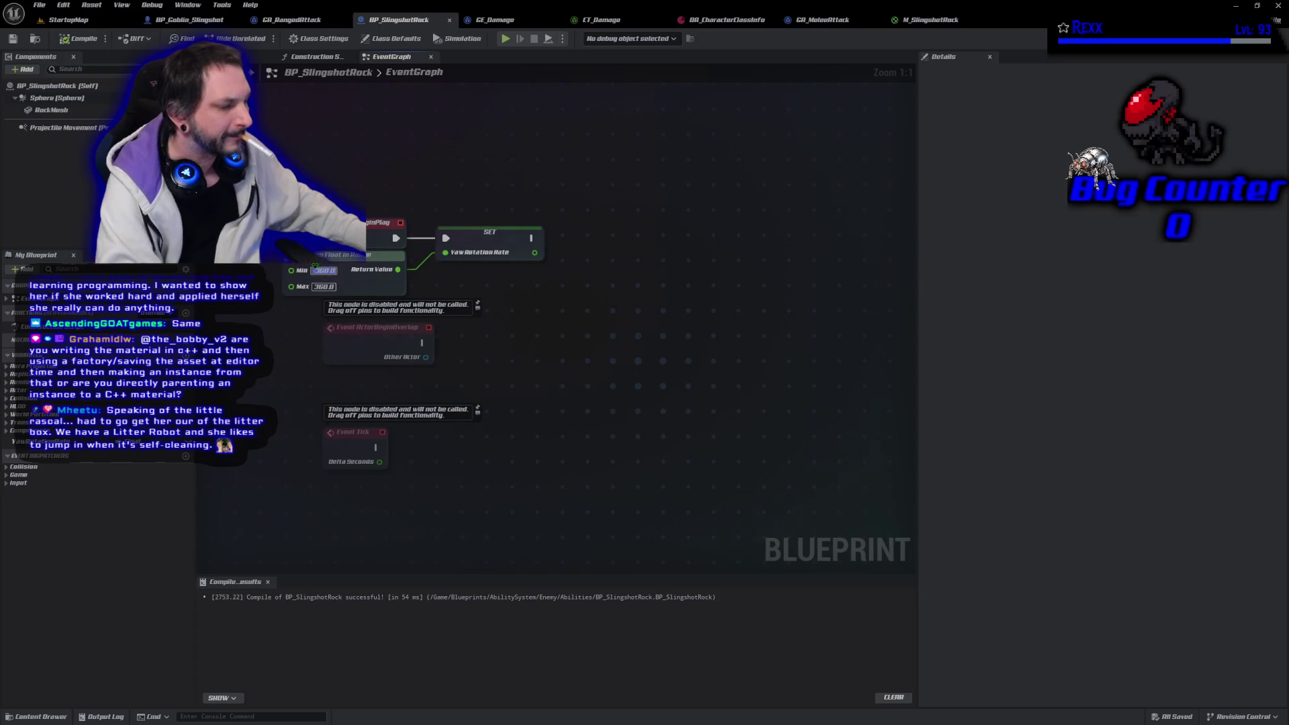
# Change the random range's Min value and promote the random value to a second variable
pyautogui.write('-3')
pyautogui.write('300')
pyautogui.press('Return')
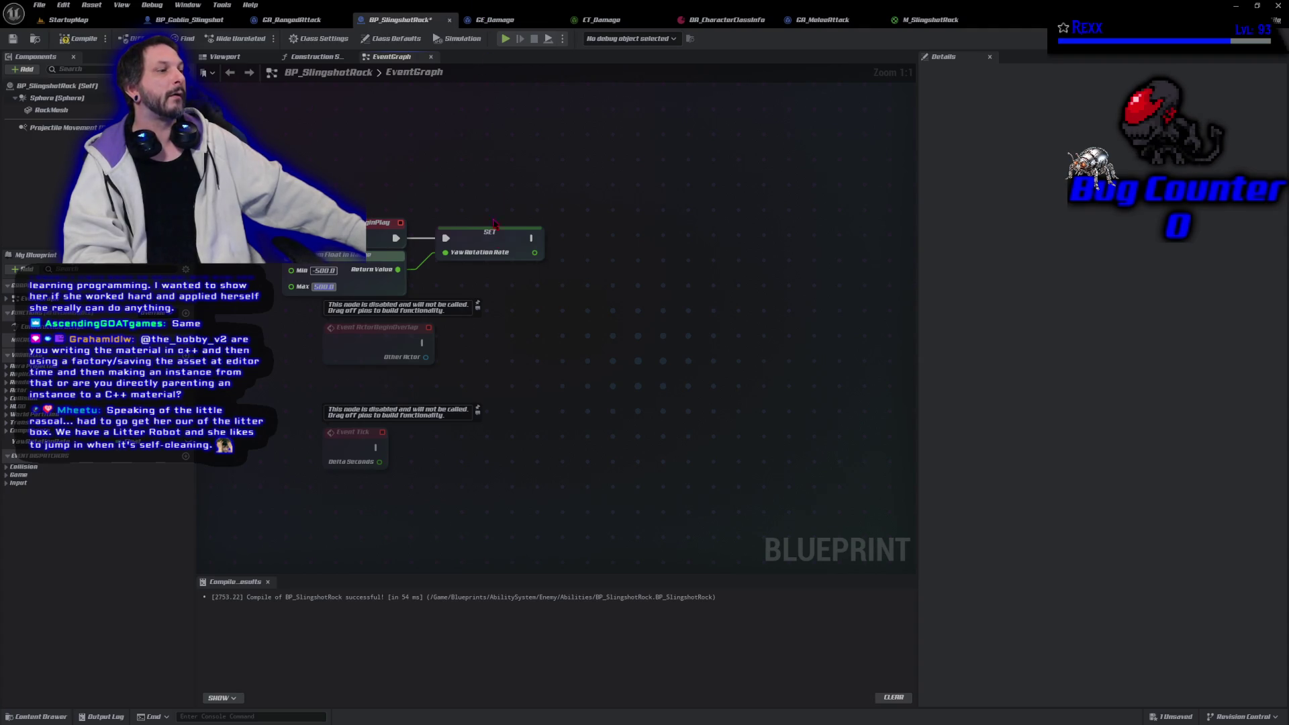
pyautogui.moveTo(397, 270); pyautogui.dragTo(562, 275)
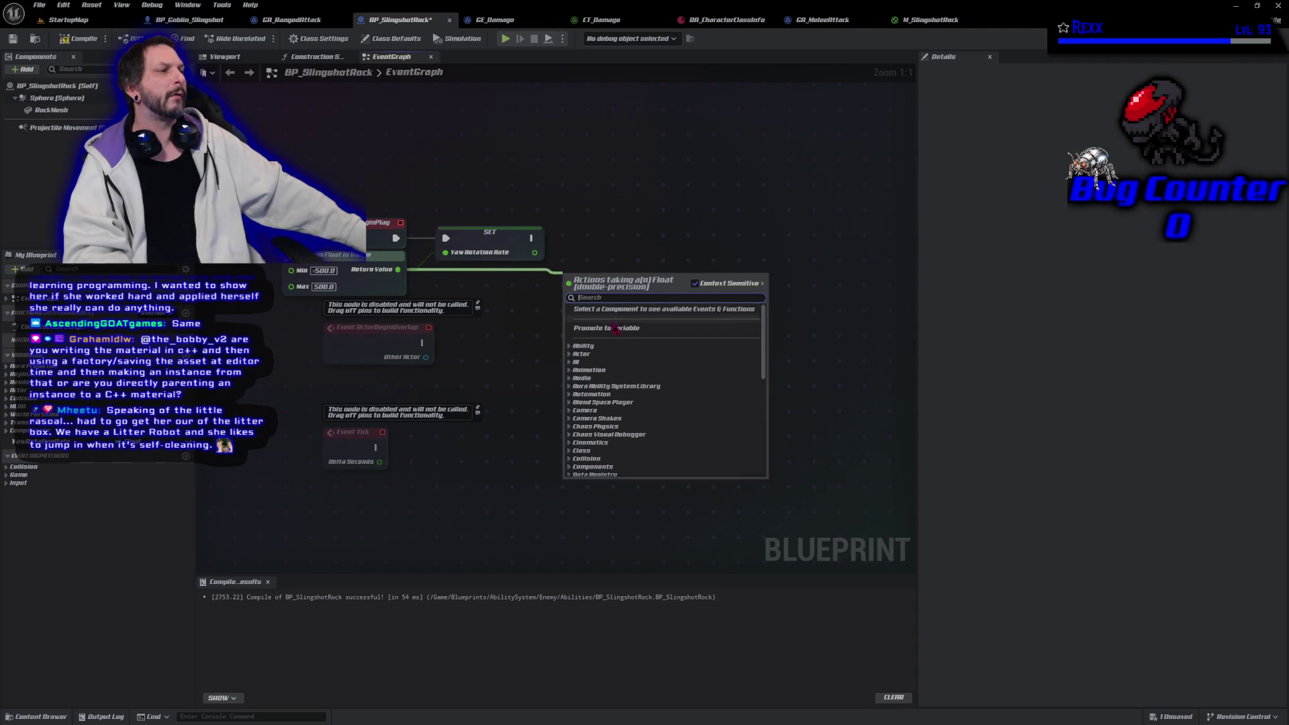
pyautogui.click(577, 327)
# Name the new variable PitchRotationRate and chain its SET after the yaw SET
pyautogui.press('BackSpace')
pyautogui.write('hRo')
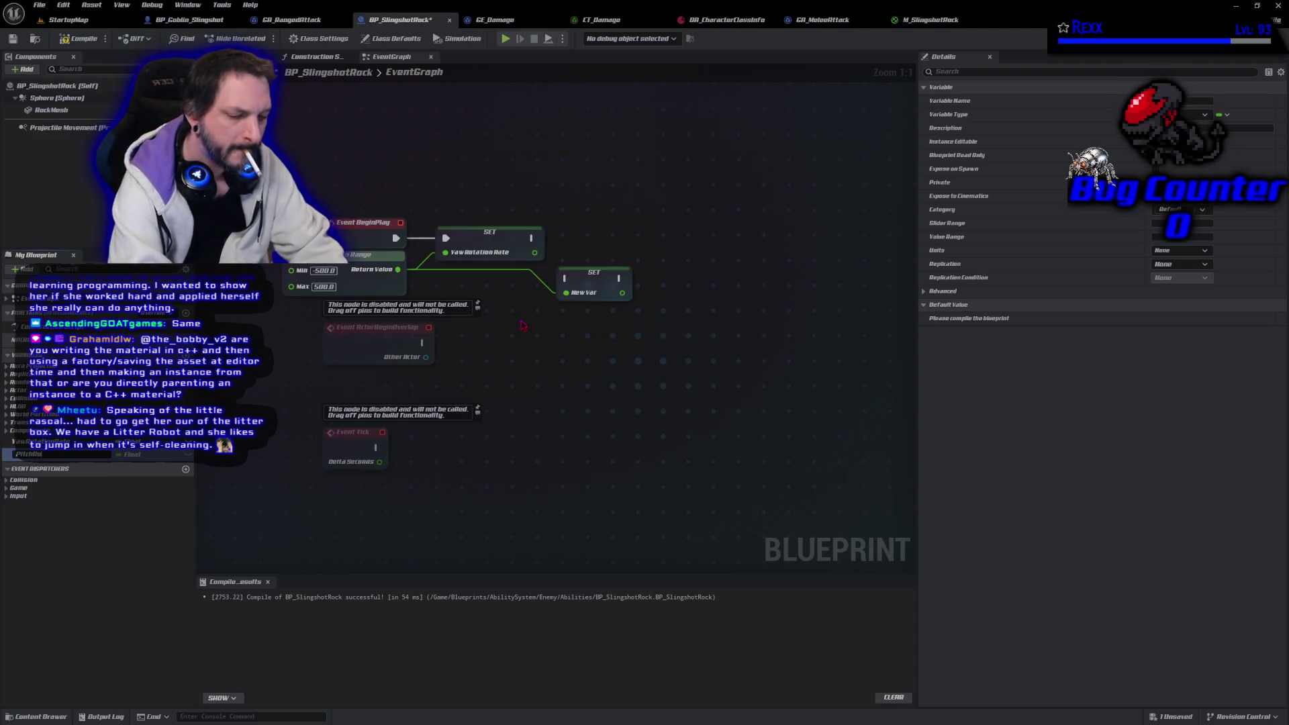
pyautogui.write('tationRate')
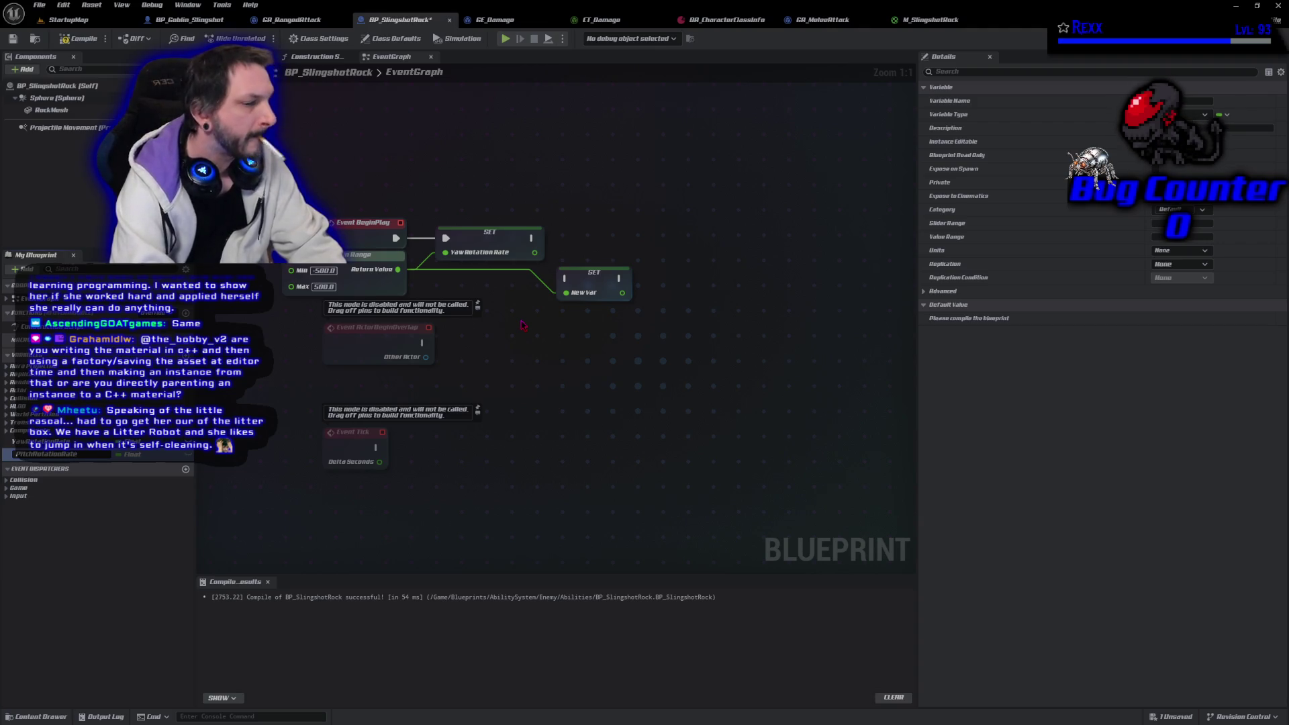
pyautogui.press('Return')
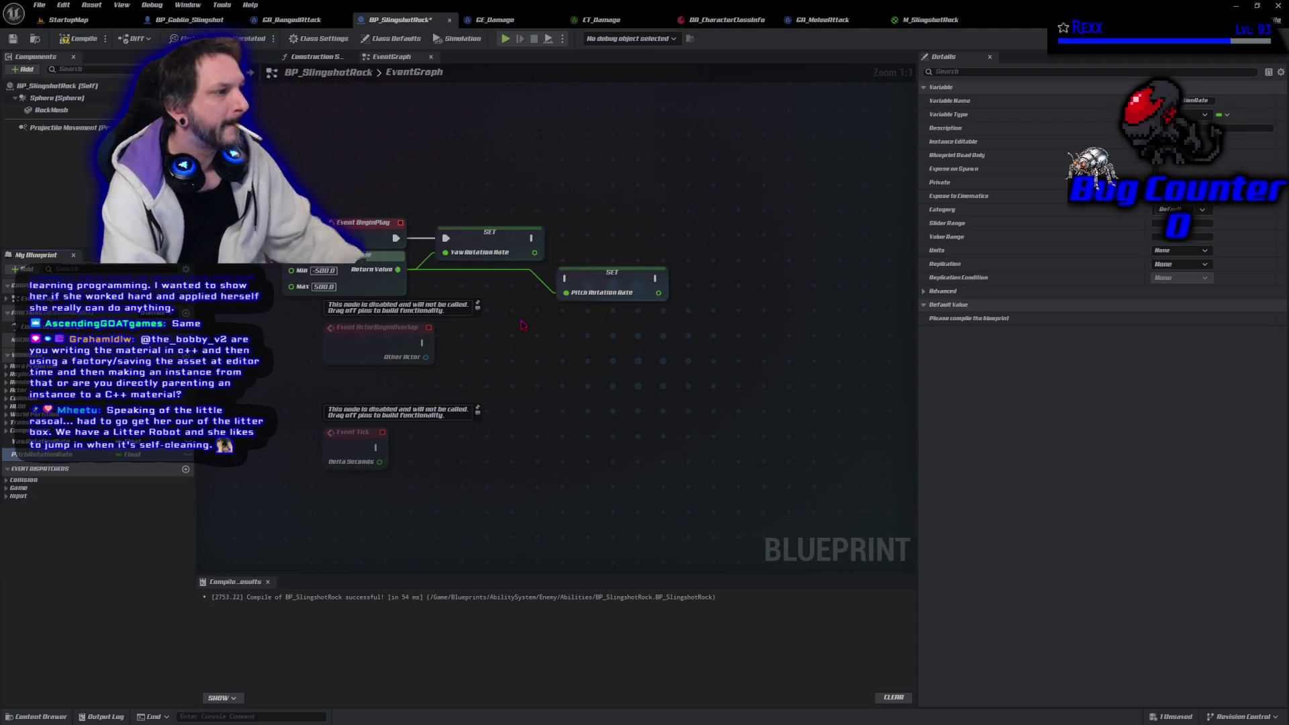
pyautogui.moveTo(531, 238)
pyautogui.mouseDown()
pyautogui.moveTo(605, 268)
pyautogui.moveTo(584, 288)
pyautogui.moveTo(565, 279)
pyautogui.moveTo(598, 253)
pyautogui.moveTo(594, 241)
pyautogui.mouseUp()
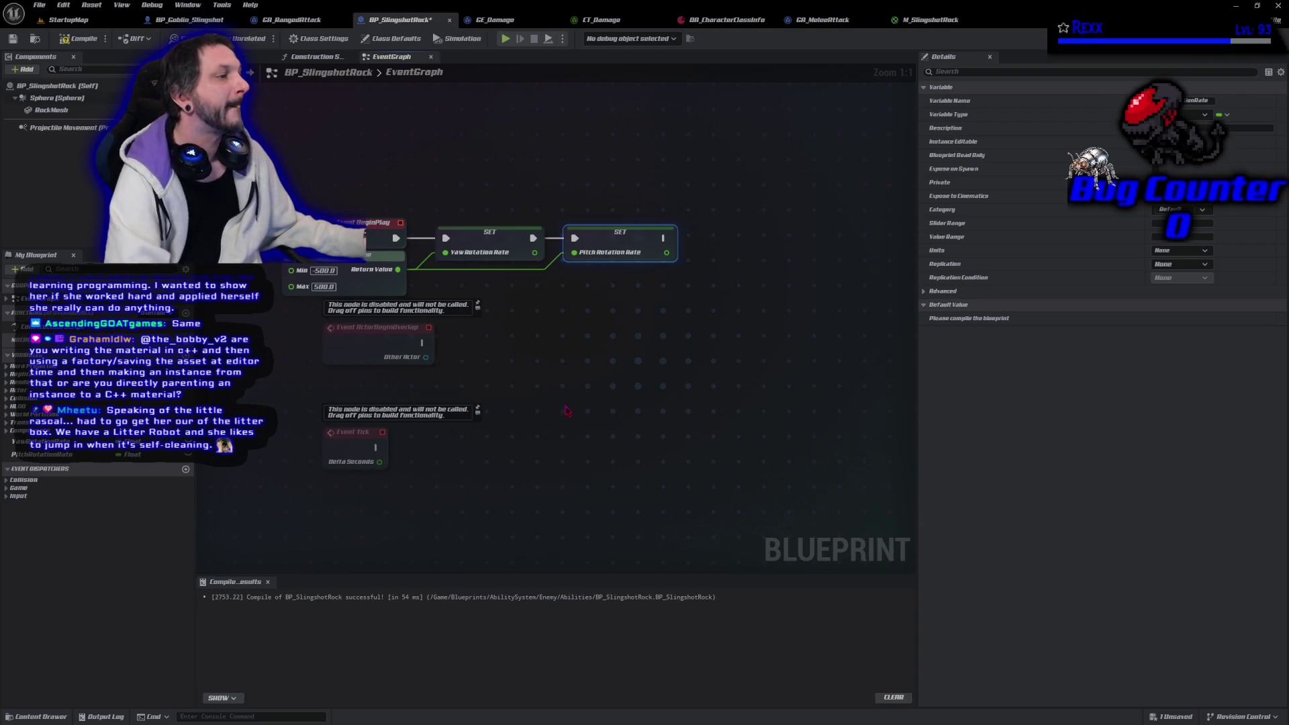
# Add a RollRotationRate setter from the random value after the Pitch SET, then compile and save
pyautogui.moveTo(400, 271)
pyautogui.mouseDown()
pyautogui.moveTo(696, 298)
pyautogui.moveTo(689, 251)
pyautogui.mouseUp()
pyautogui.click(737, 314)
pyautogui.write('RollR')
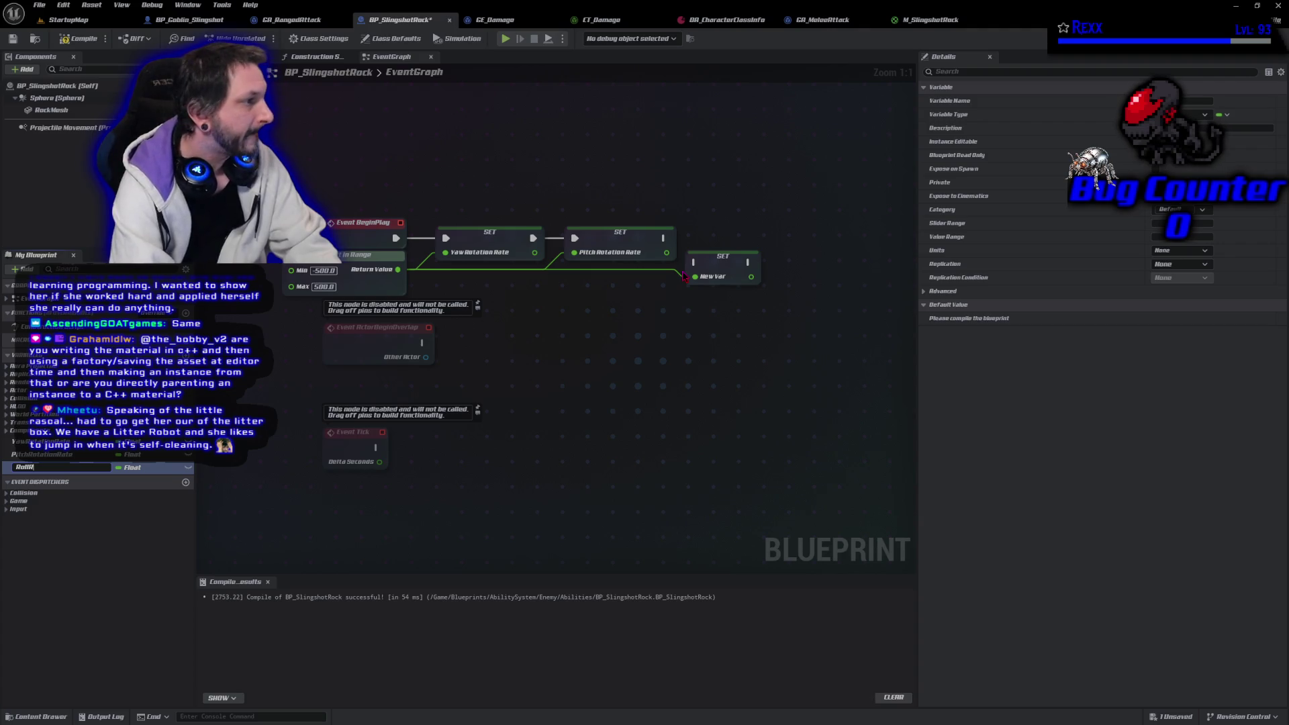
pyautogui.write('otationR')
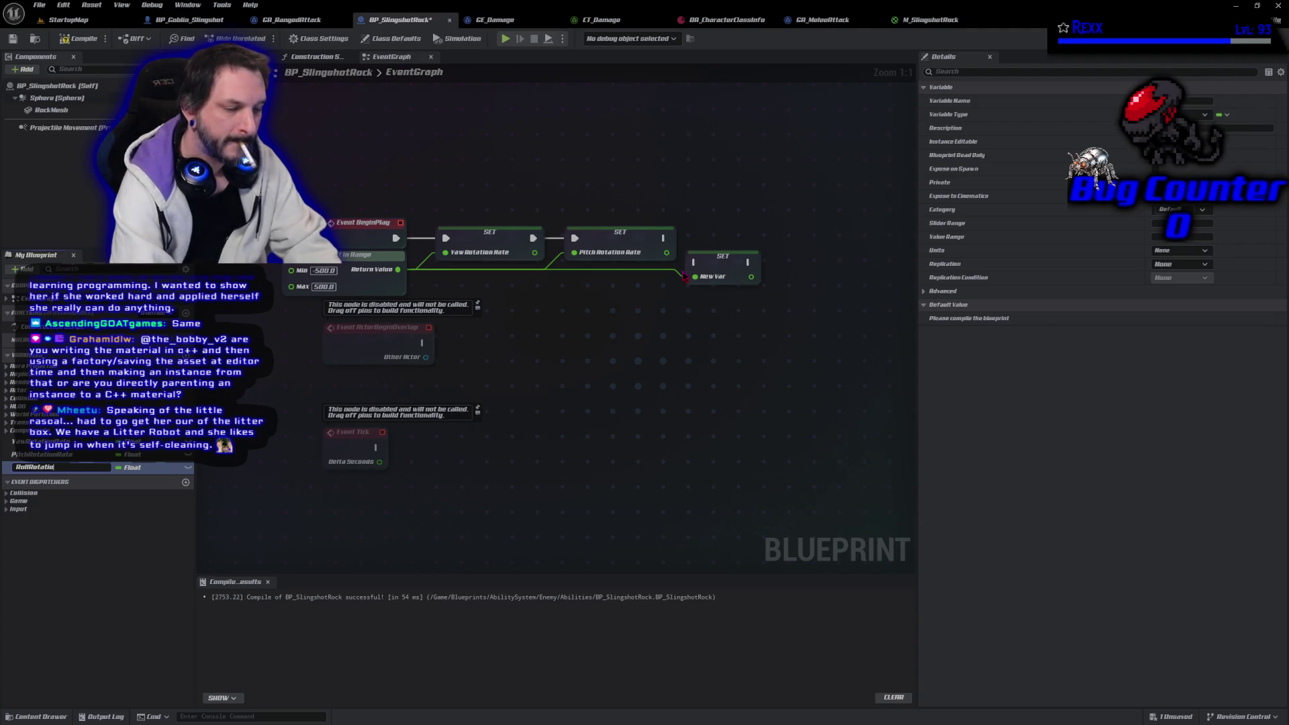
pyautogui.write('ate')
pyautogui.press('Return')
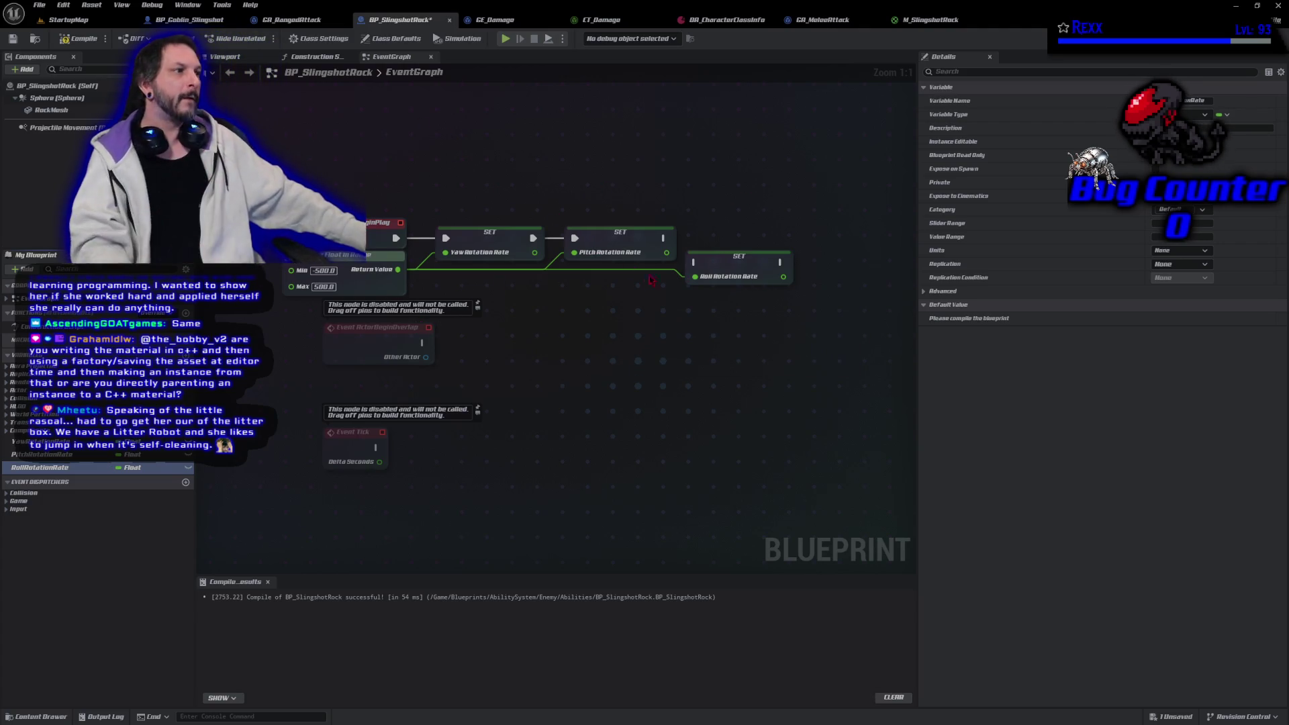
pyautogui.moveTo(694, 262); pyautogui.dragTo(663, 238)
pyautogui.moveTo(722, 272); pyautogui.dragTo(721, 247)
pyautogui.click(79, 39)
pyautogui.hotkey('ctrl', 's')
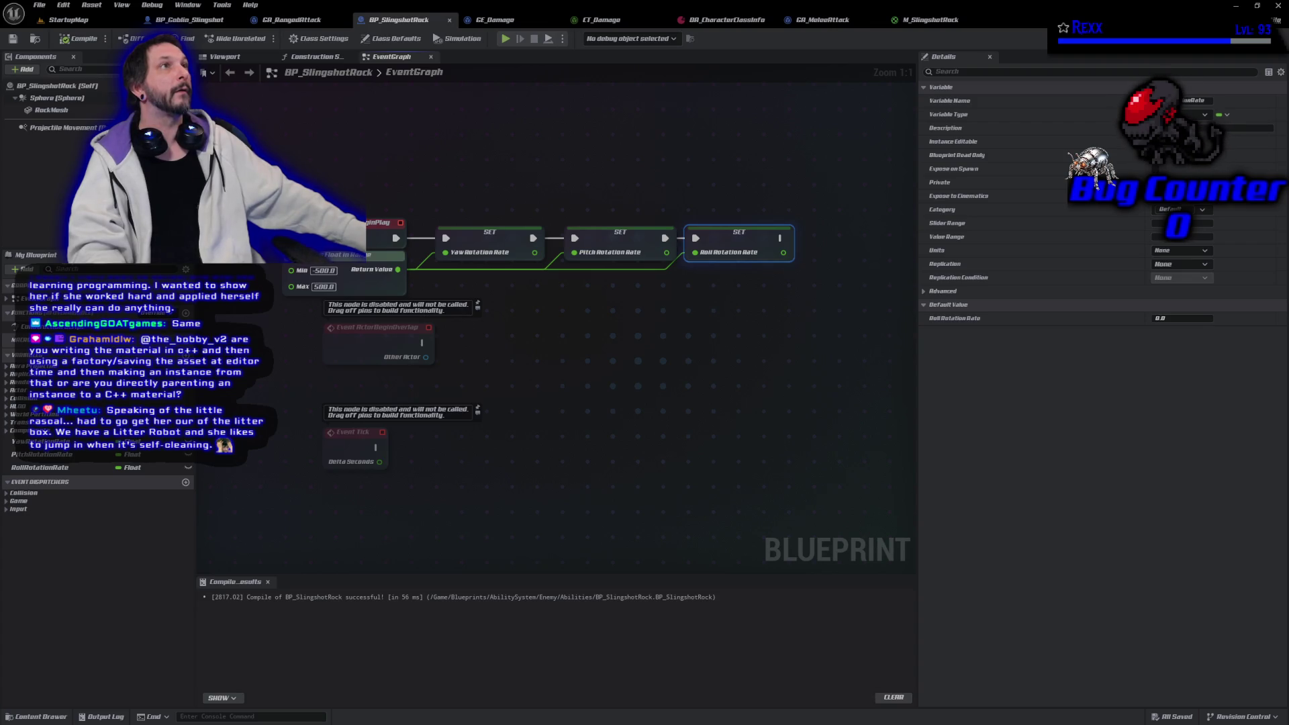
# Add an Add Local Rotation node for RockMesh and drive it from Event Tick
pyautogui.rightClick(454, 374)
pyautogui.write('add local')
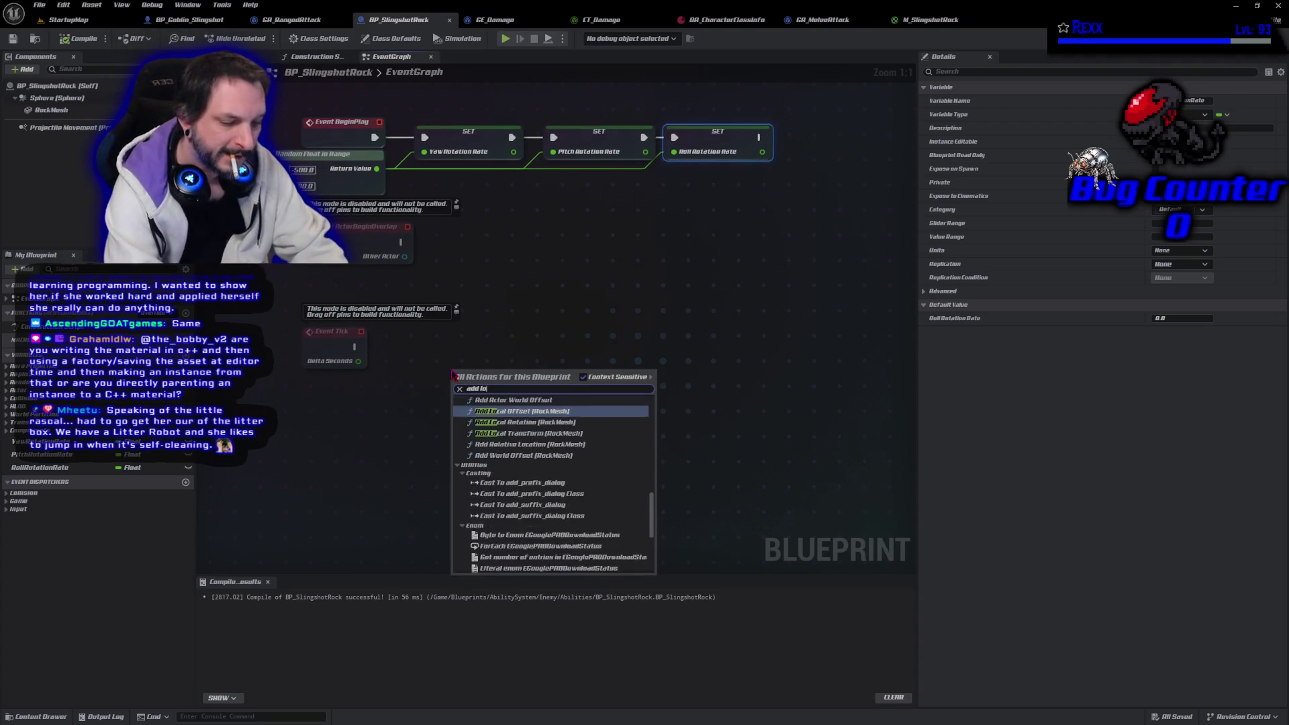
pyautogui.write(' rotatio')
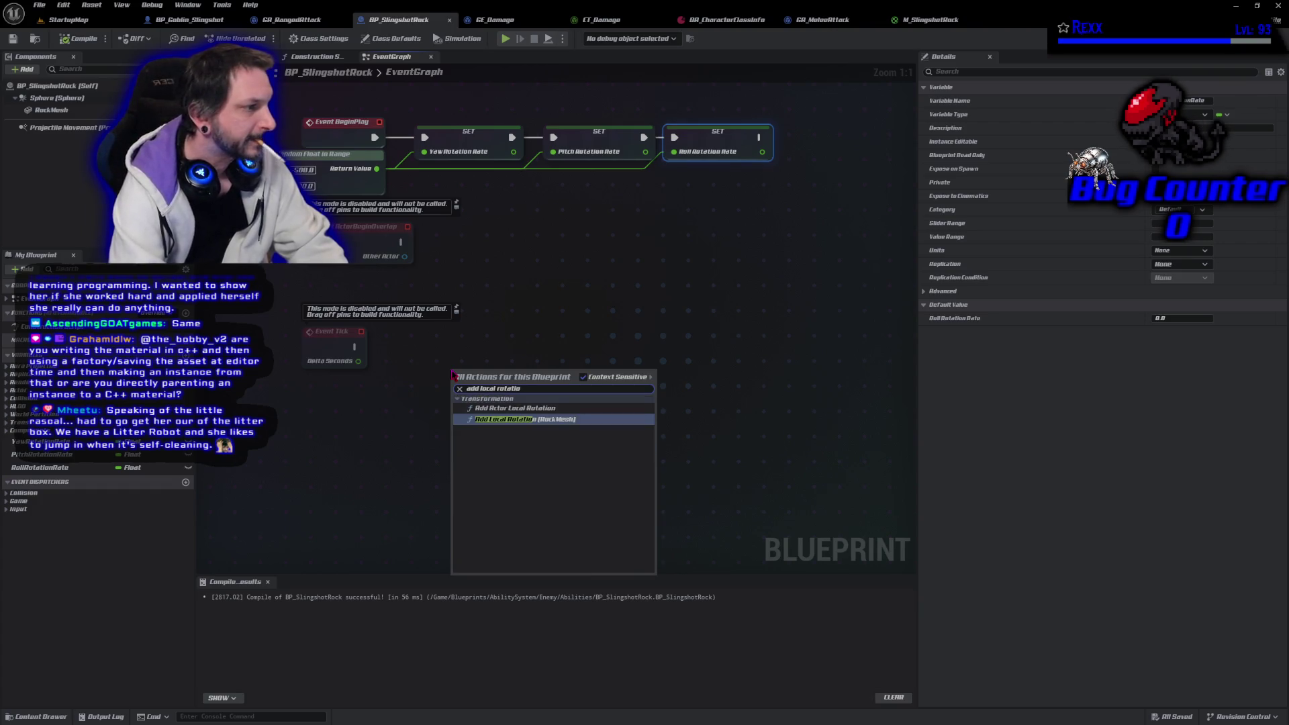
pyautogui.press('Return')
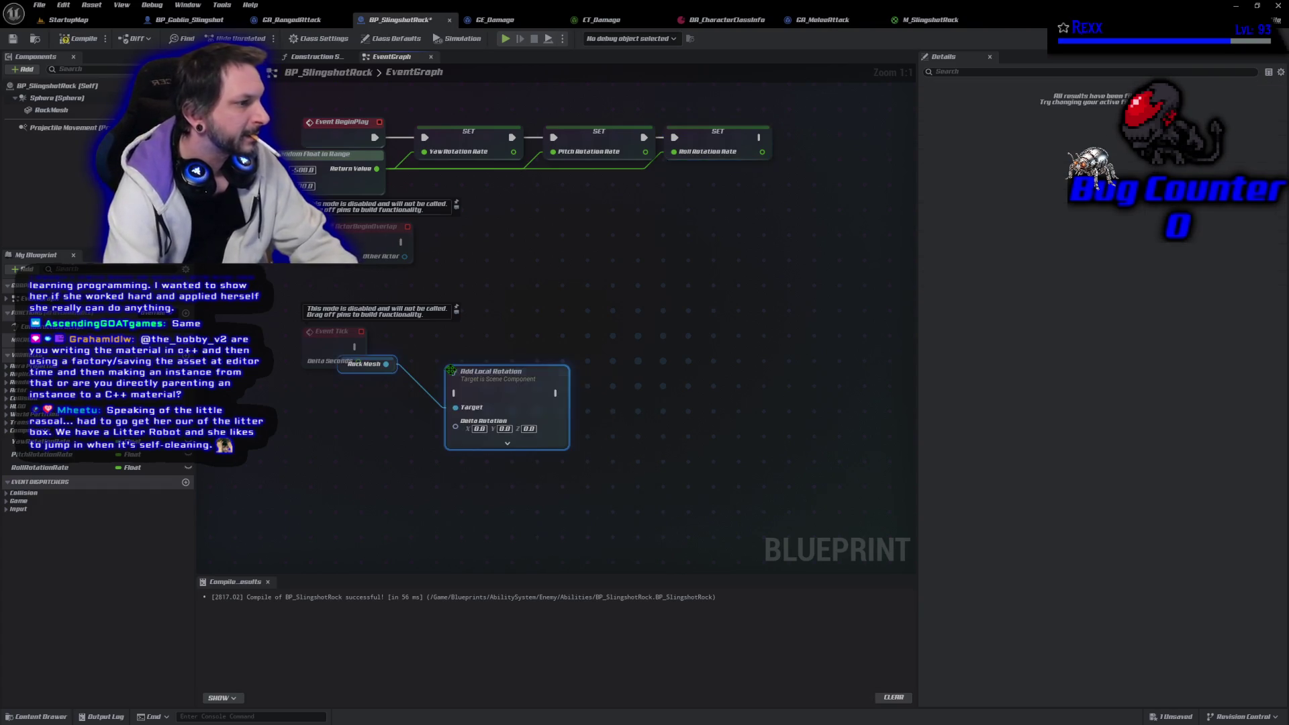
pyautogui.click(357, 375)
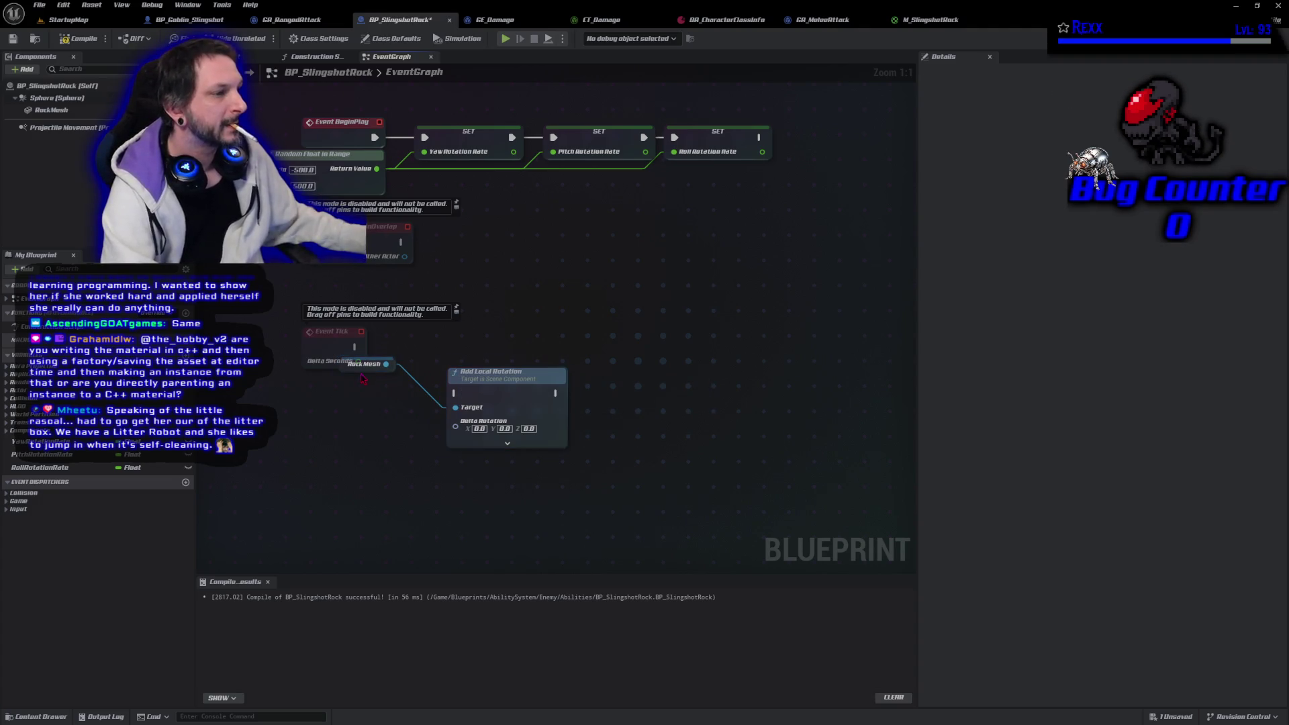
pyautogui.moveTo(356, 372)
pyautogui.mouseDown()
pyautogui.moveTo(391, 428)
pyautogui.moveTo(403, 412)
pyautogui.mouseUp()
pyautogui.moveTo(354, 347)
pyautogui.mouseDown()
pyautogui.moveTo(425, 393)
pyautogui.moveTo(454, 393)
pyautogui.moveTo(518, 363)
pyautogui.moveTo(517, 339)
pyautogui.mouseUp()
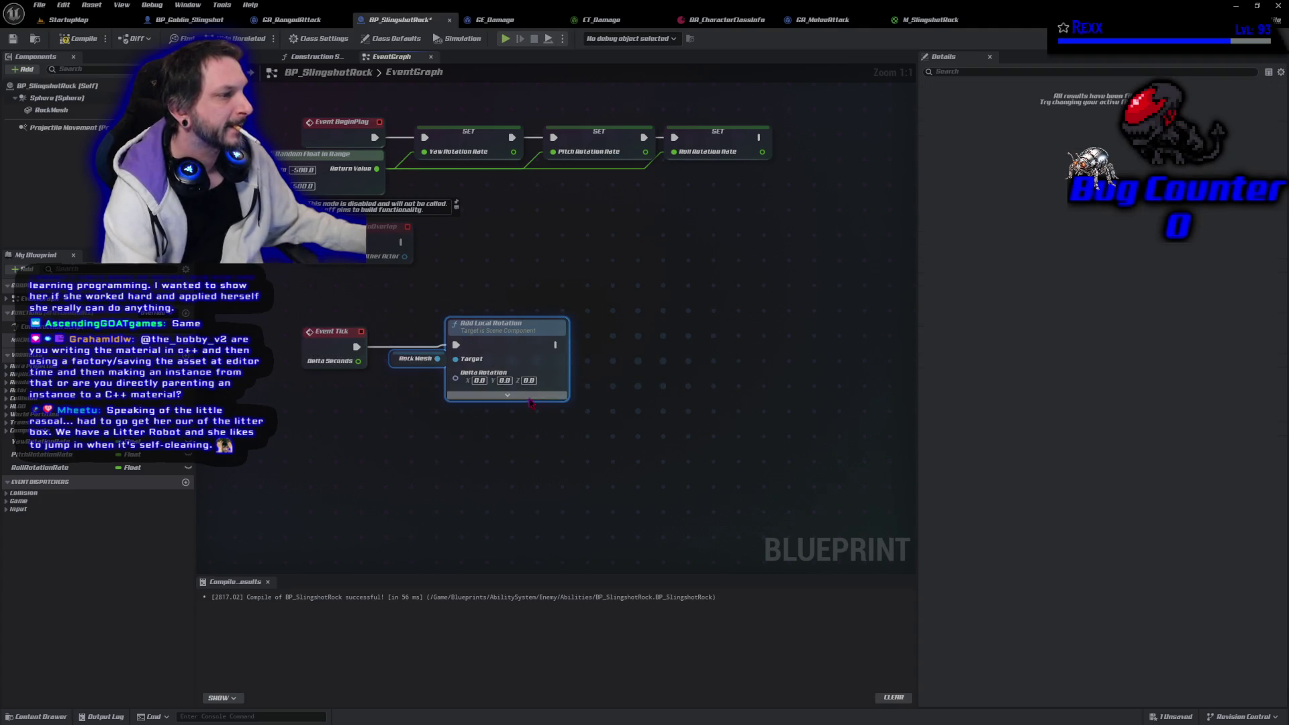
pyautogui.click(507, 395)
# Split Delta Rotation, wire Roll, Pitch and Yaw Rotation Rate into X, Y, Z, and save
pyautogui.rightClick(464, 384)
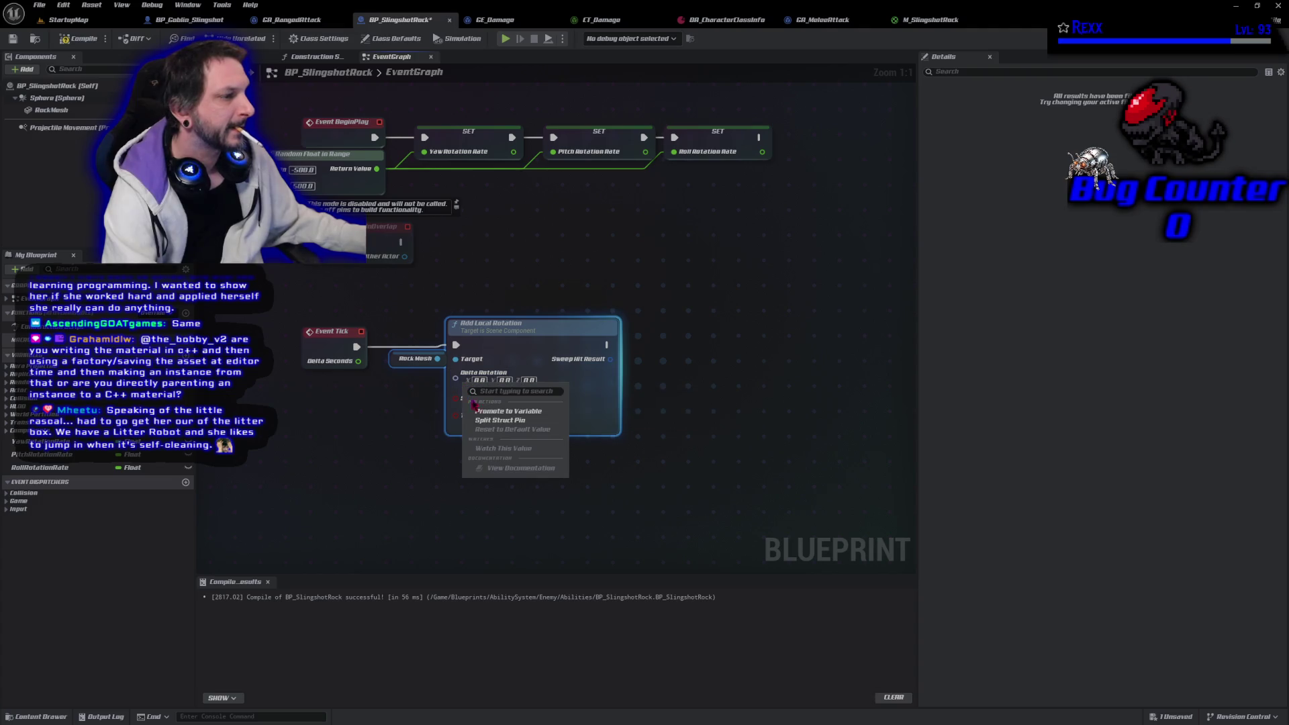
pyautogui.click(494, 421)
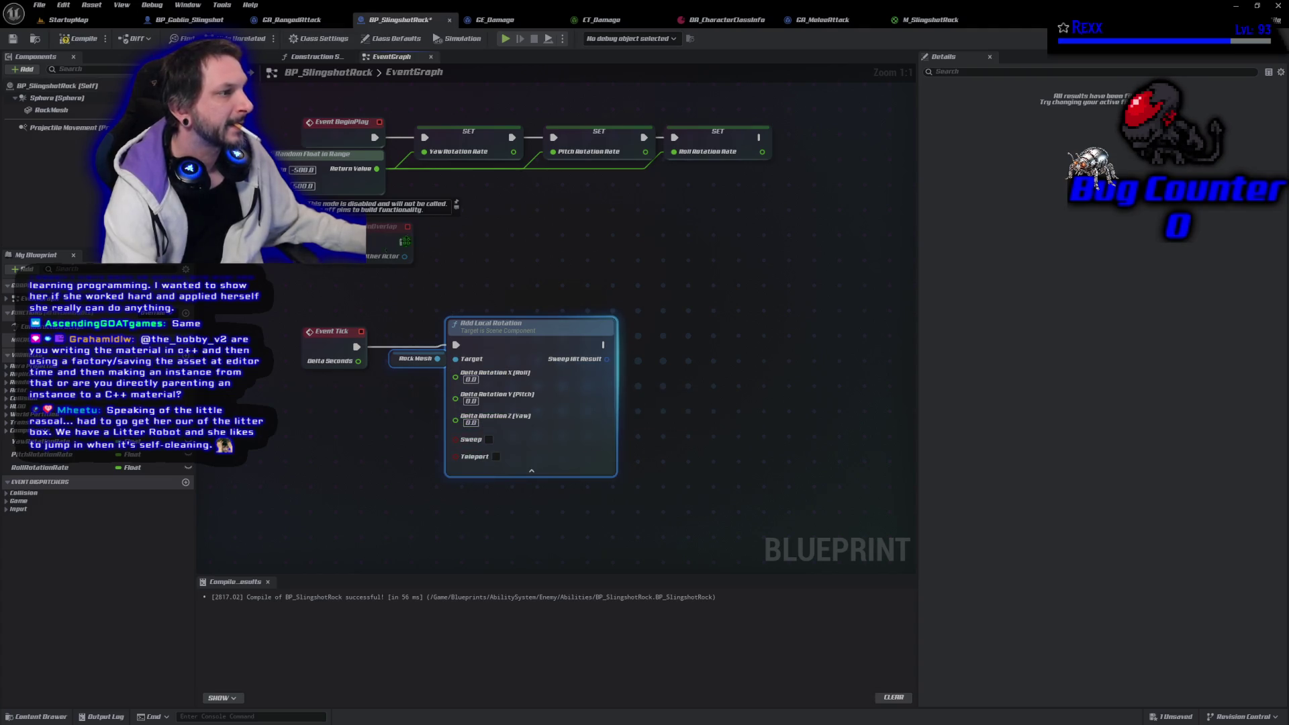
pyautogui.moveTo(40, 441); pyautogui.dragTo(443, 427)
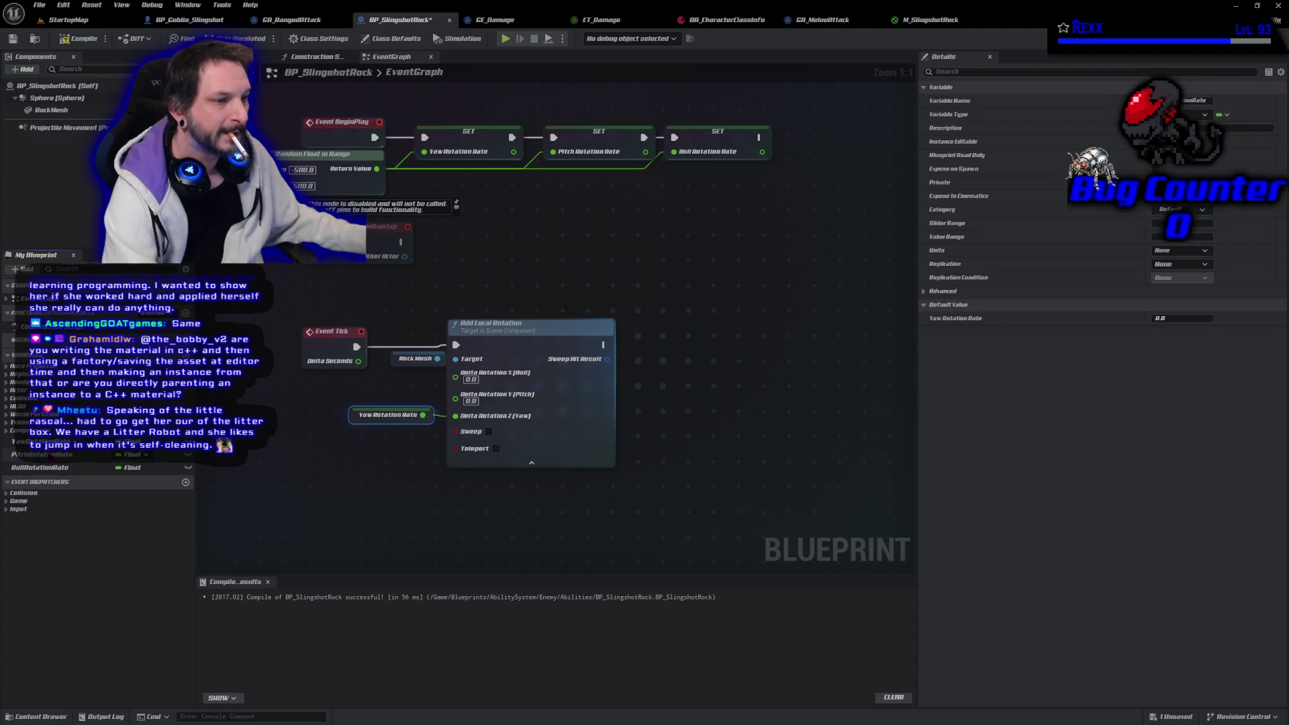
pyautogui.moveTo(41, 455); pyautogui.dragTo(456, 394)
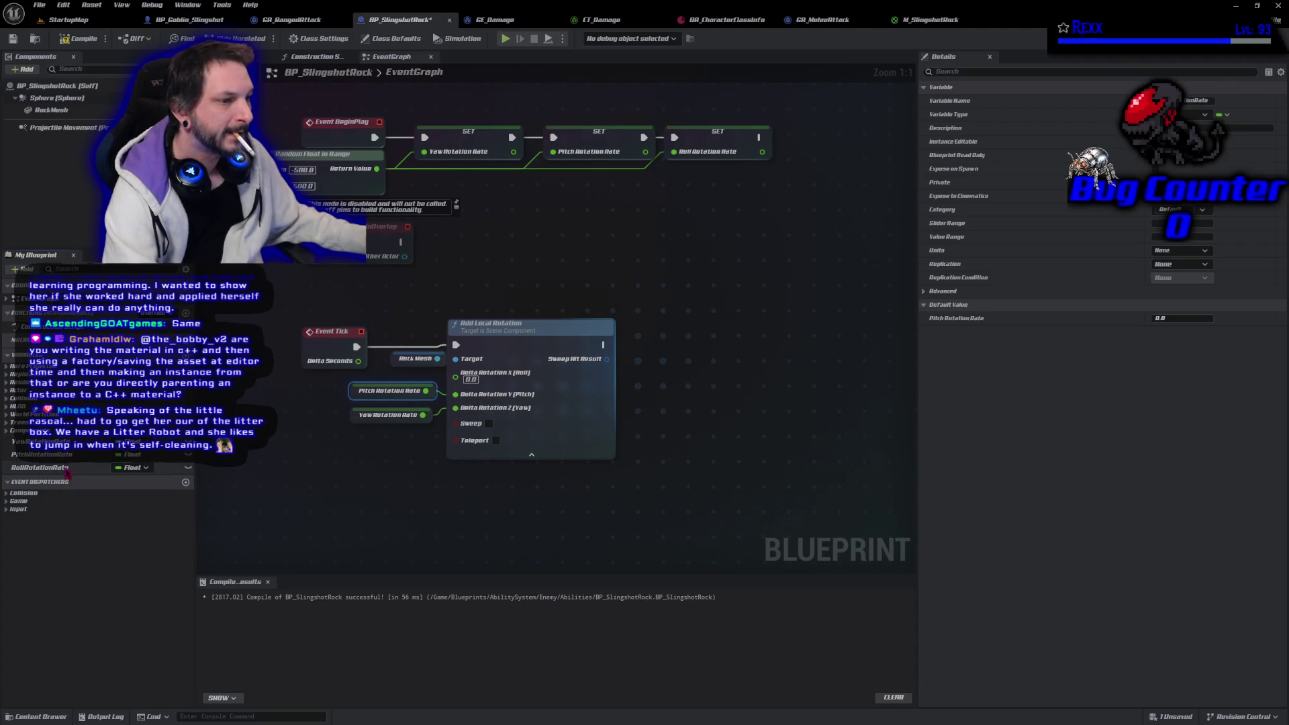
pyautogui.moveTo(68, 470); pyautogui.dragTo(481, 389)
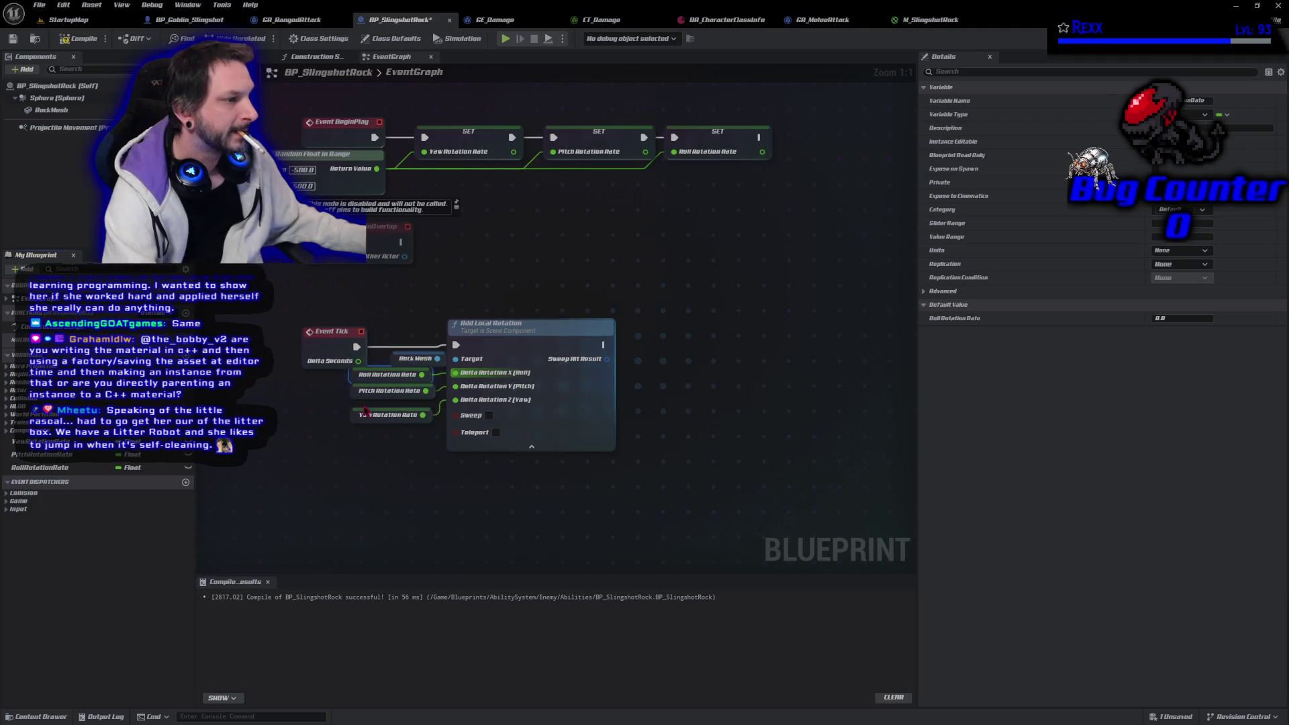
pyautogui.moveTo(355, 398); pyautogui.dragTo(354, 388)
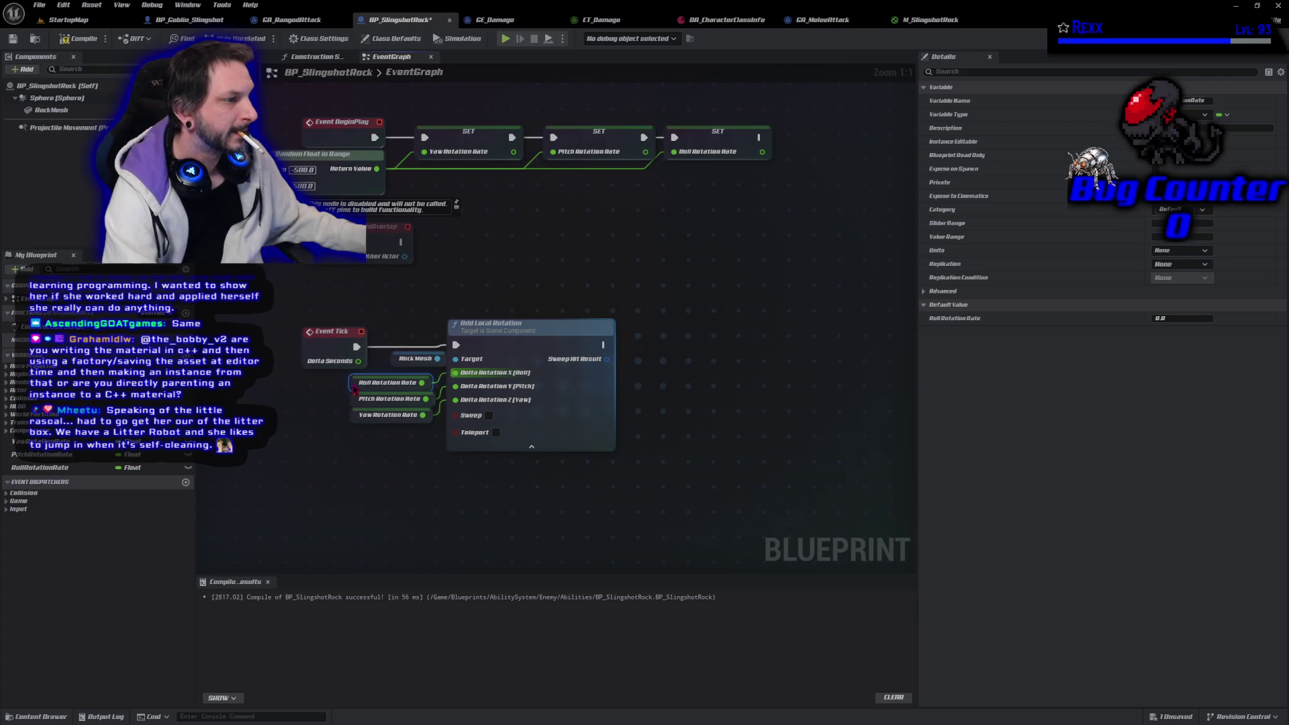
pyautogui.hotkey('ctrl', 's')
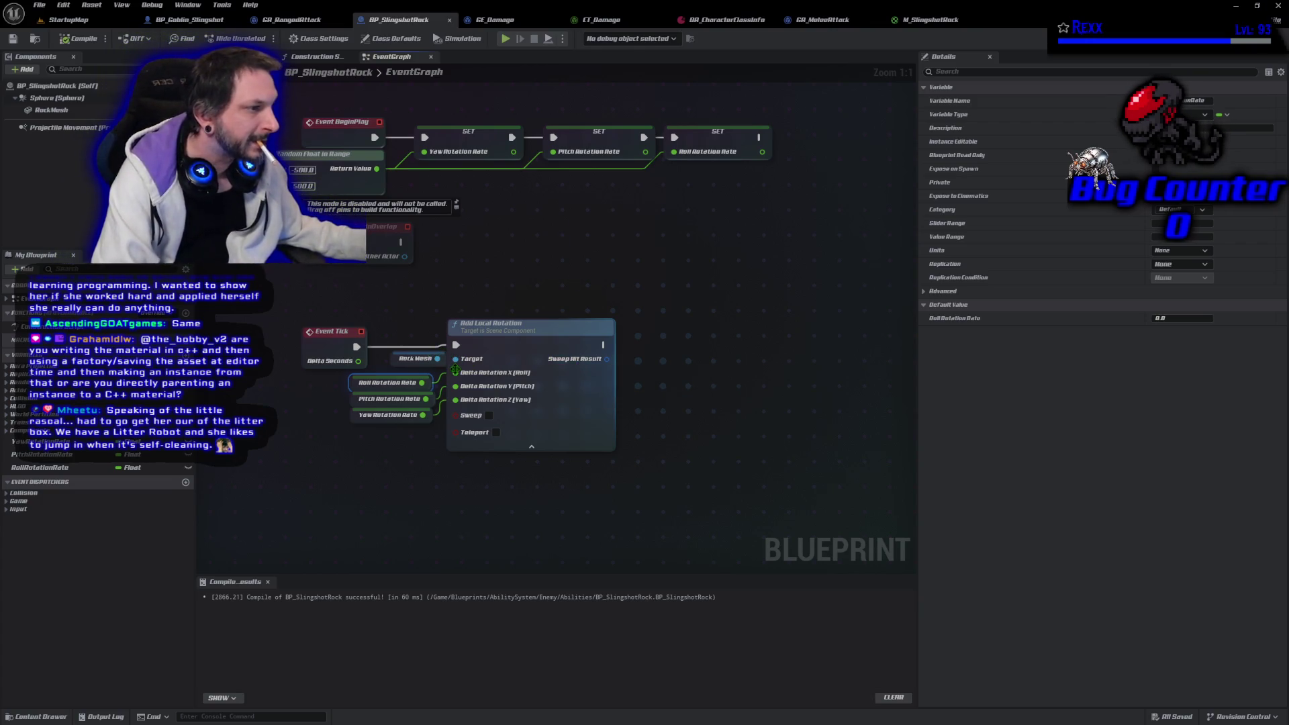
pyautogui.keyDown('alt'); pyautogui.click(455, 372); pyautogui.keyUp('alt')
# Unhook the pitch rate, make room, and add a Delta Seconds Multiply node plus a pasted copy
pyautogui.keyDown('alt'); pyautogui.click(455, 397); pyautogui.keyUp('alt')
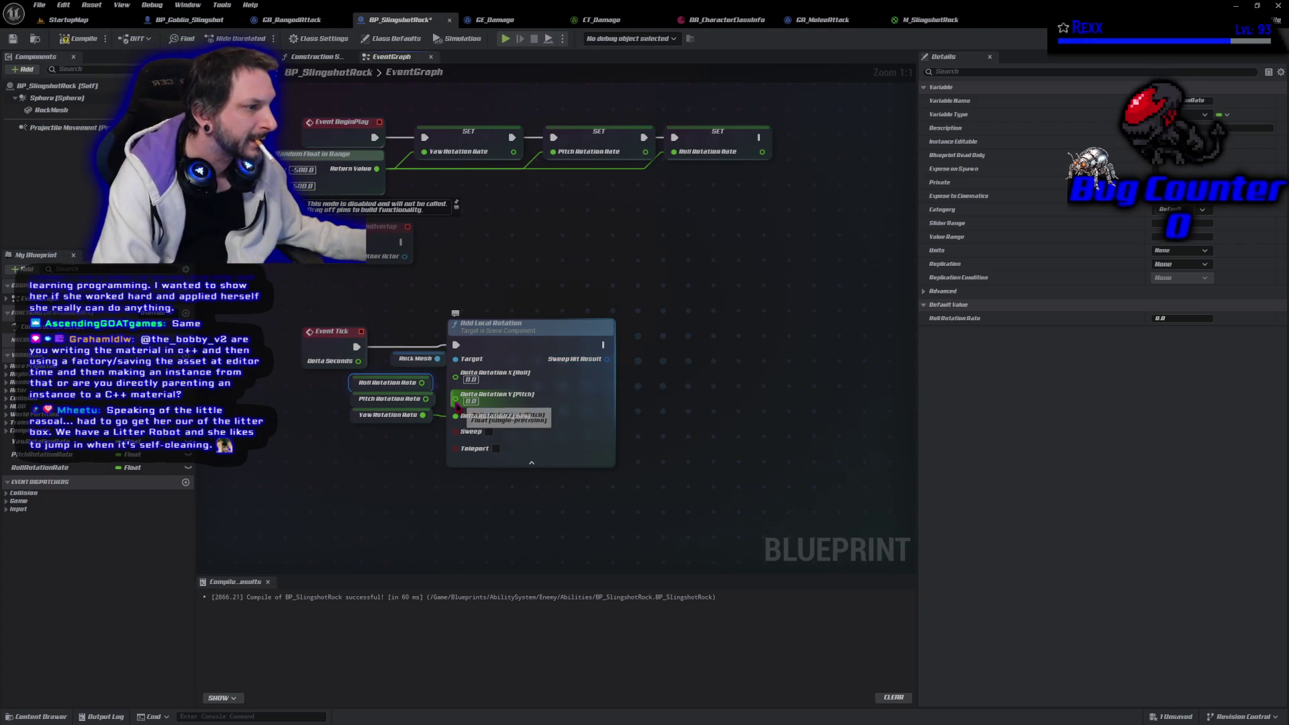
pyautogui.moveTo(526, 330); pyautogui.dragTo(741, 322)
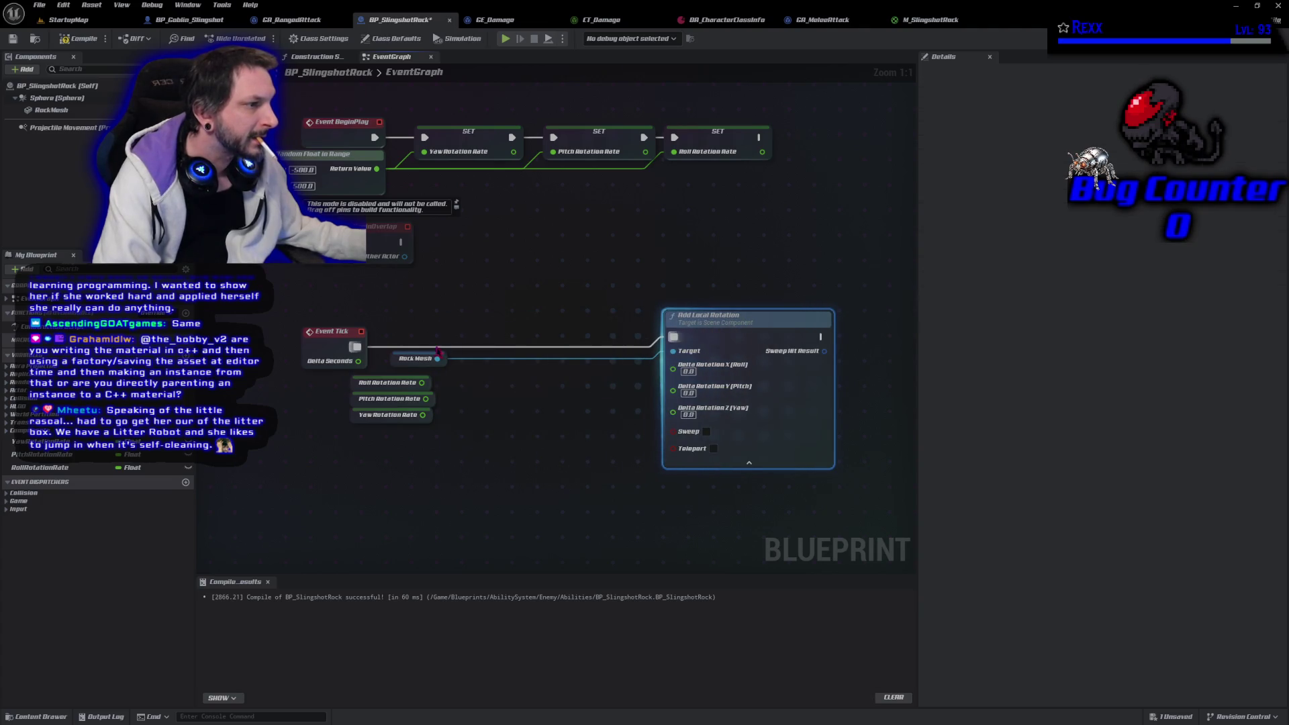
pyautogui.moveTo(436, 356); pyautogui.dragTo(625, 356)
pyautogui.moveTo(358, 361); pyautogui.dragTo(441, 366)
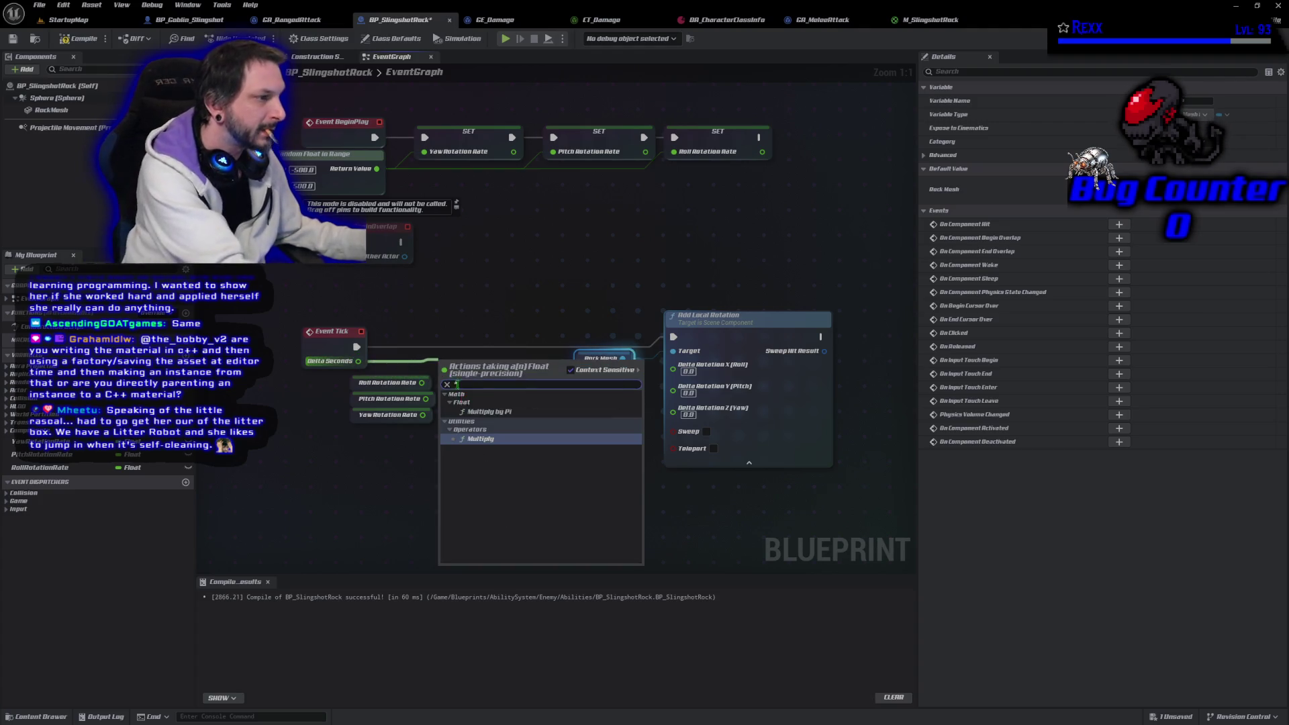
pyautogui.click(481, 439)
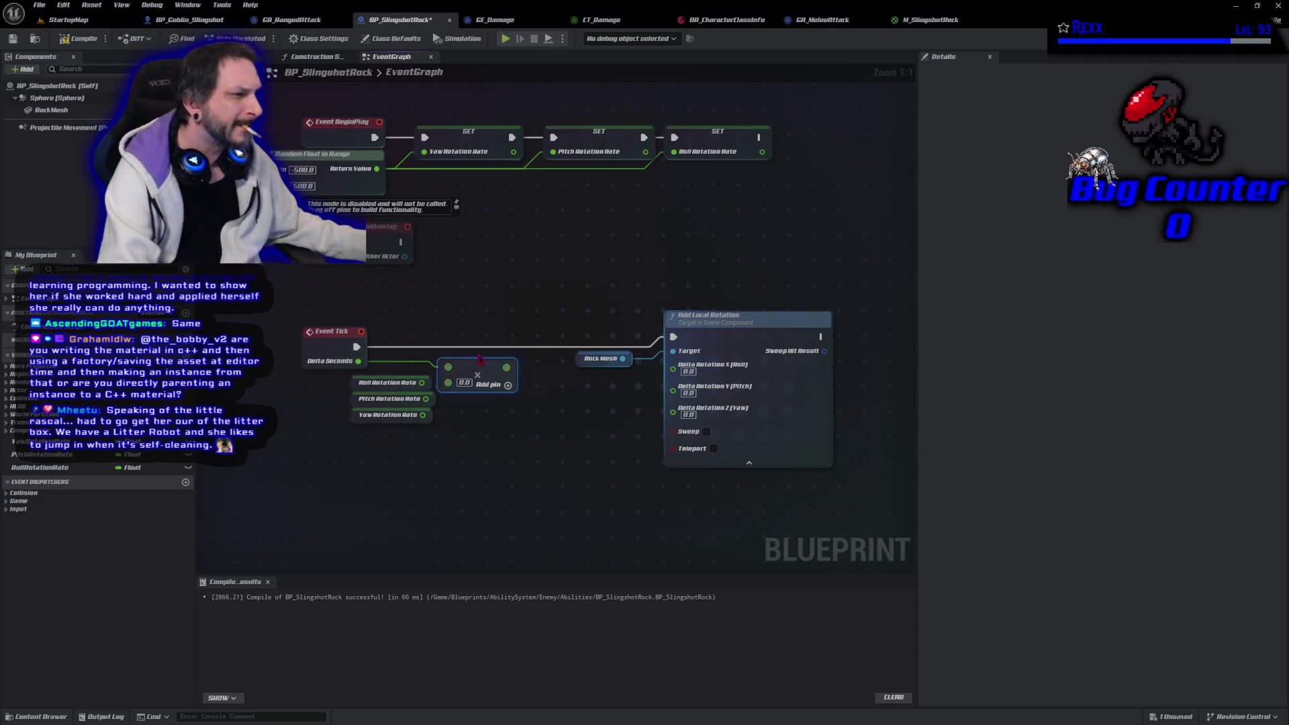
pyautogui.hotkey('ctrl', 'v')
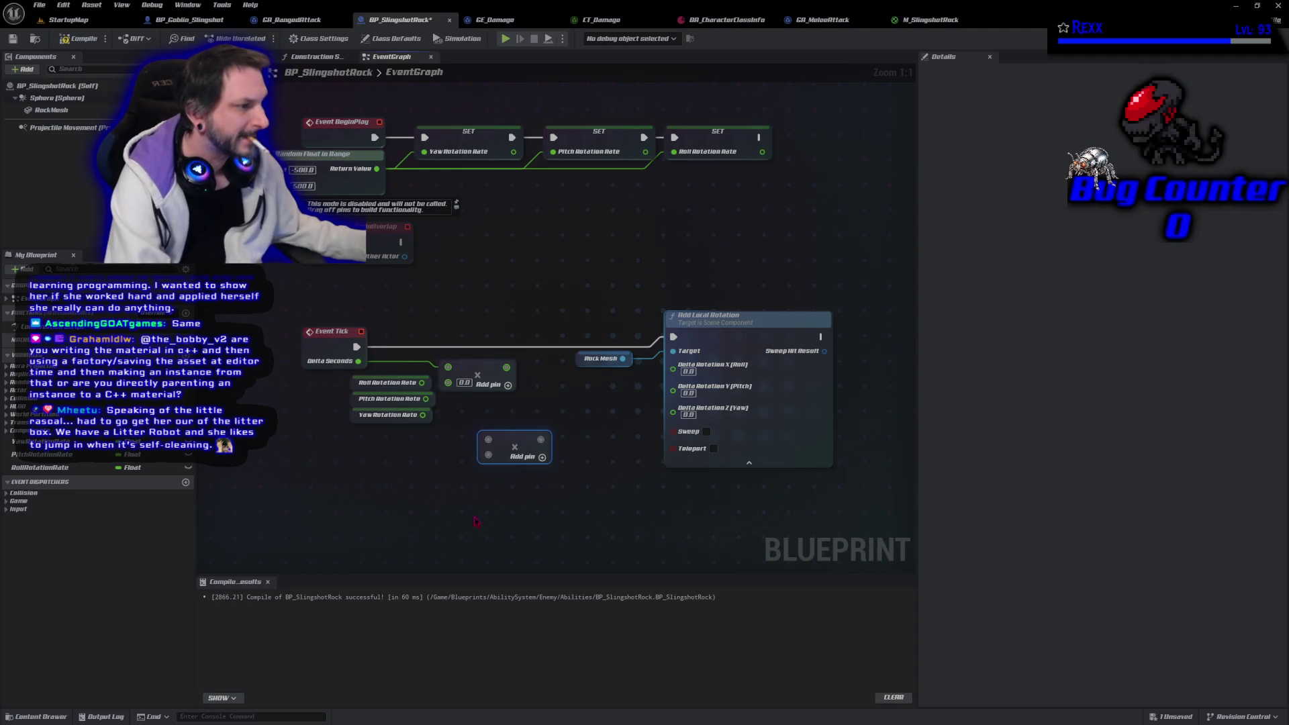
# Paste a third Multiply node, stack all three, and feed Delta Seconds into each
pyautogui.hotkey('ctrl', 'v')
pyautogui.moveTo(517, 438); pyautogui.dragTo(485, 406)
pyautogui.moveTo(516, 512)
pyautogui.mouseDown()
pyautogui.moveTo(491, 441)
pyautogui.moveTo(491, 451)
pyautogui.mouseUp()
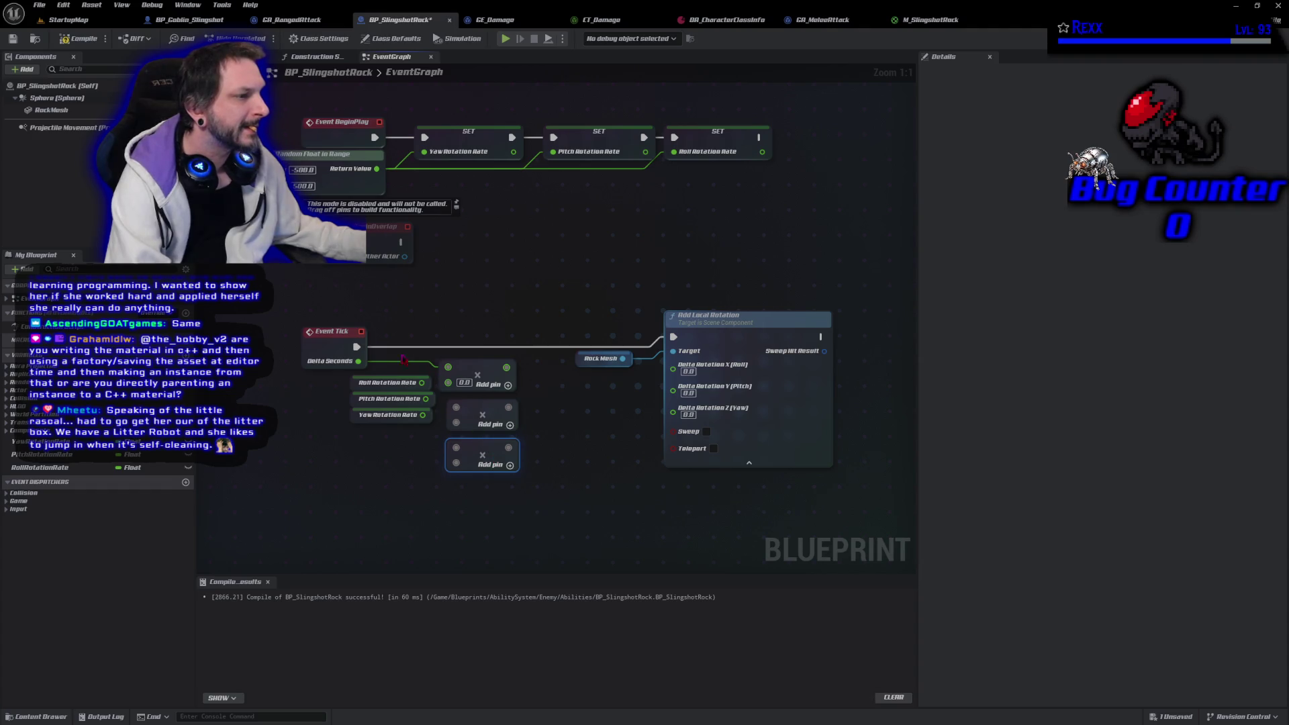
pyautogui.moveTo(359, 361); pyautogui.dragTo(456, 408)
pyautogui.moveTo(359, 361); pyautogui.dragTo(456, 448)
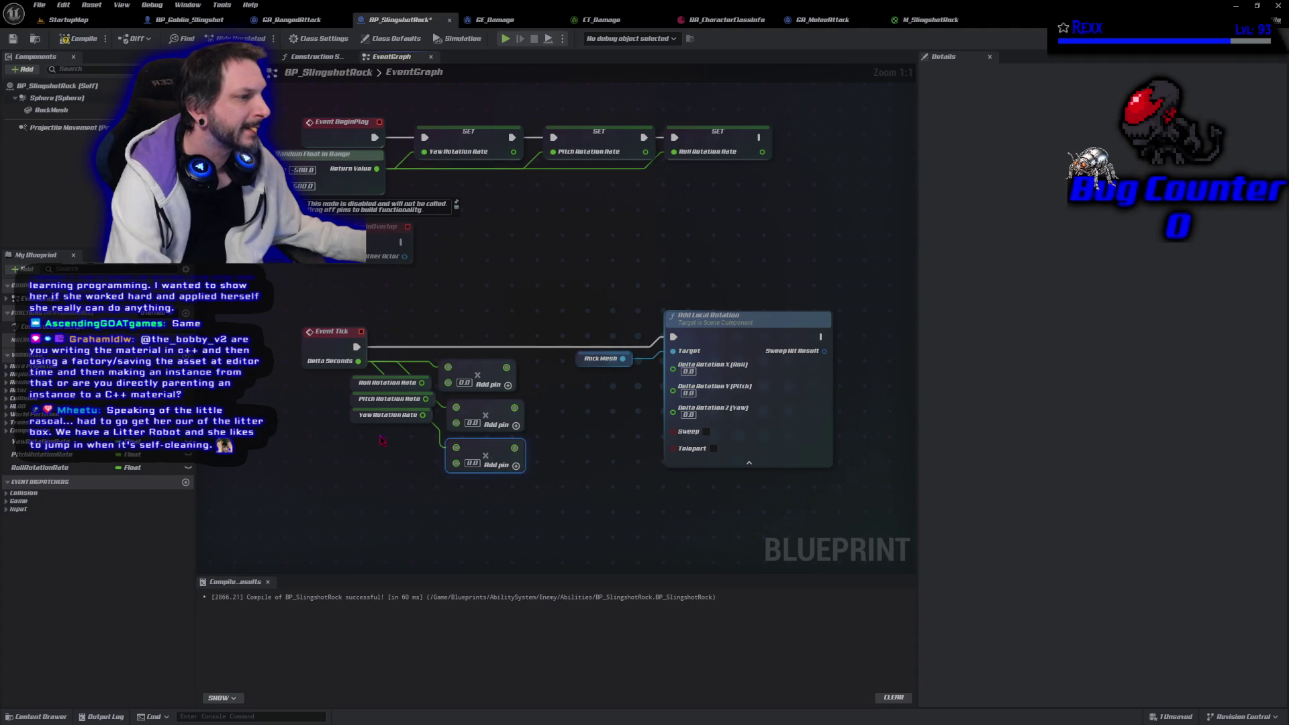
# Multiply Roll, Pitch and Yaw Rotation Rate by Delta Seconds into Delta Rotation X, Y, Z and recompile
pyautogui.moveTo(422, 383); pyautogui.dragTo(450, 386)
pyautogui.moveTo(425, 399)
pyautogui.mouseDown()
pyautogui.moveTo(458, 426)
pyautogui.moveTo(440, 443)
pyautogui.moveTo(456, 462)
pyautogui.mouseUp()
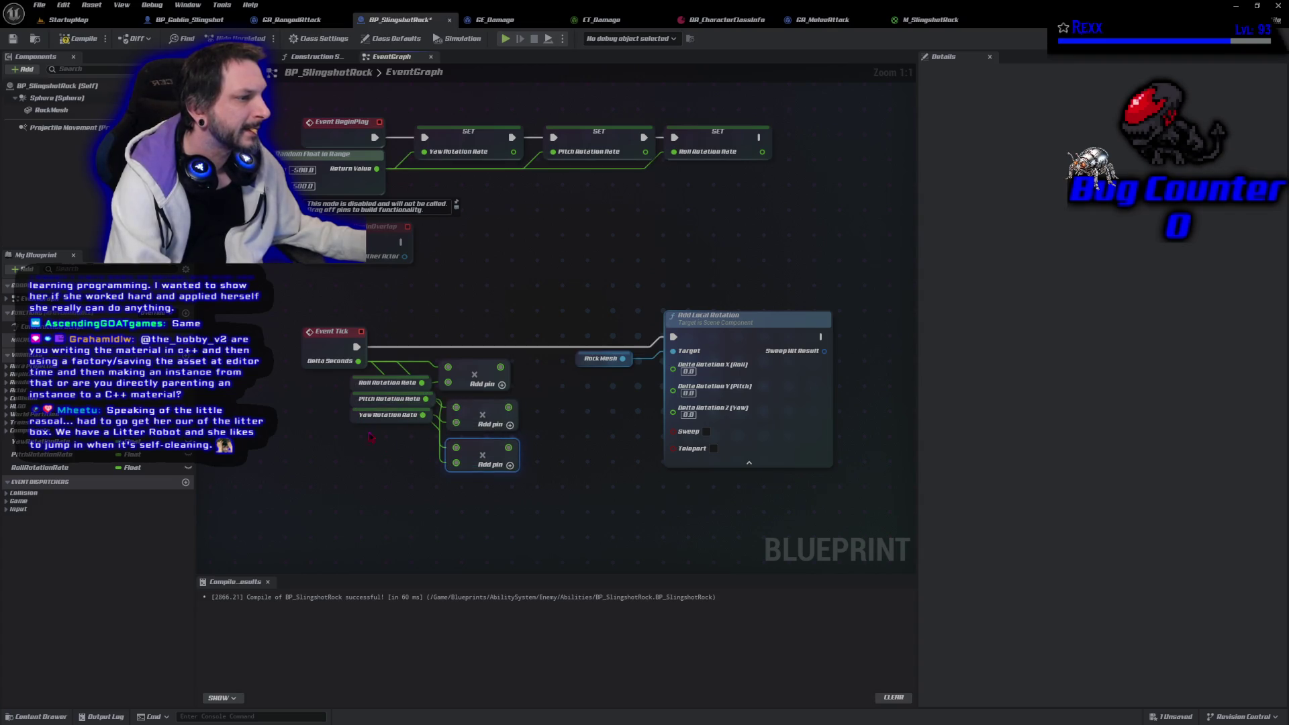
pyautogui.moveTo(354, 426); pyautogui.dragTo(363, 474)
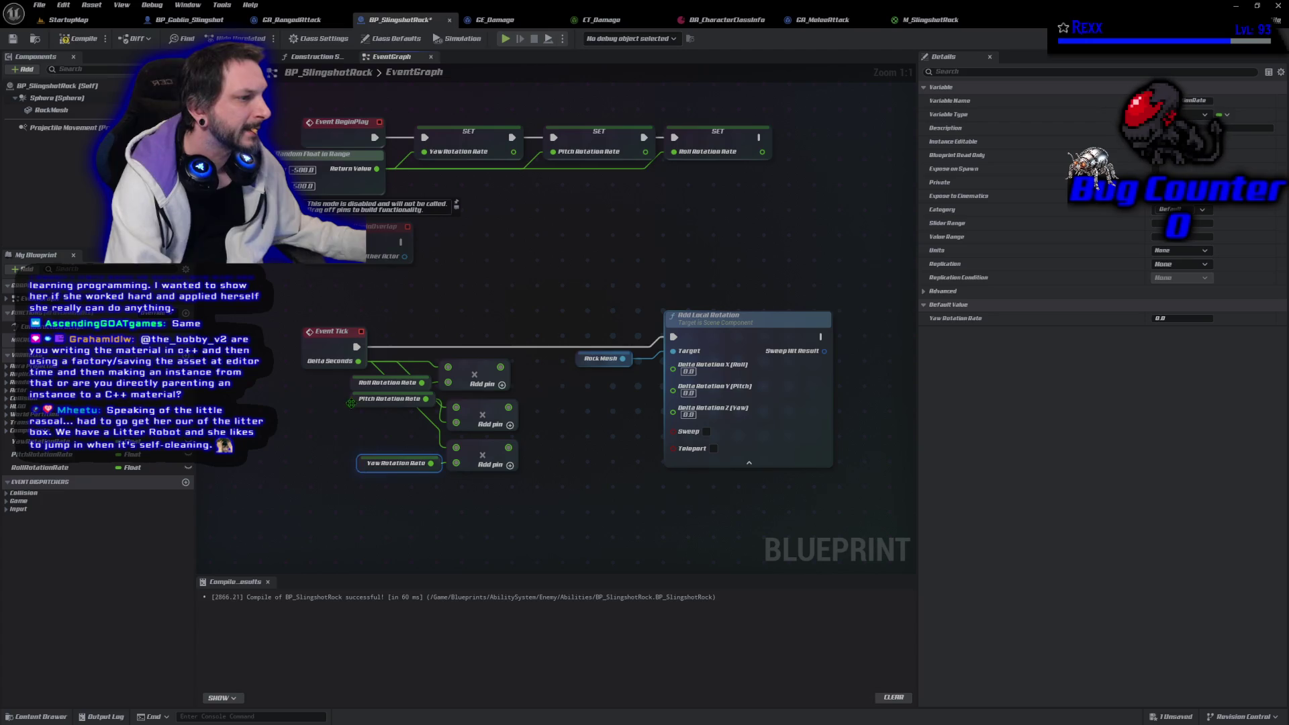
pyautogui.moveTo(351, 404); pyautogui.dragTo(351, 428)
pyautogui.moveTo(500, 368)
pyautogui.mouseDown()
pyautogui.moveTo(638, 415)
pyautogui.moveTo(739, 393)
pyautogui.moveTo(682, 378)
pyautogui.mouseUp()
pyautogui.moveTo(508, 408)
pyautogui.mouseDown()
pyautogui.moveTo(589, 425)
pyautogui.moveTo(674, 378)
pyautogui.mouseUp()
pyautogui.moveTo(508, 447)
pyautogui.mouseDown()
pyautogui.moveTo(663, 417)
pyautogui.moveTo(682, 403)
pyautogui.moveTo(674, 391)
pyautogui.mouseUp()
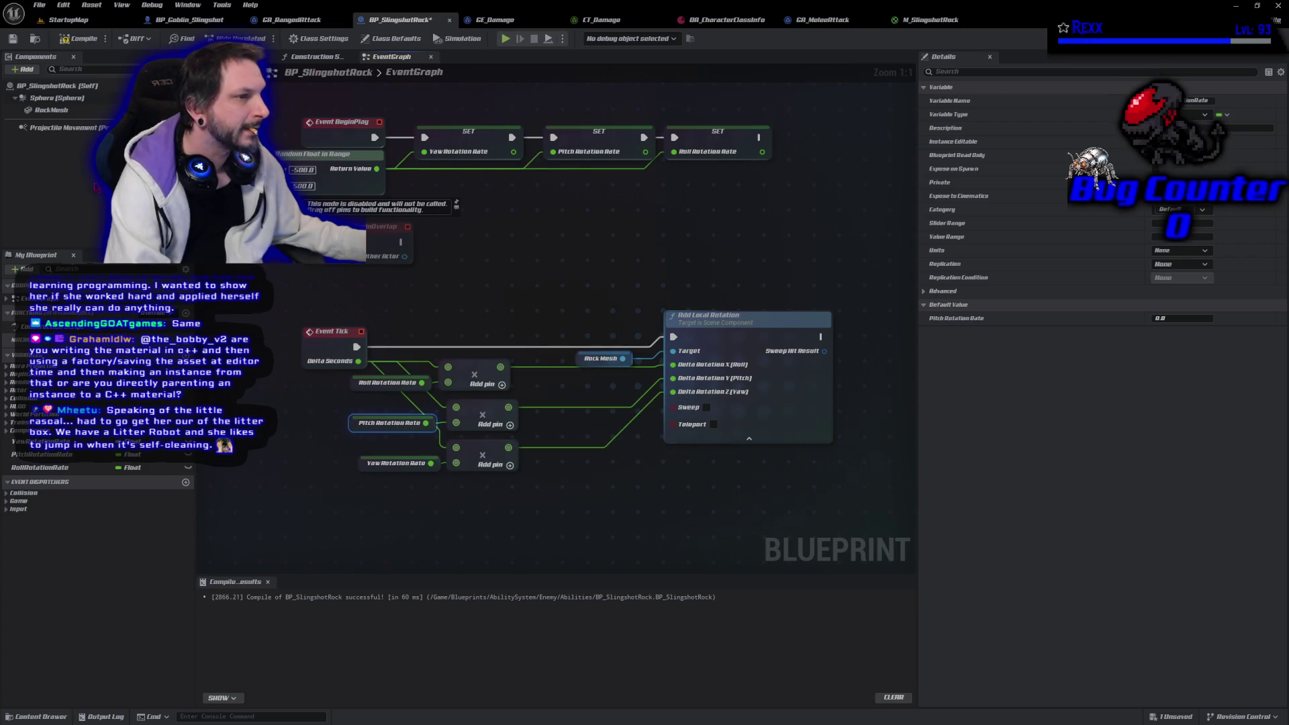
pyautogui.press('F7')
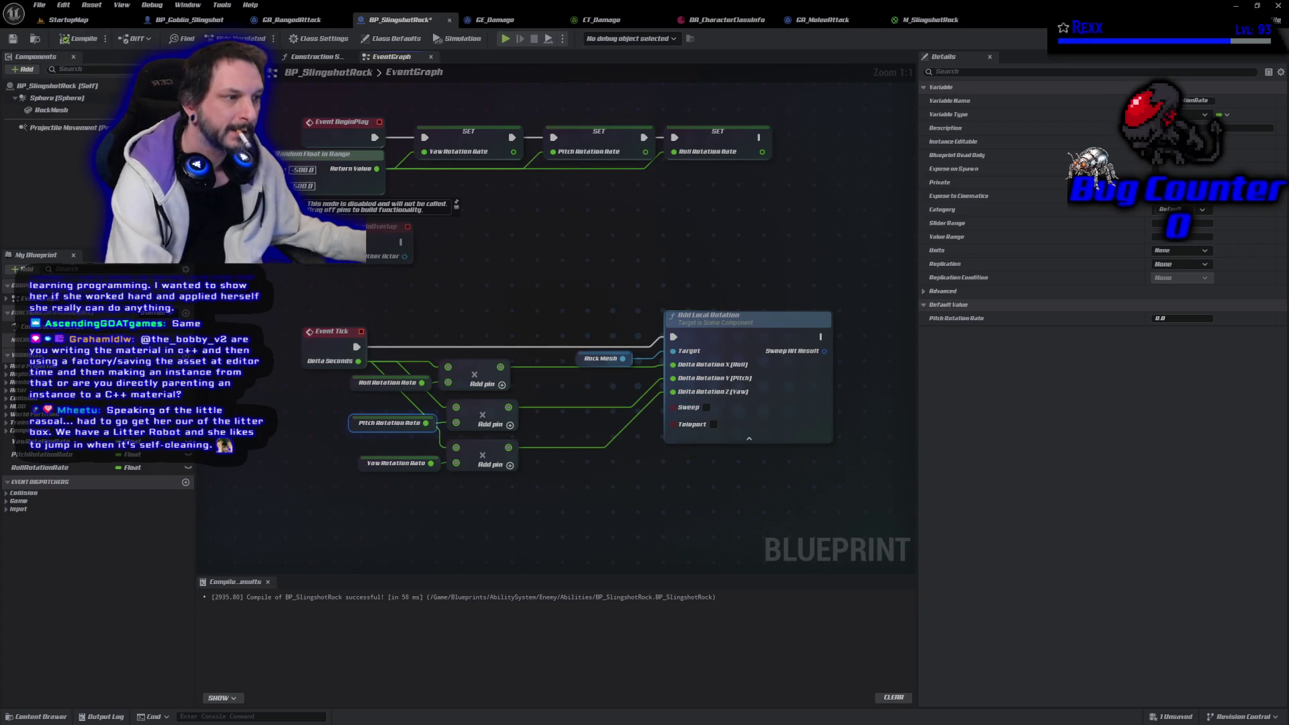
# Save BP_SlingshotRock with its Delta-Seconds-scaled roll, pitch and yaw rotation logic
pyautogui.hotkey('ctrl', 's')
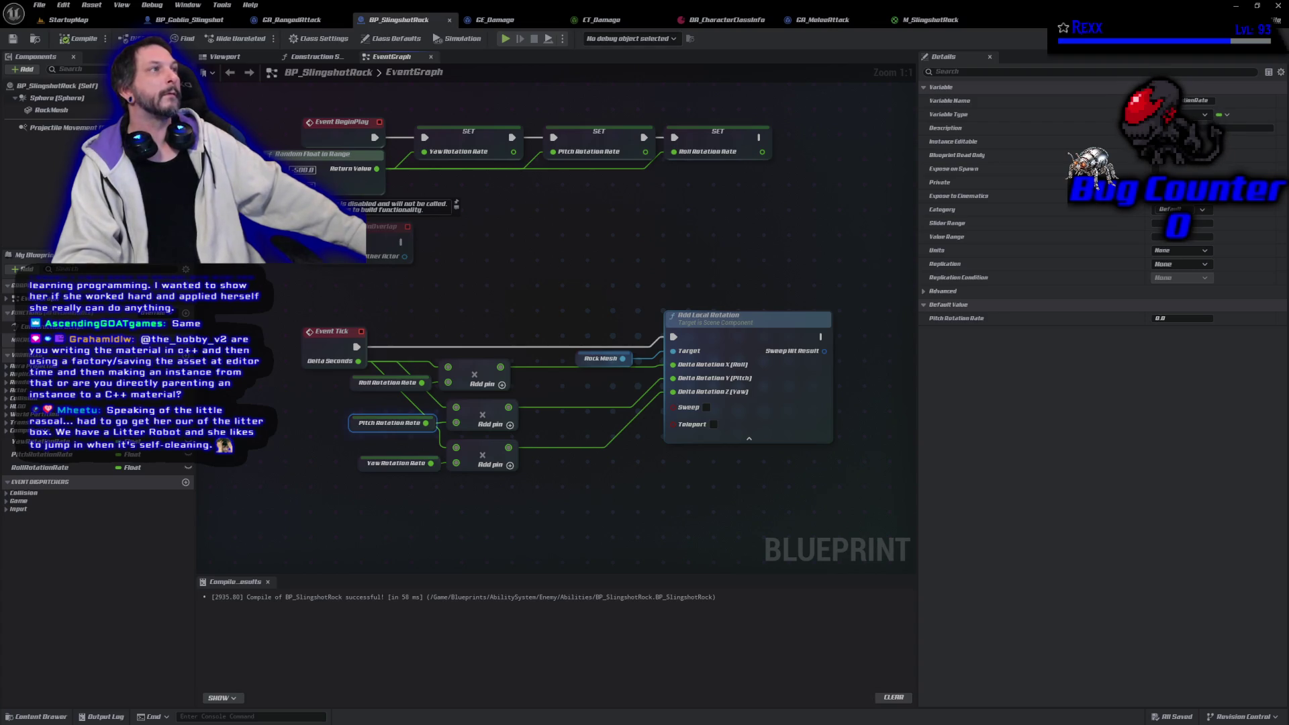
# Run StartupMap in Play-In-Editor, move the character toward the goblins, then stop the session
pyautogui.click(74, 19)
pyautogui.click(255, 38)
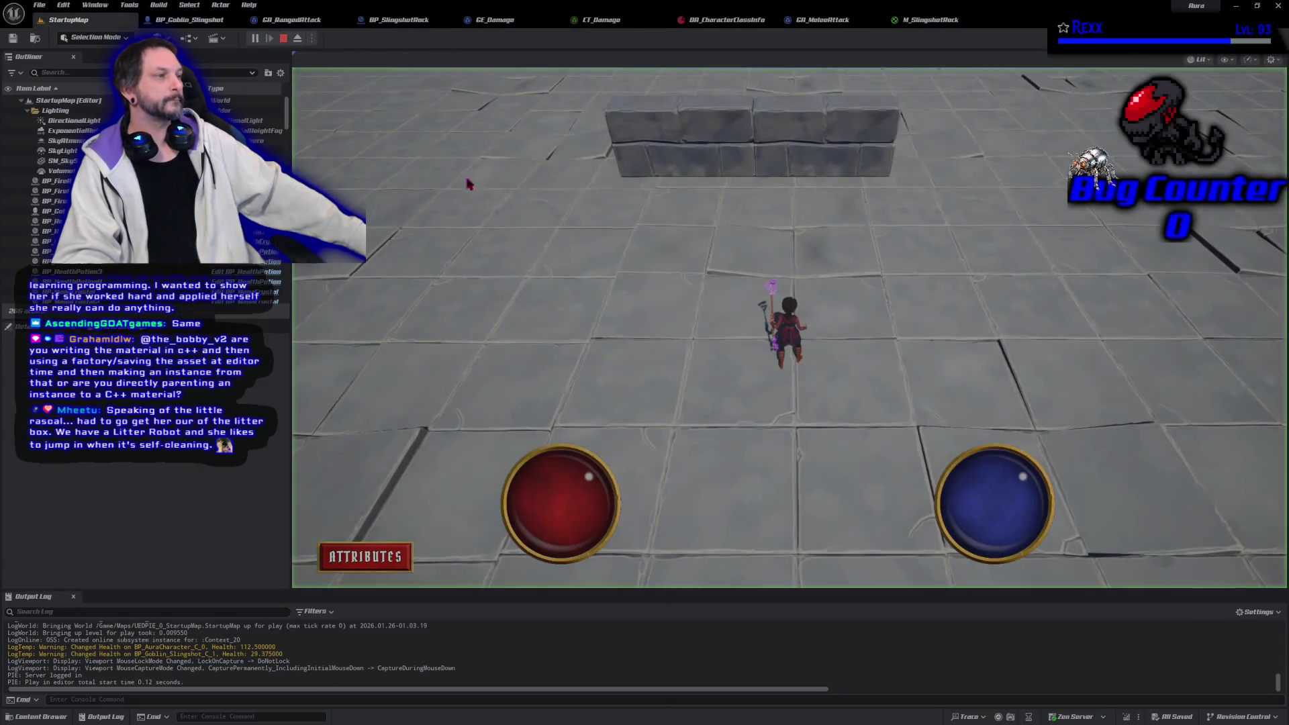
pyautogui.click(871, 176)
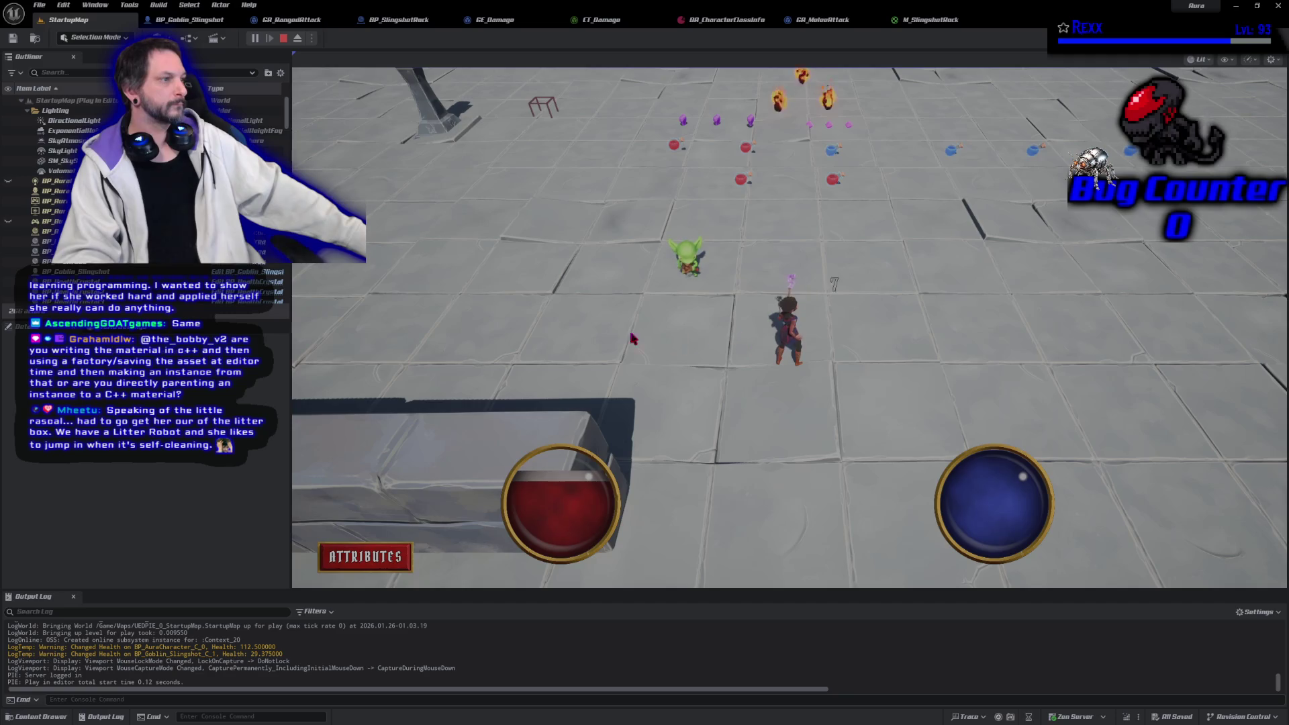
pyautogui.press('Escape')
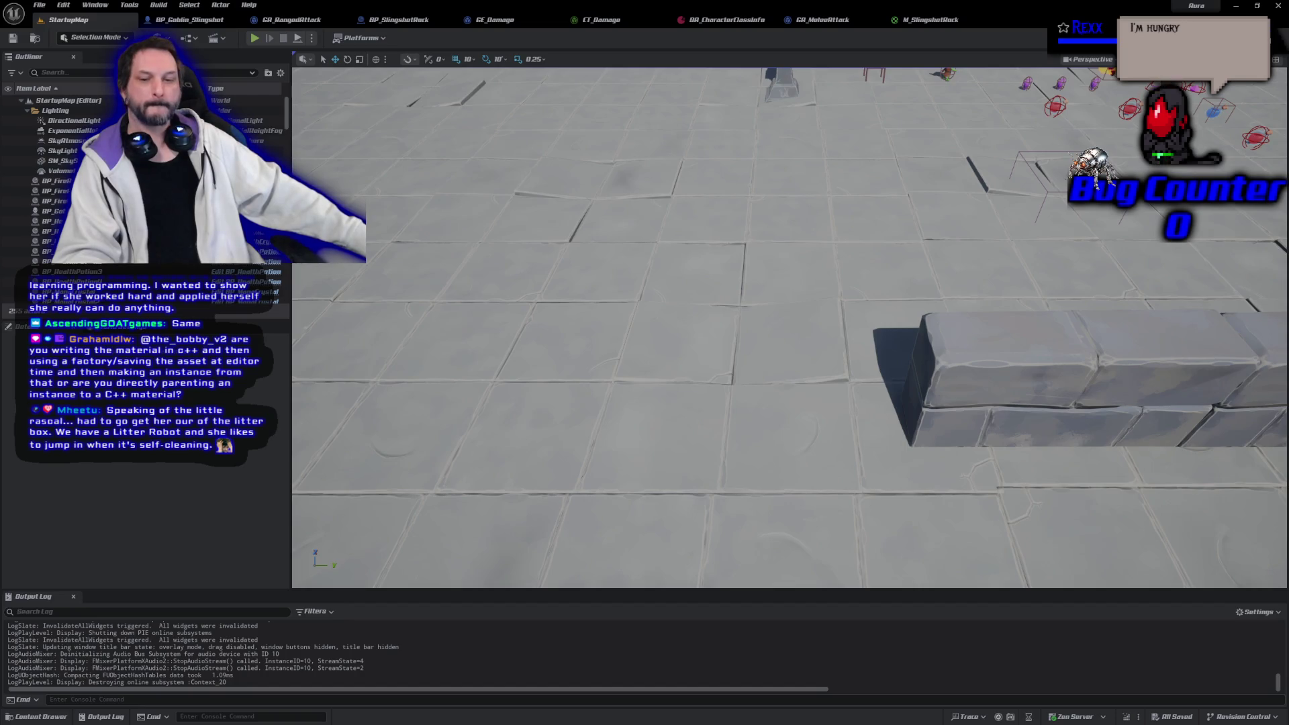
pyautogui.hotkey('alt', 'Tab')
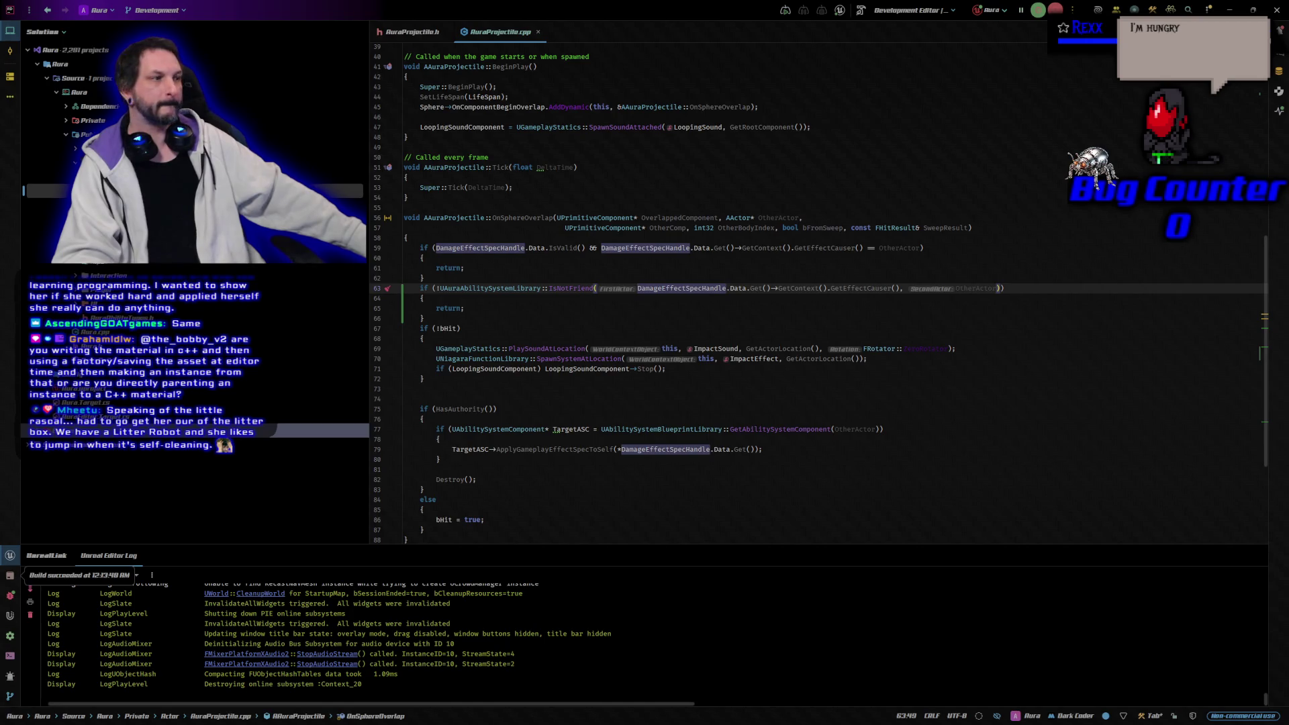
pyautogui.hotkey('alt', 'Tab')
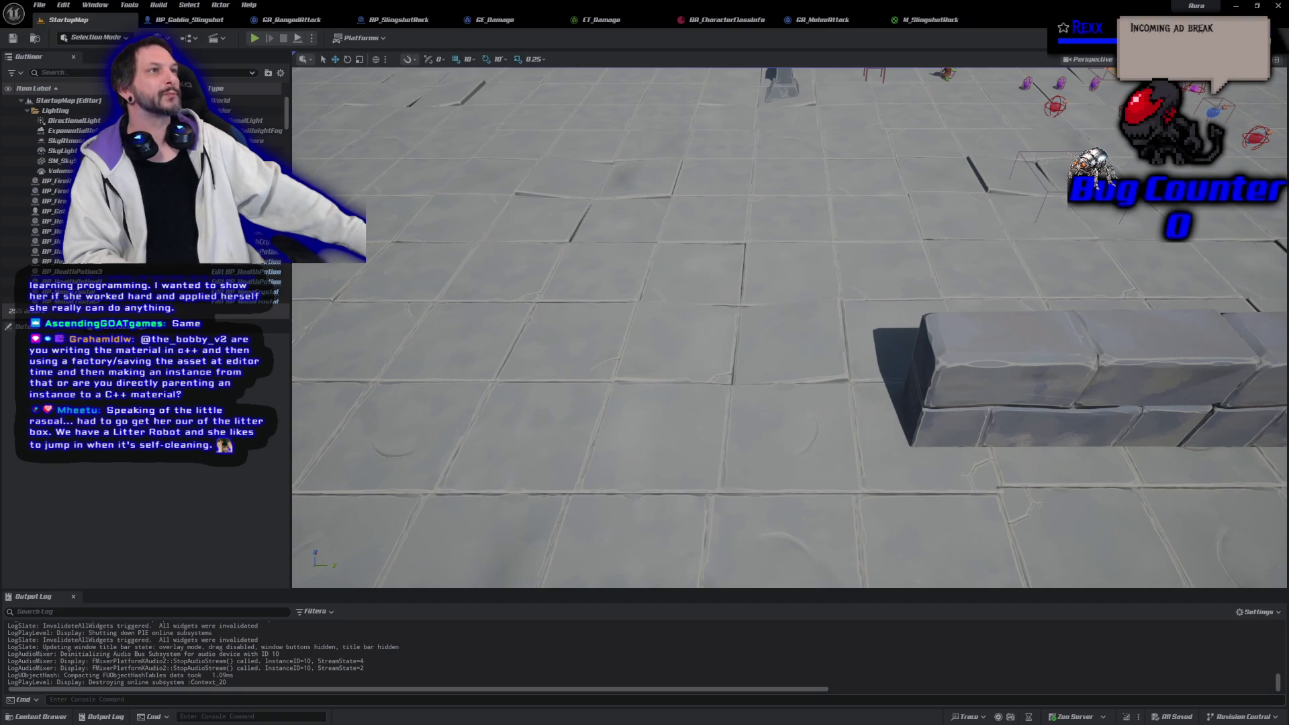
# Select a goblin actor in the level viewport, then switch over to GitHub Desktop
pyautogui.click(780, 124)
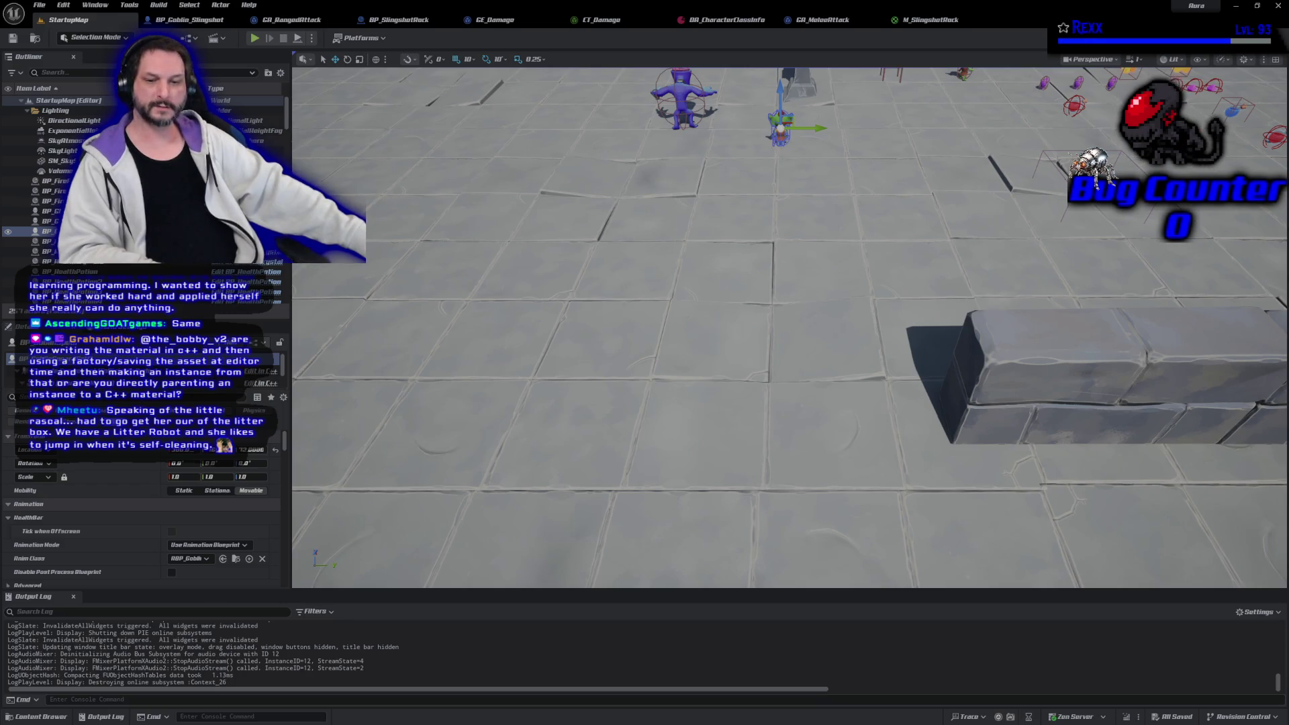
pyautogui.hotkey('alt', 'Tab')
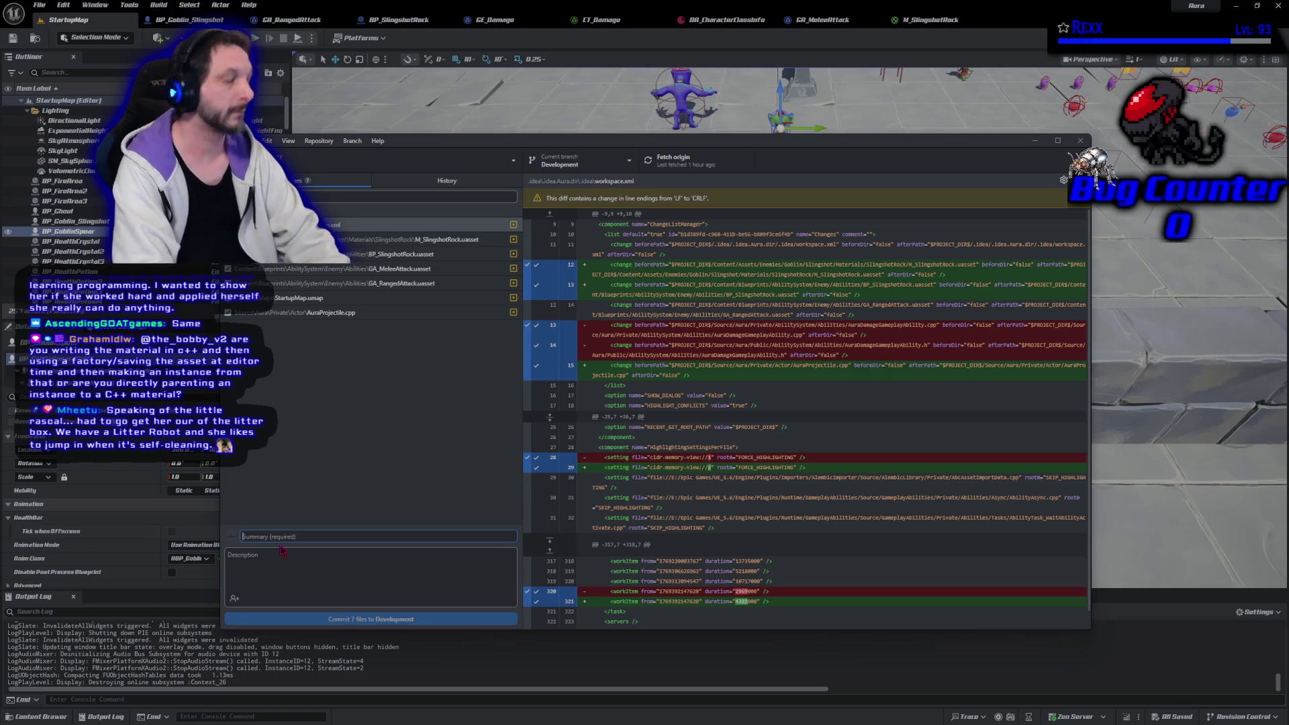
# Commit the seven files as 'Spawning the Rock Projectile', push to origin, and close GitHub Desktop
pyautogui.write('Spawning t')
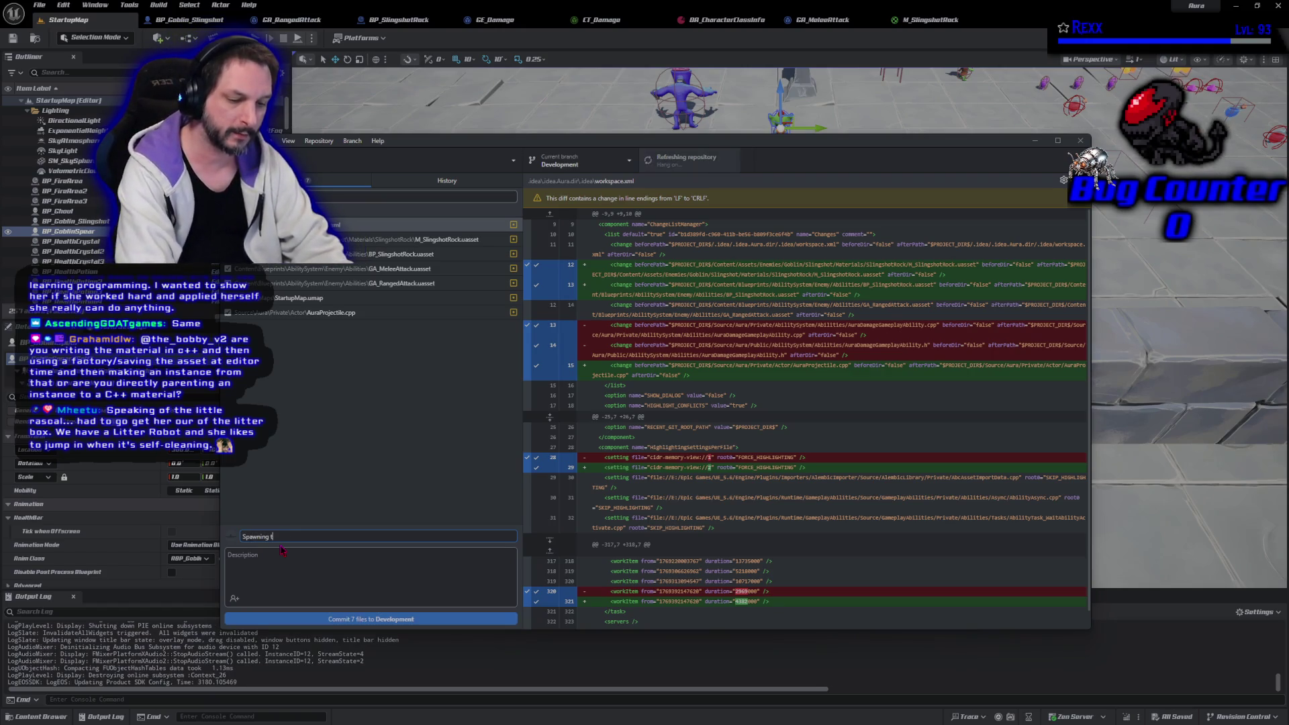
pyautogui.write('he Rock Projectile')
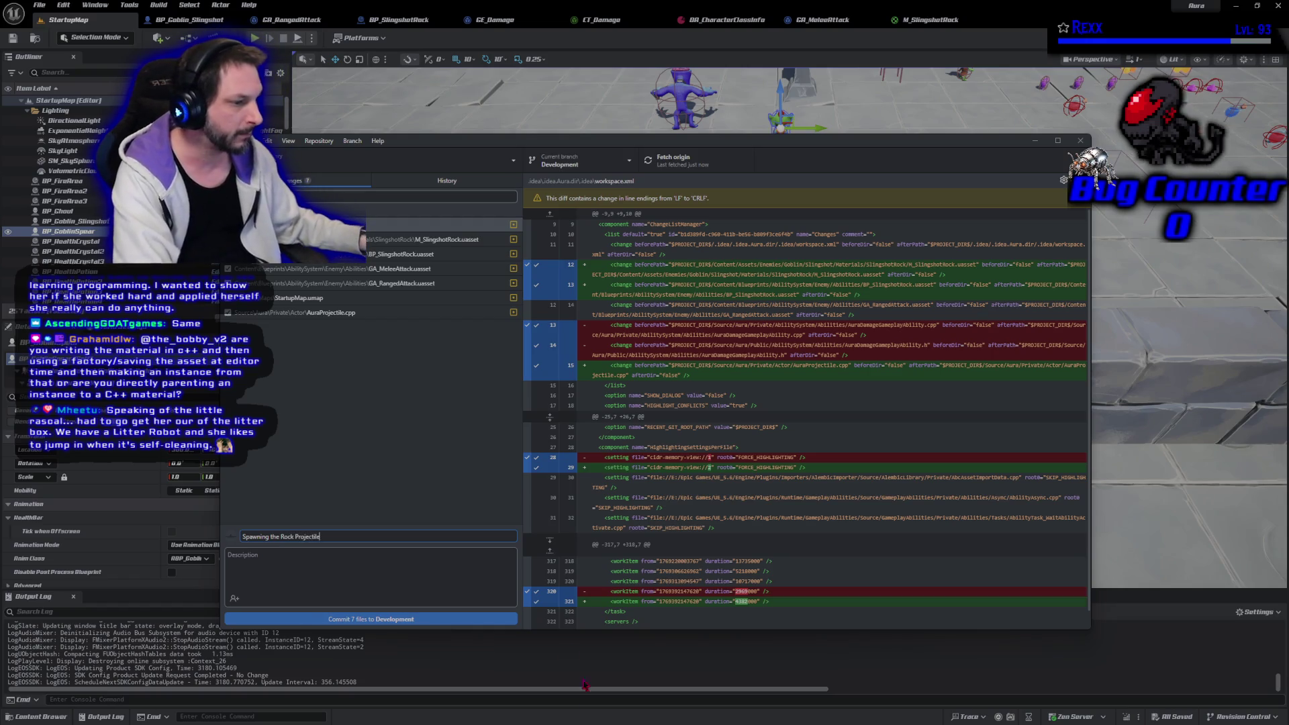
pyautogui.click(499, 623)
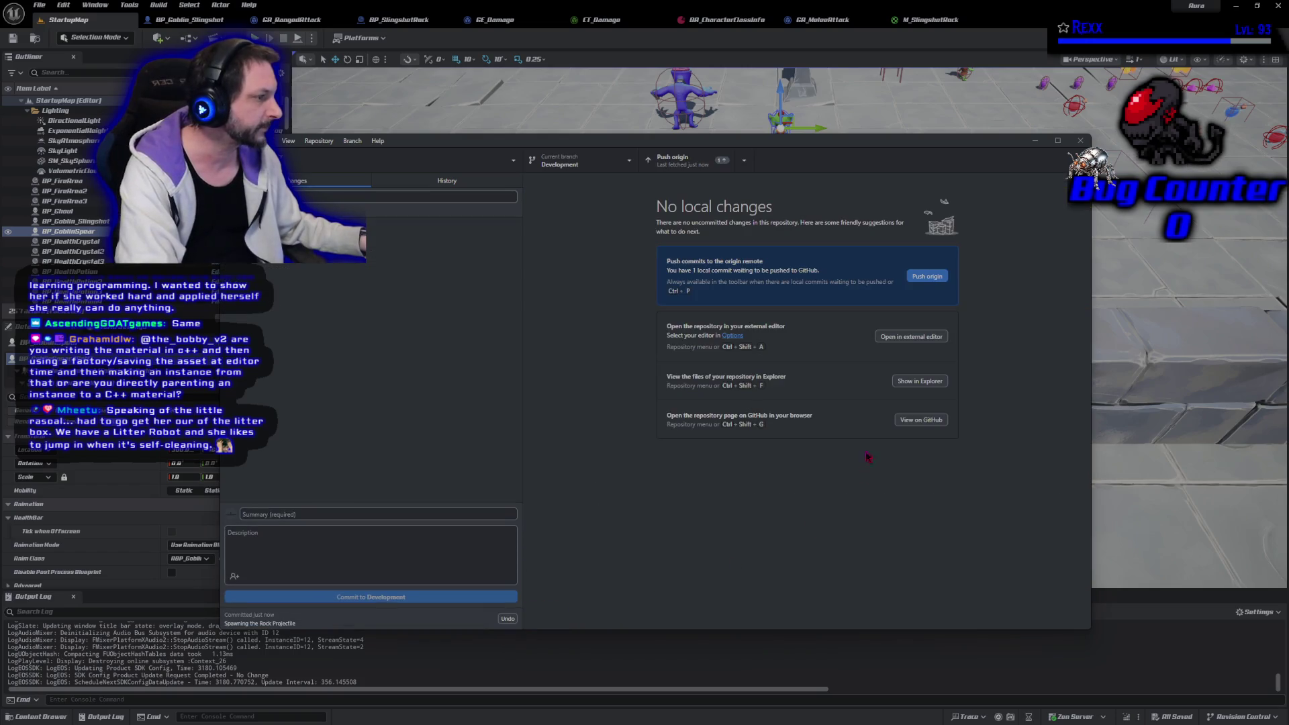
pyautogui.click(928, 281)
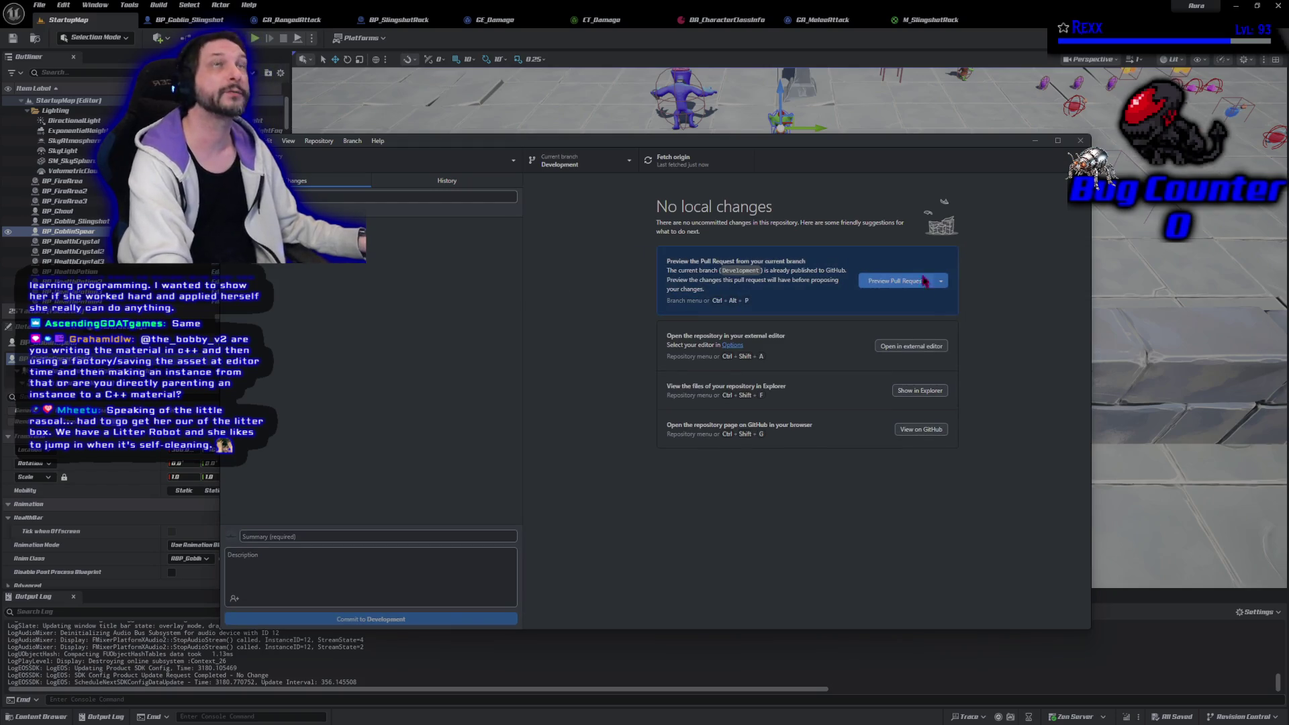
pyautogui.click(1081, 141)
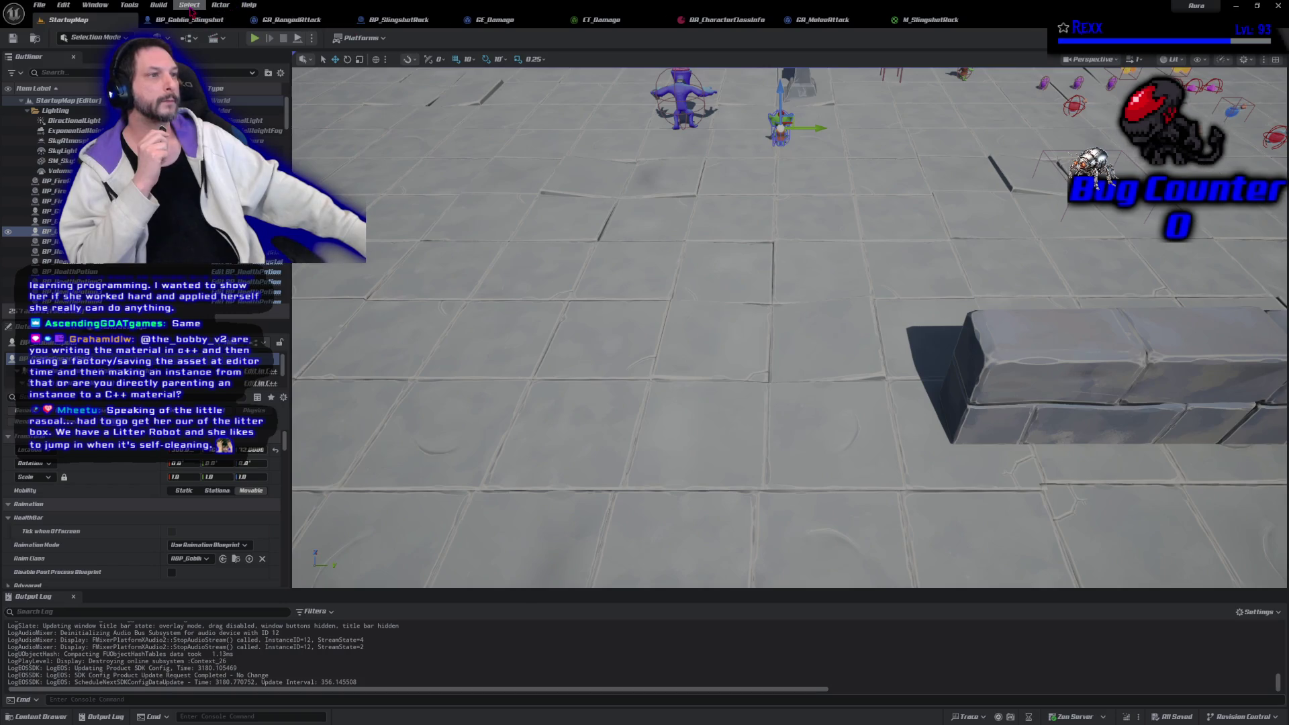
# Close the goblin, rock, damage, class-info and material editor tabs, then select the farther goblin
pyautogui.middleClick(207, 18)
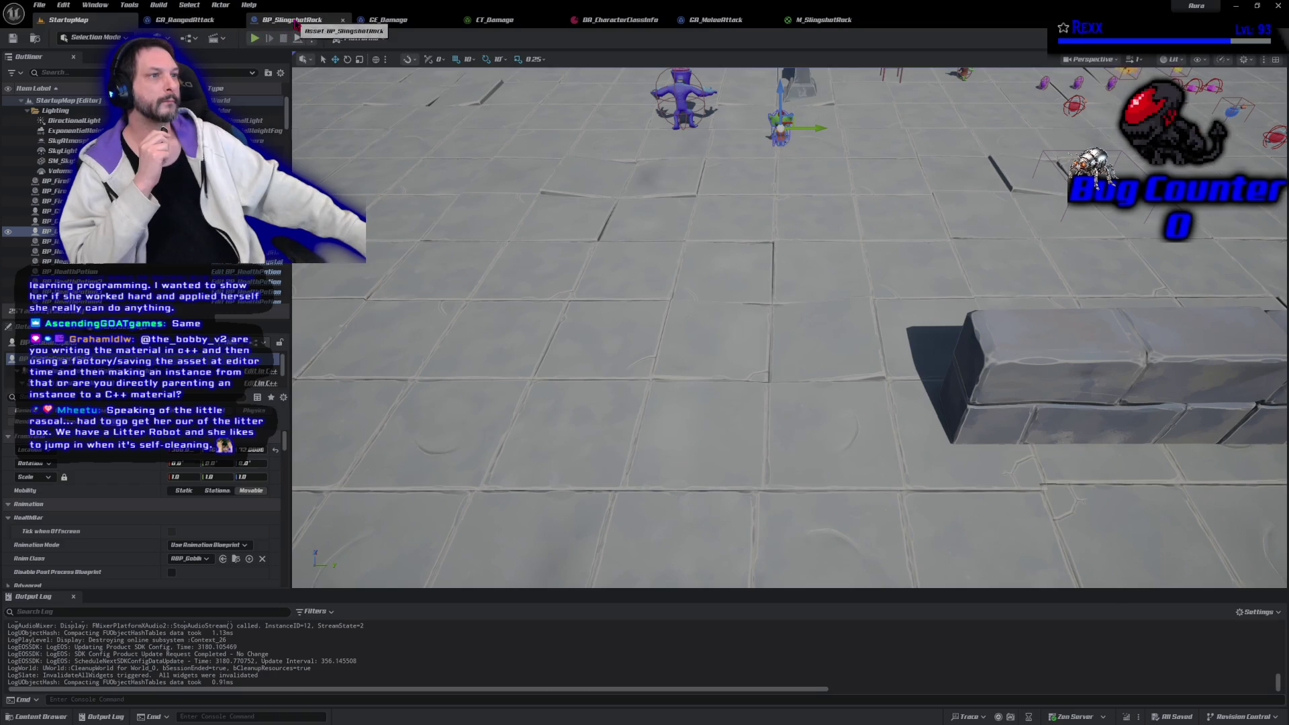
pyautogui.middleClick(296, 20)
pyautogui.middleClick(297, 20)
pyautogui.middleClick(296, 20)
pyautogui.middleClick(296, 21)
pyautogui.middleClick(382, 20)
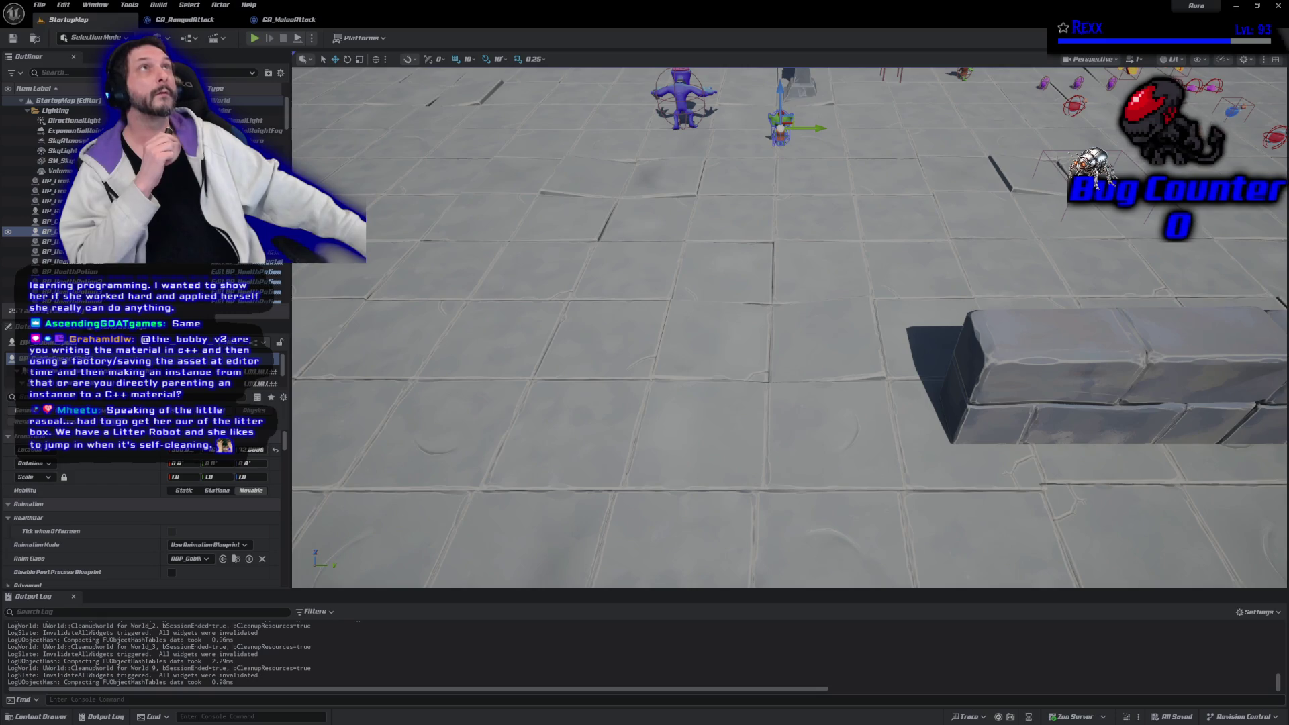
pyautogui.press('1')
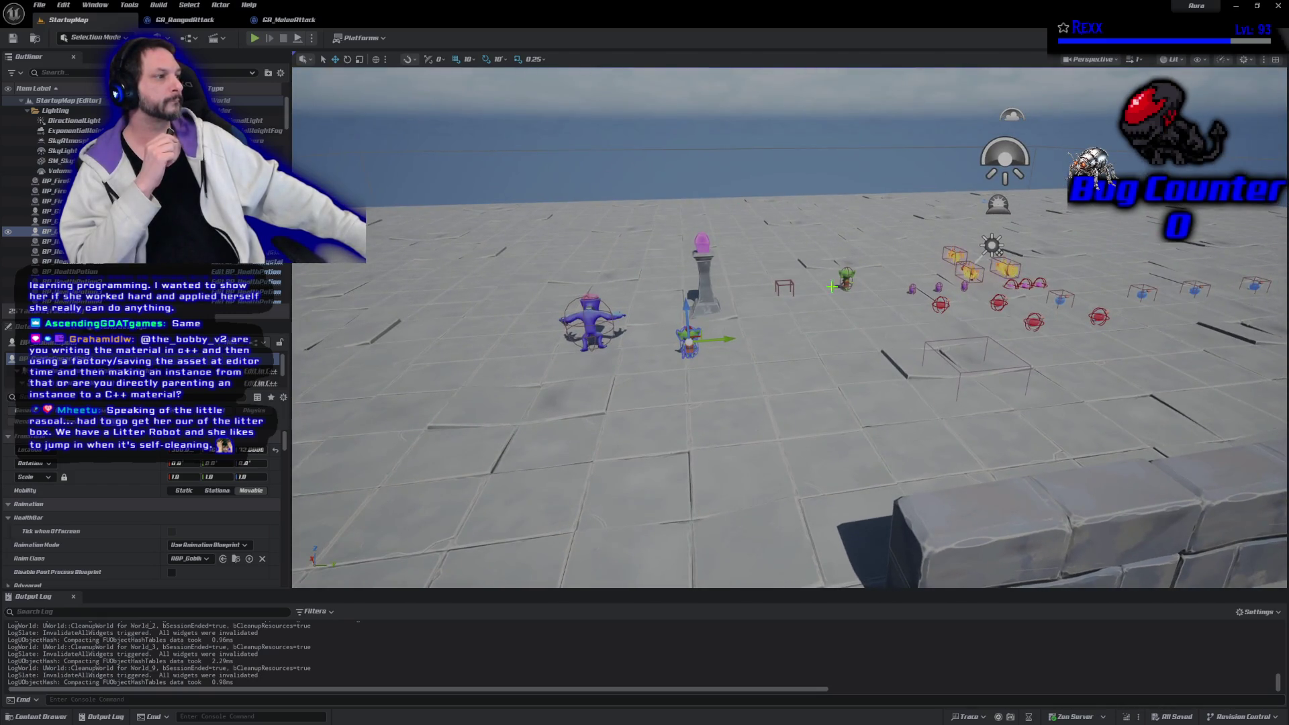
pyautogui.click(845, 279)
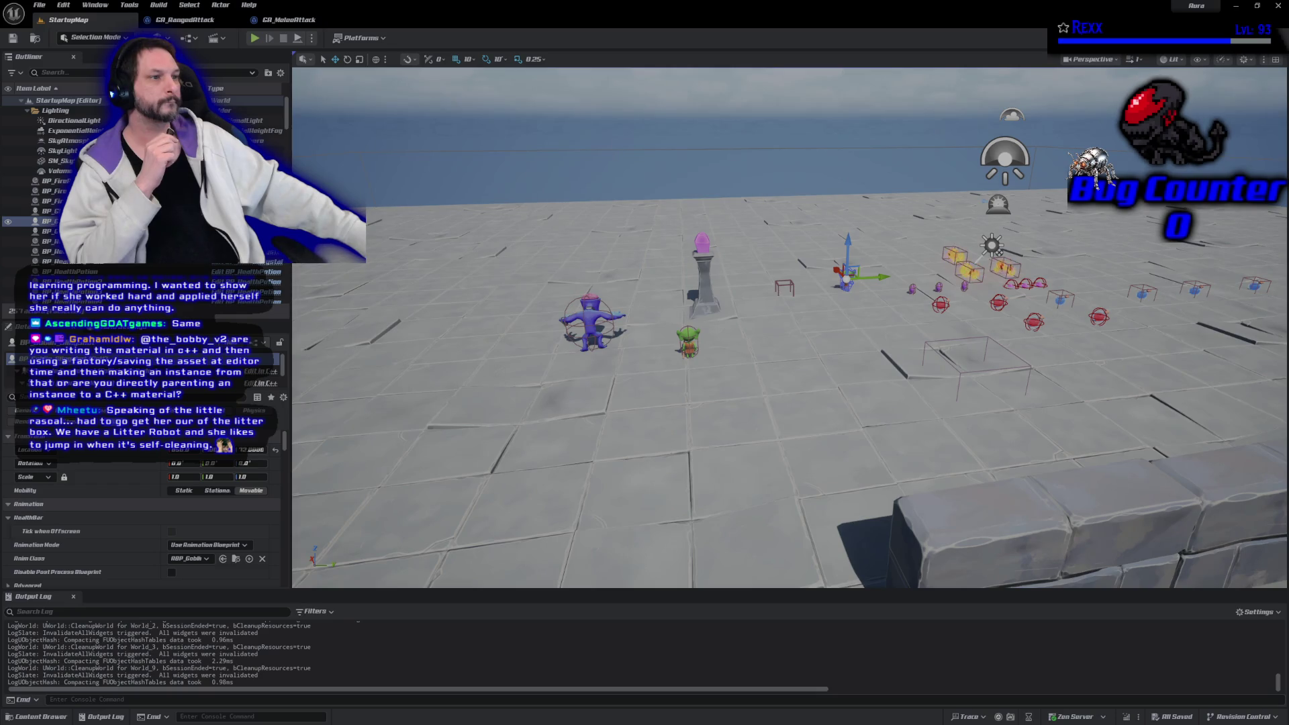
# Open the selected goblin's BP_Goblin_Slingshot blueprint viewport and browse to its Goblin_Slingshot folder
pyautogui.hotkey('ctrl', 'e')
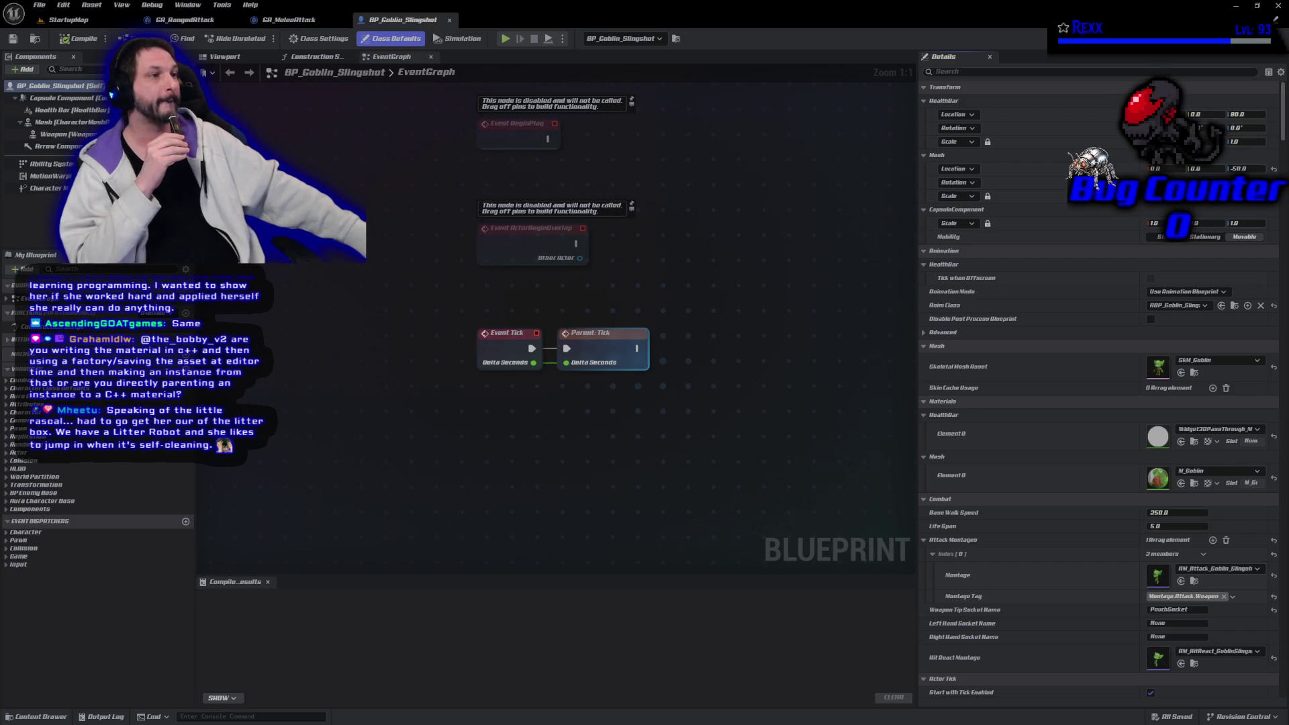
pyautogui.click(227, 61)
pyautogui.scroll(5, 428, 329)
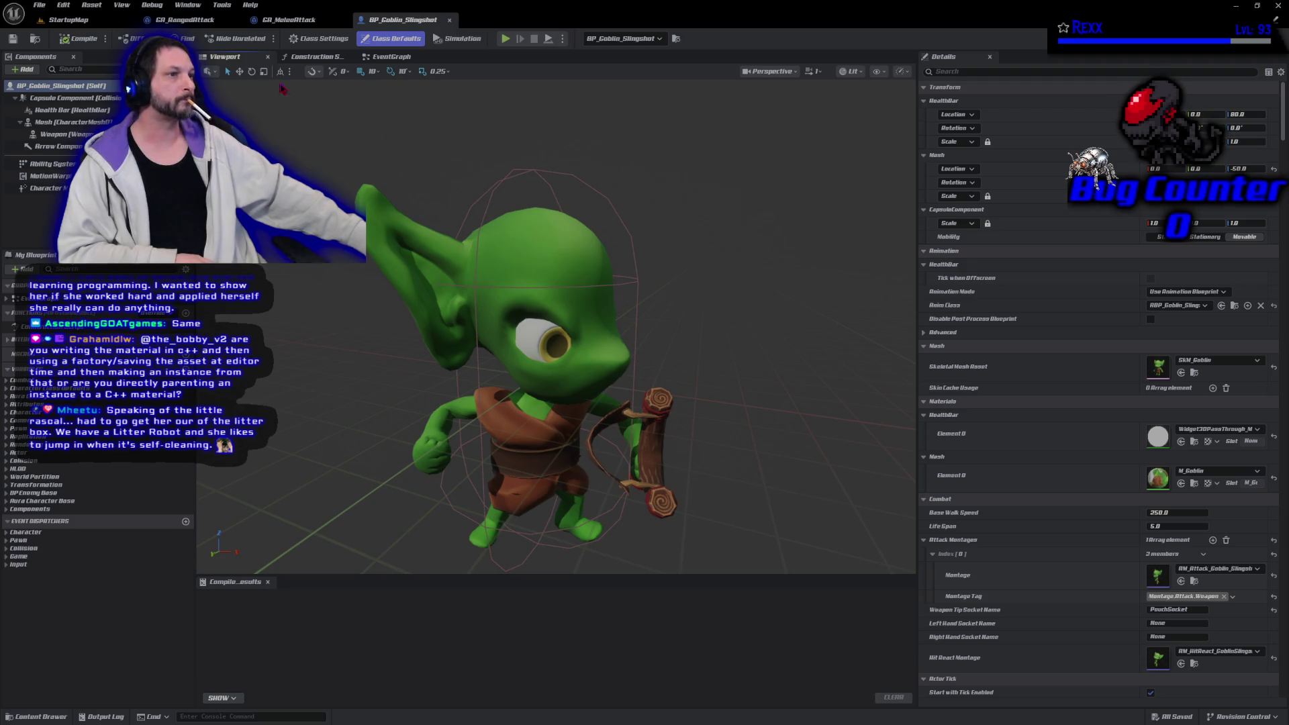
pyautogui.hotkey('ctrl', 'b')
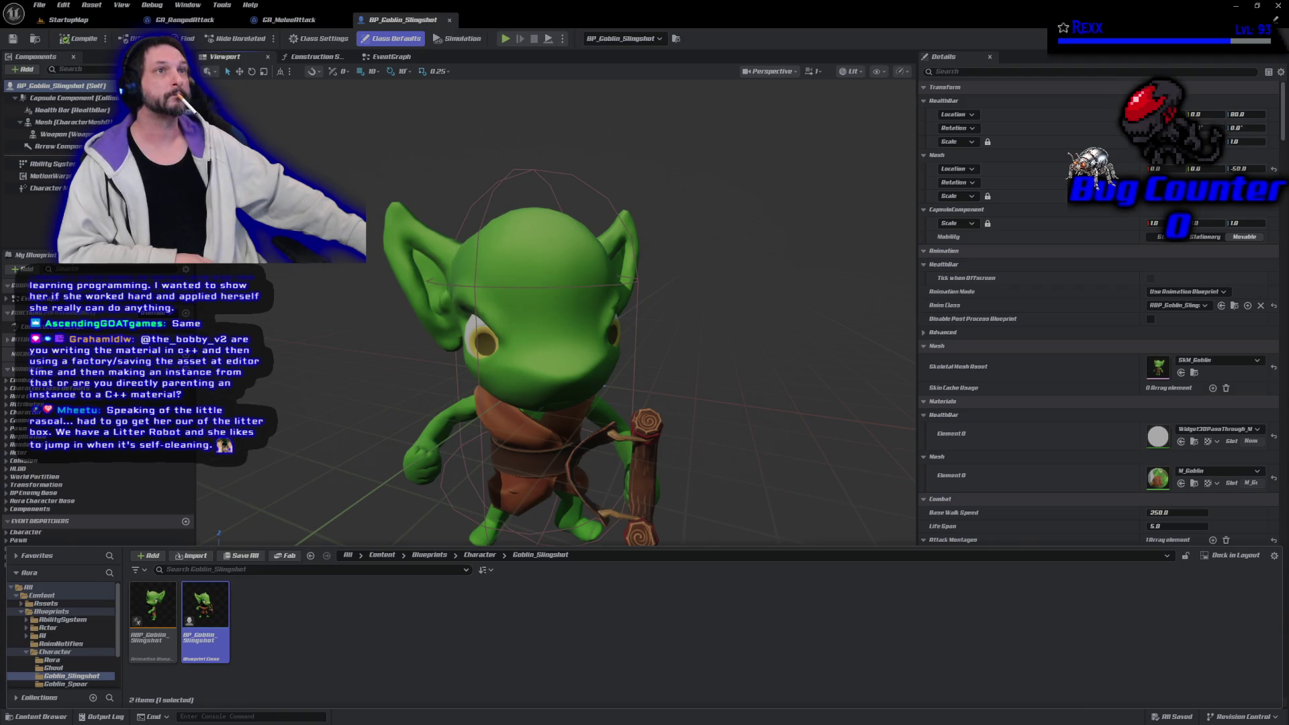
# Create an Animation Blueprint in Goblin_Slingshot using the SK_Slingshot skeleton
pyautogui.rightClick(292, 623)
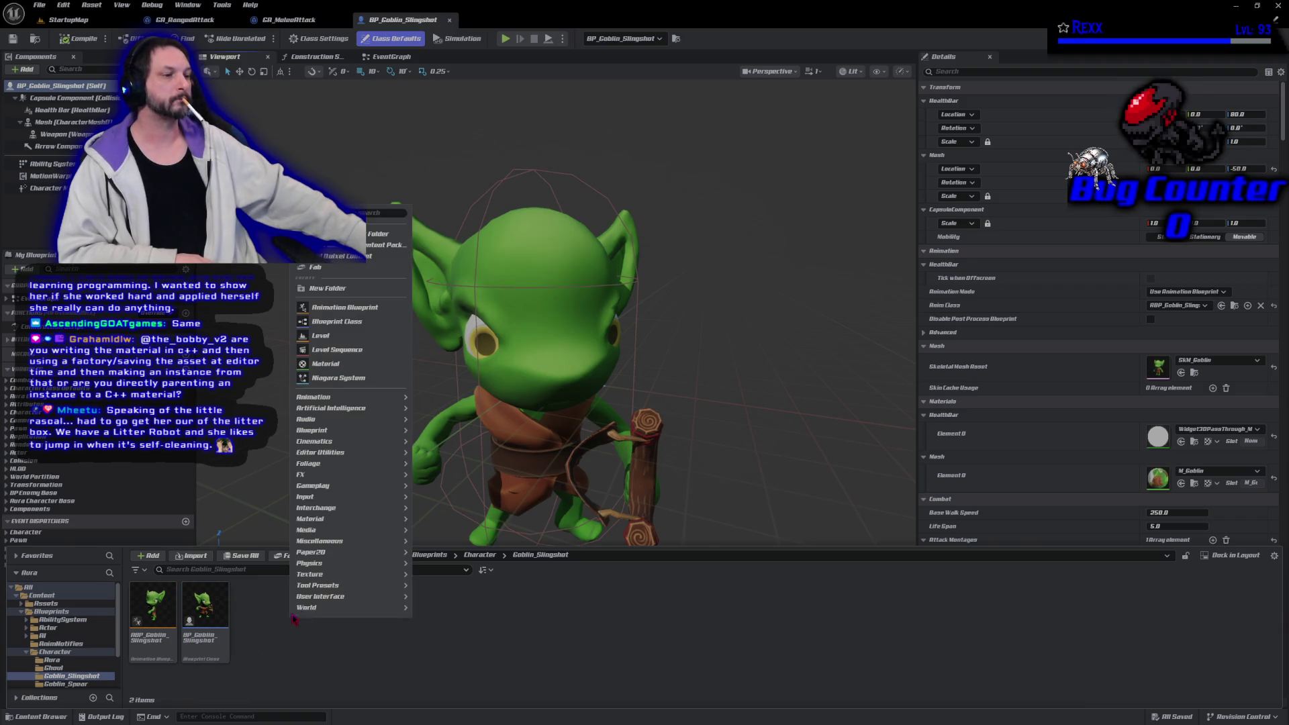
pyautogui.click(356, 309)
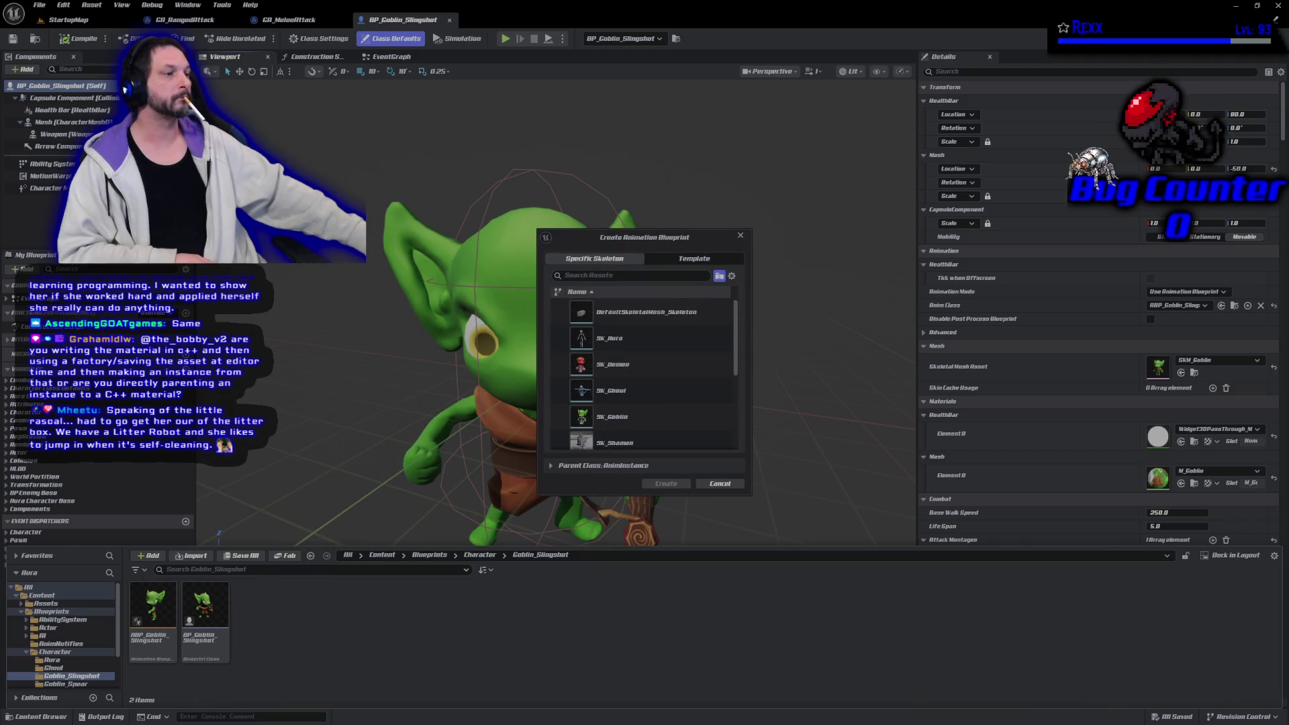
pyautogui.scroll(-3, 676, 388)
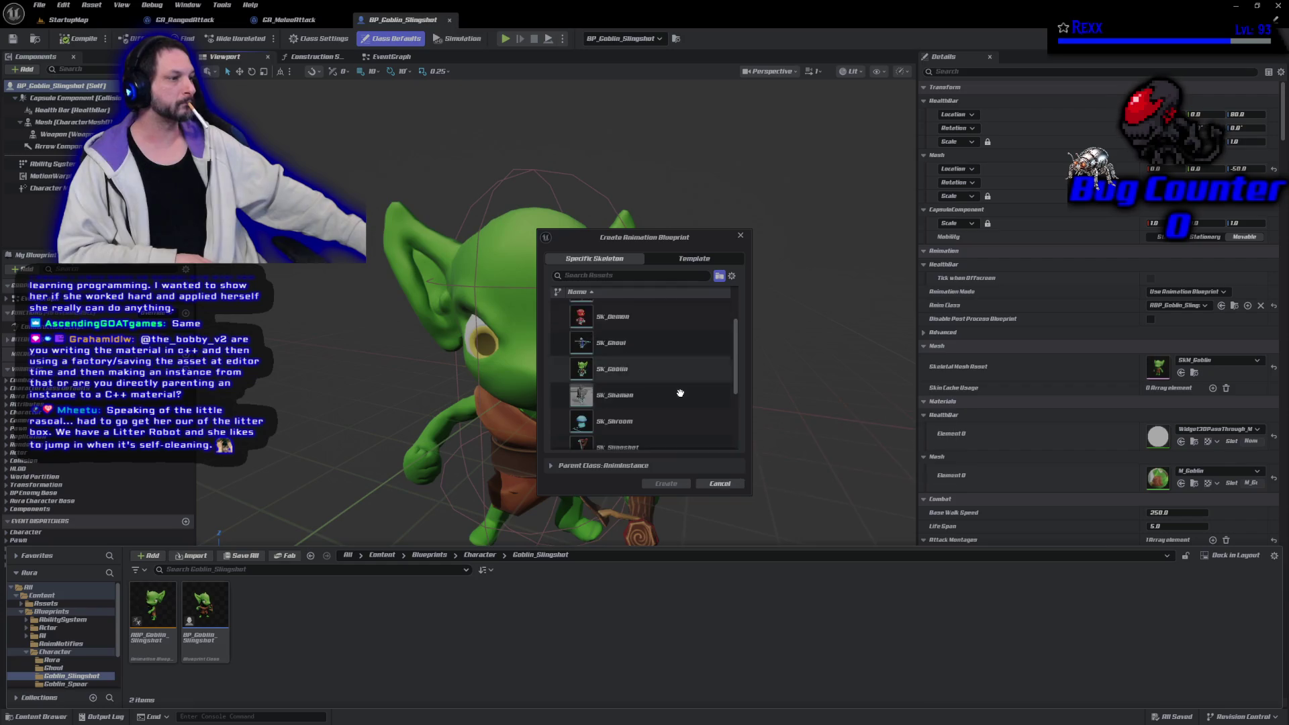
pyautogui.click(672, 399)
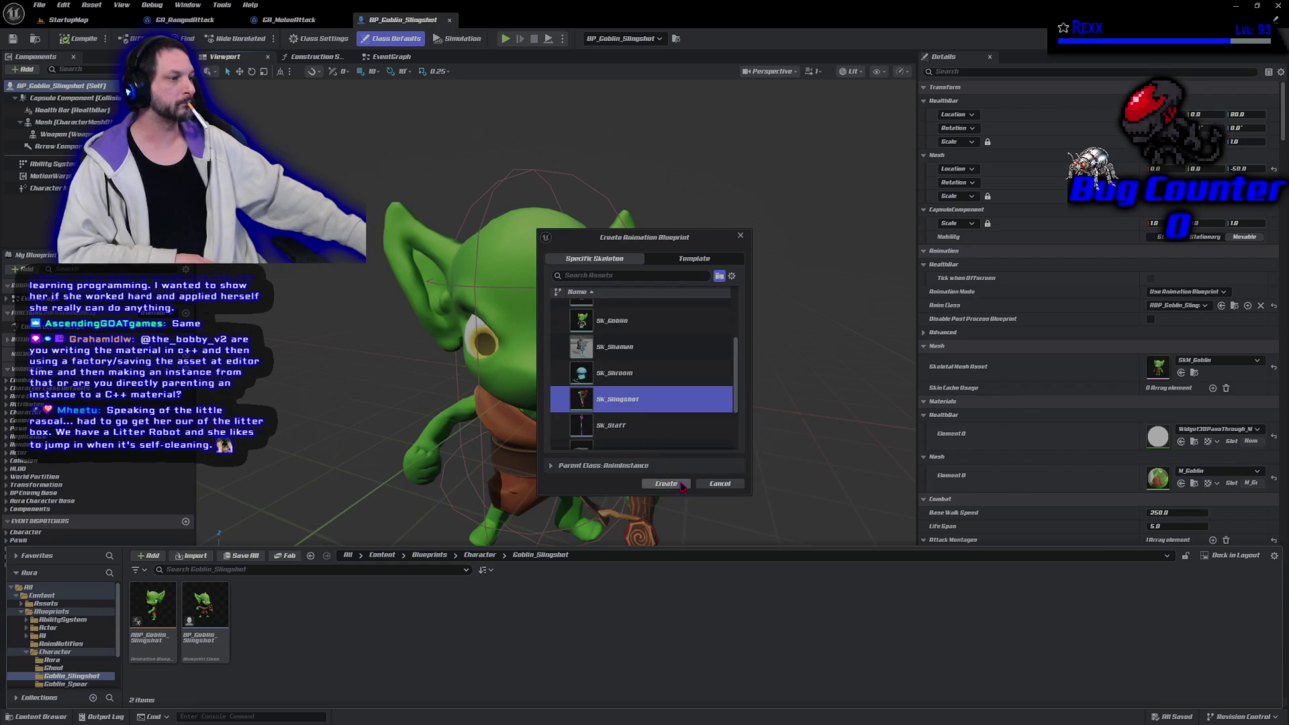
pyautogui.click(669, 483)
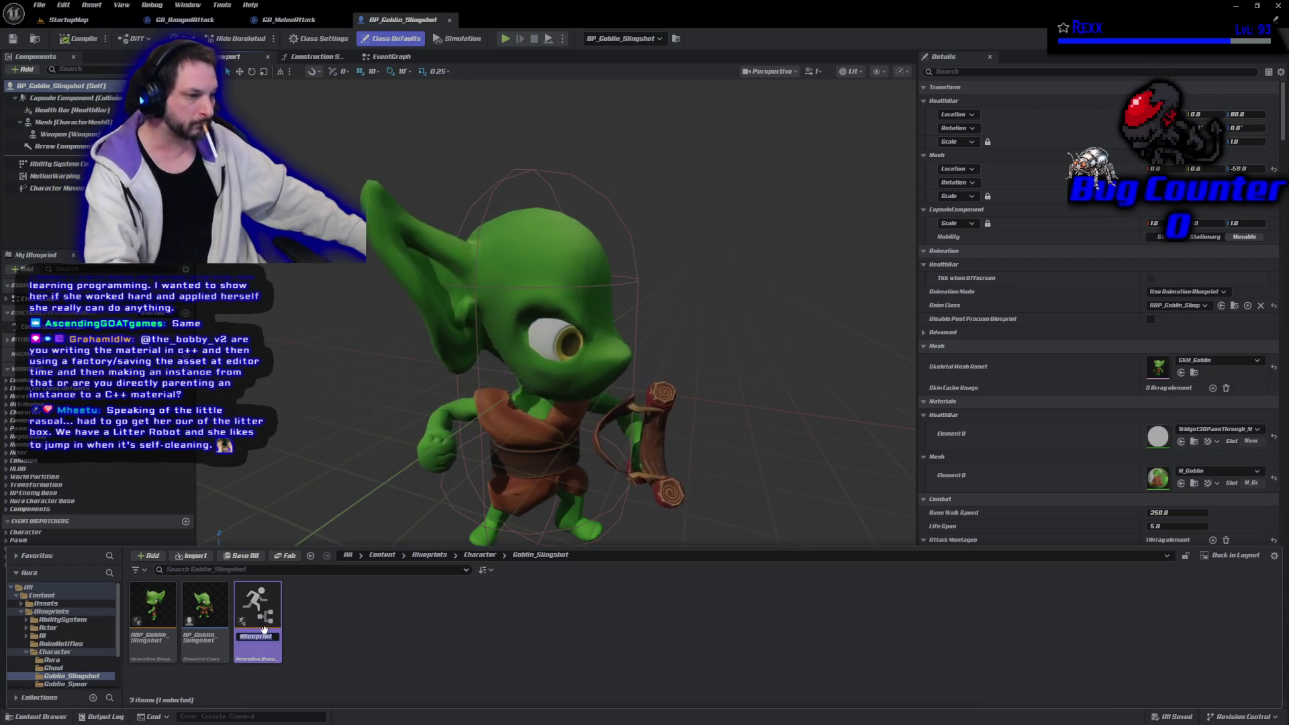
# Name the new animation blueprint ABP_Slingshot and open it
pyautogui.write('ABP_Sl')
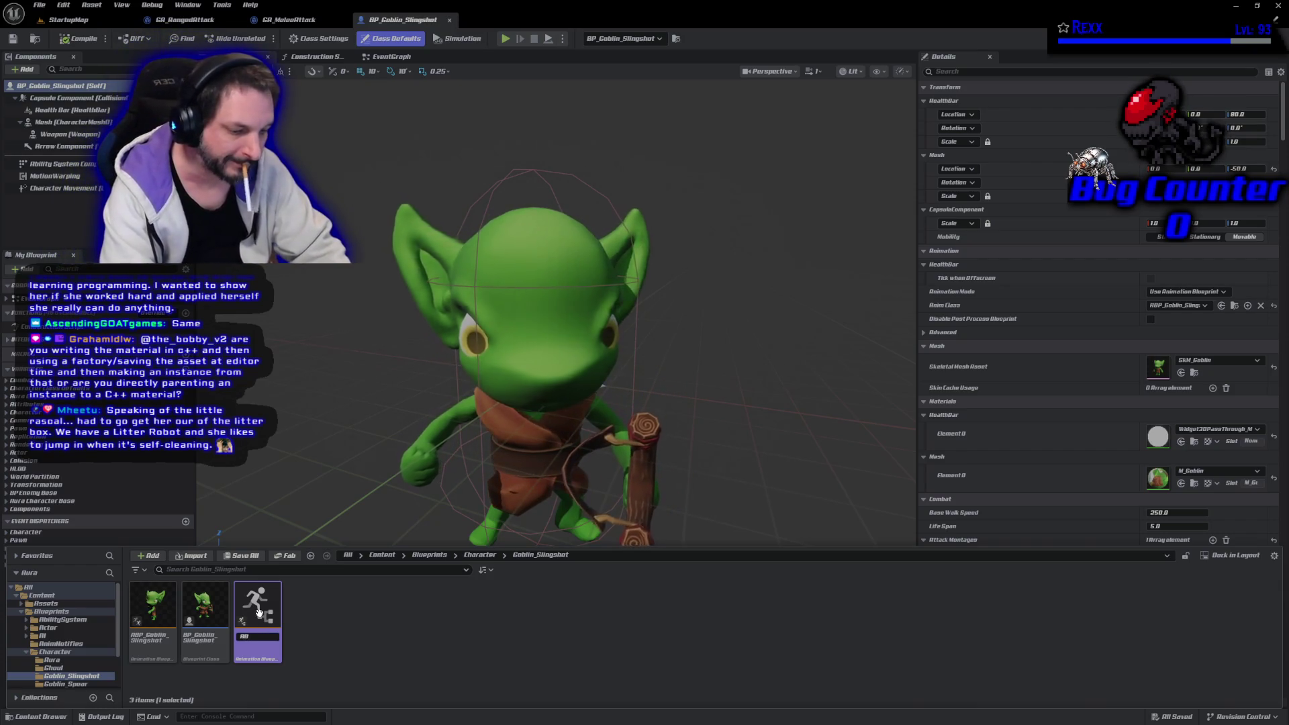
pyautogui.write('ingshot')
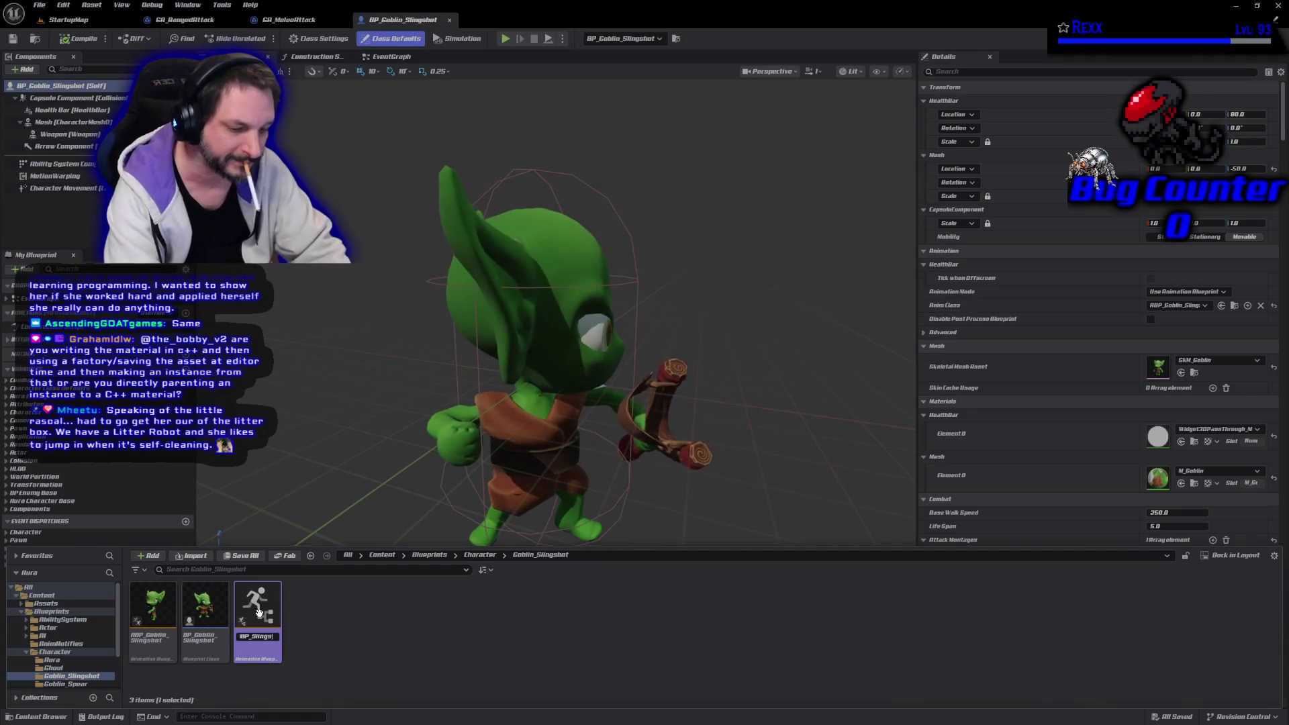
pyautogui.press('Return')
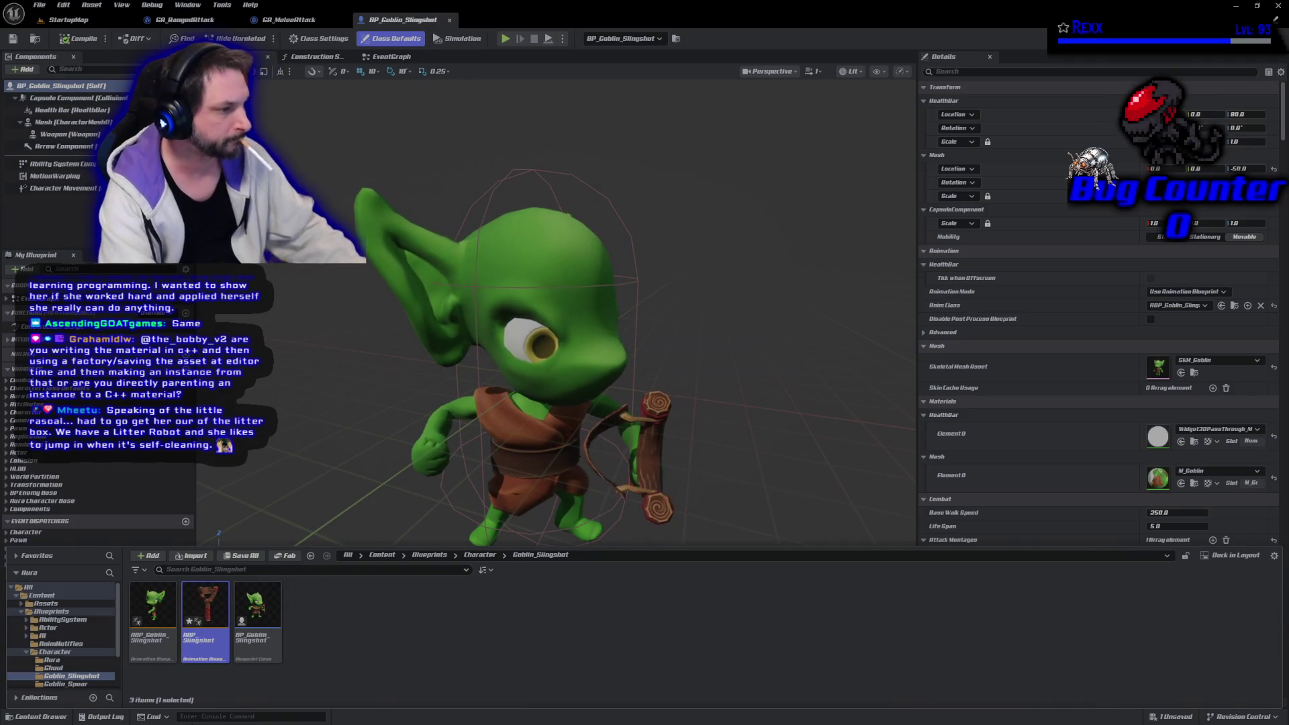
pyautogui.press('Return')
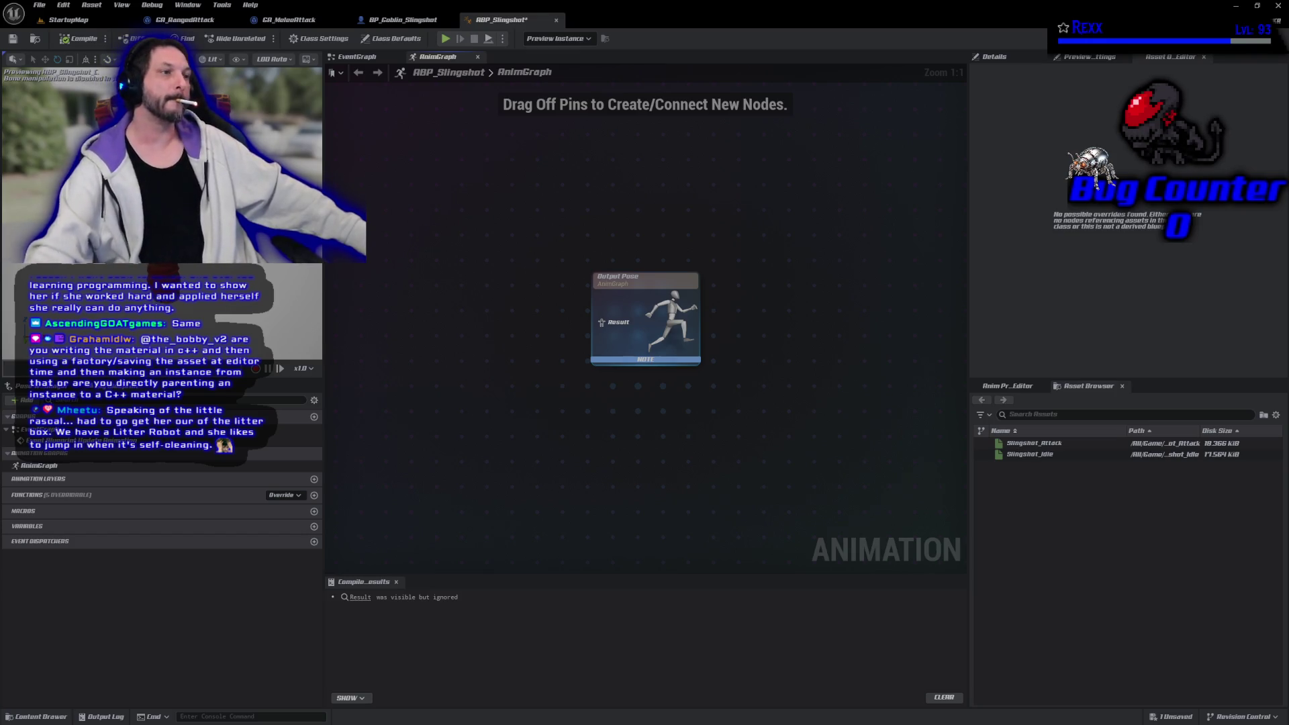
# Add a State Machine node to the ABP_Slingshot AnimGraph
pyautogui.moveTo(502, 302)
pyautogui.mouseDown()
pyautogui.moveTo(634, 333)
pyautogui.moveTo(635, 311)
pyautogui.mouseUp()
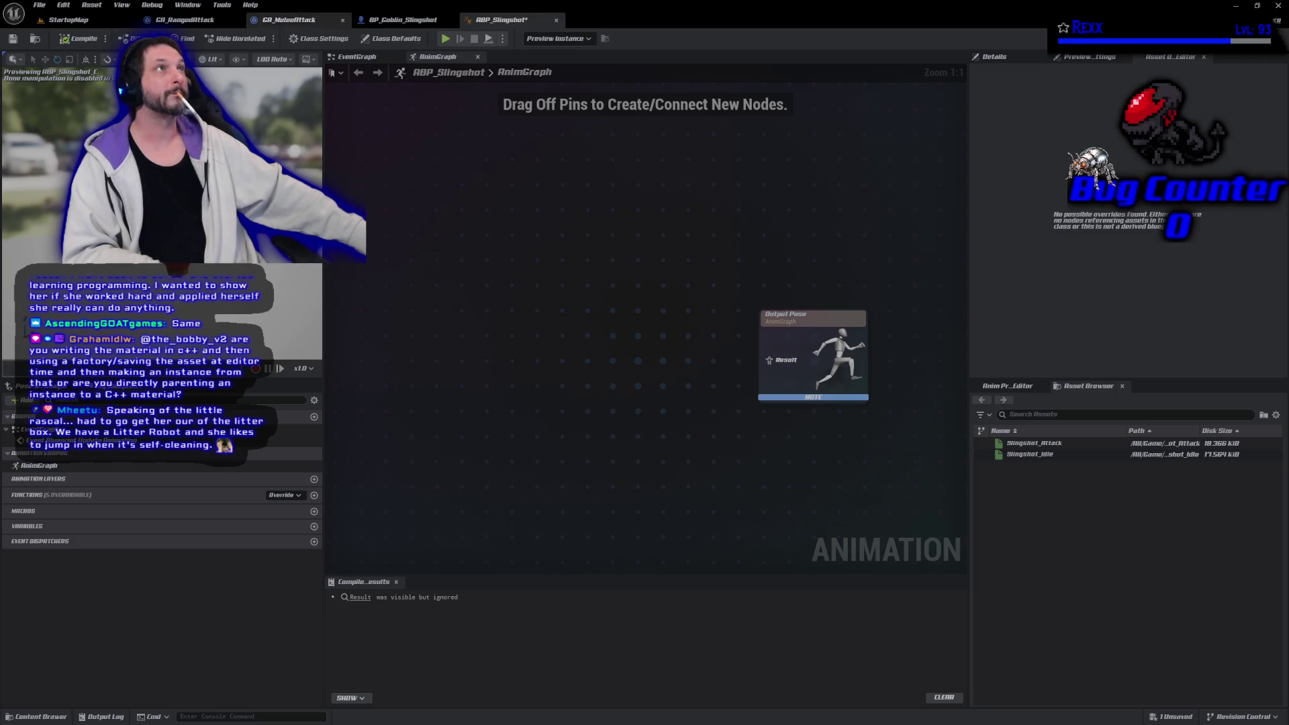
pyautogui.rightClick(582, 275)
pyautogui.write('s')
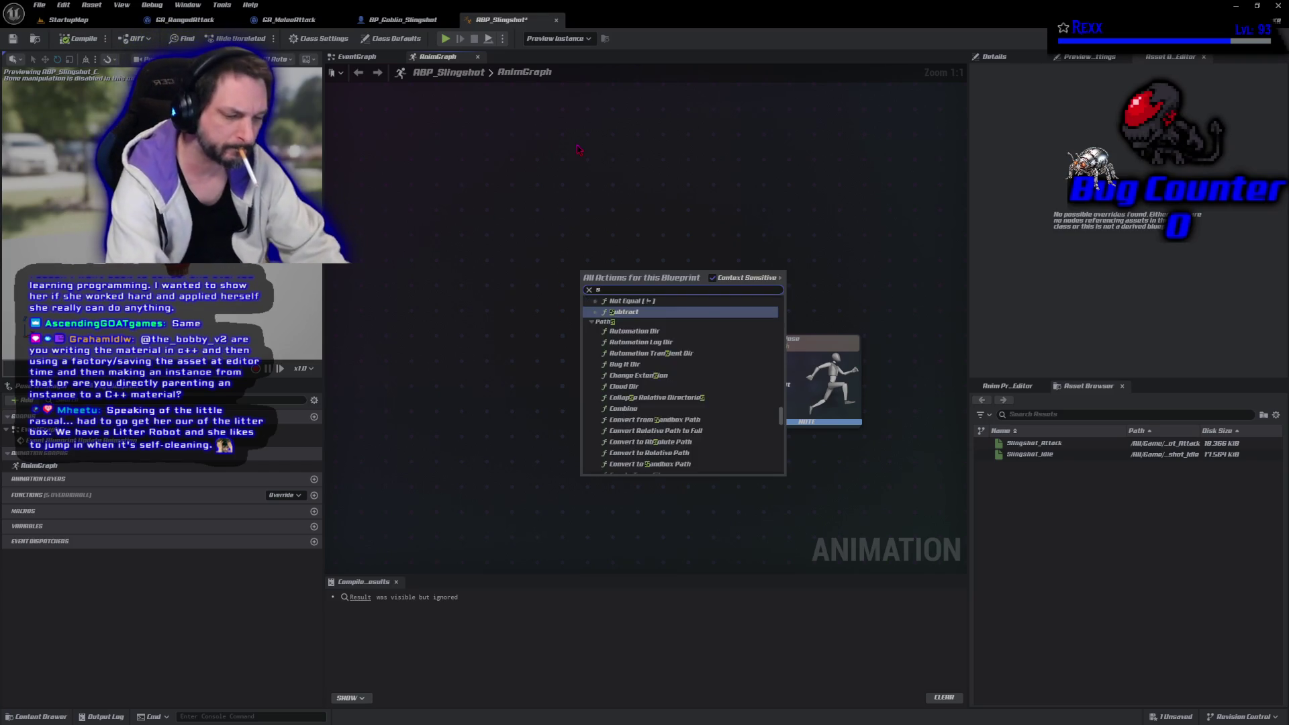
pyautogui.write('at')
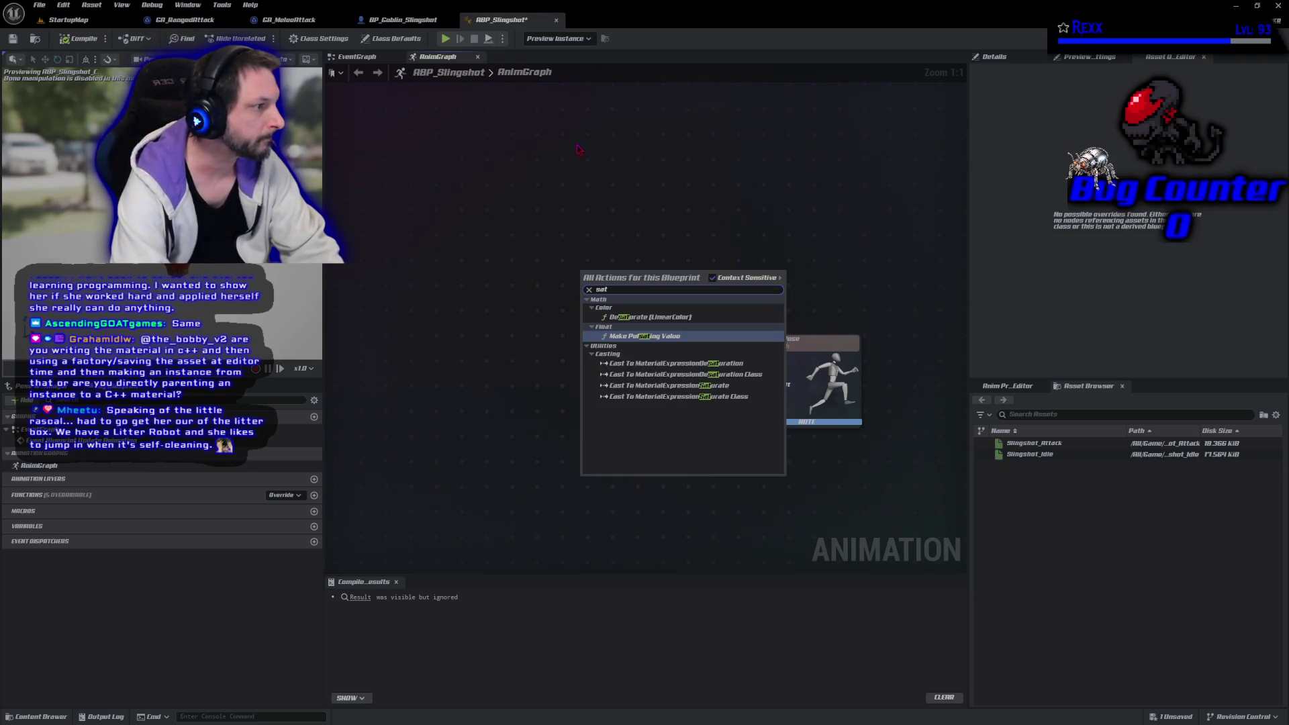
pyautogui.press('BackSpace')
pyautogui.press('BackSpace')
pyautogui.write('tate')
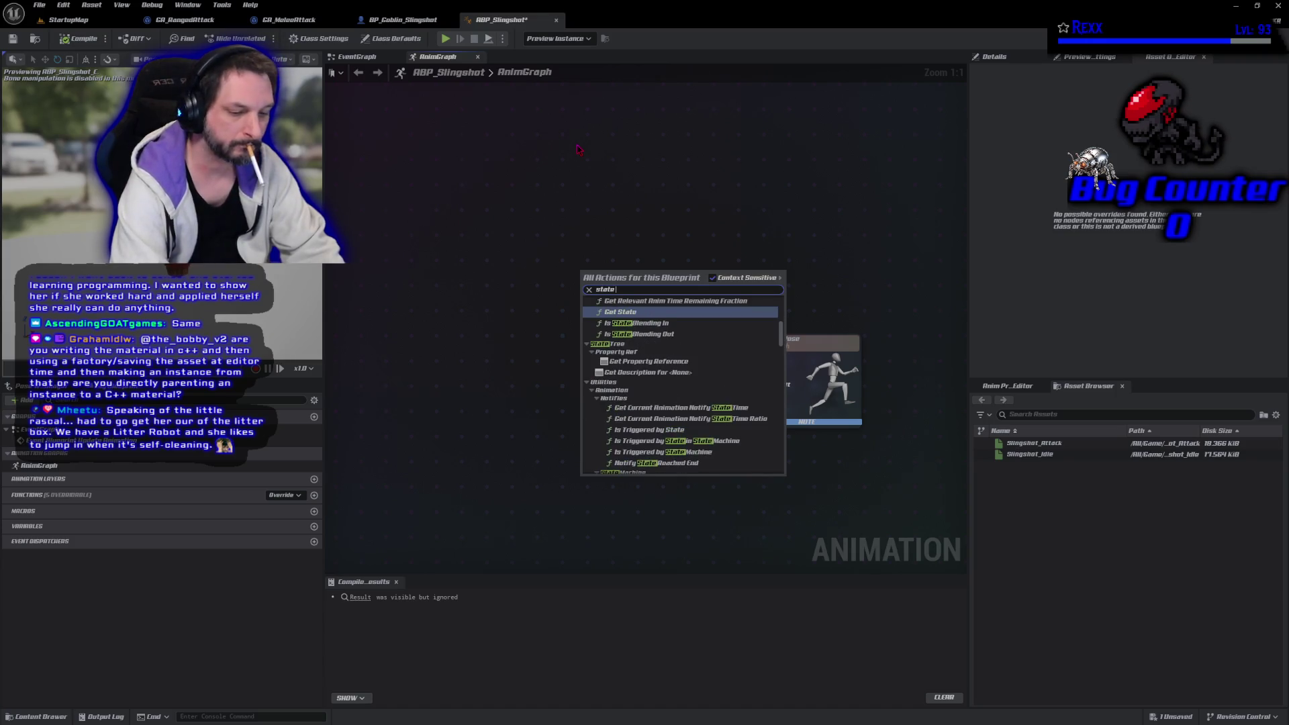
pyautogui.write(' machine')
pyautogui.press('Return')
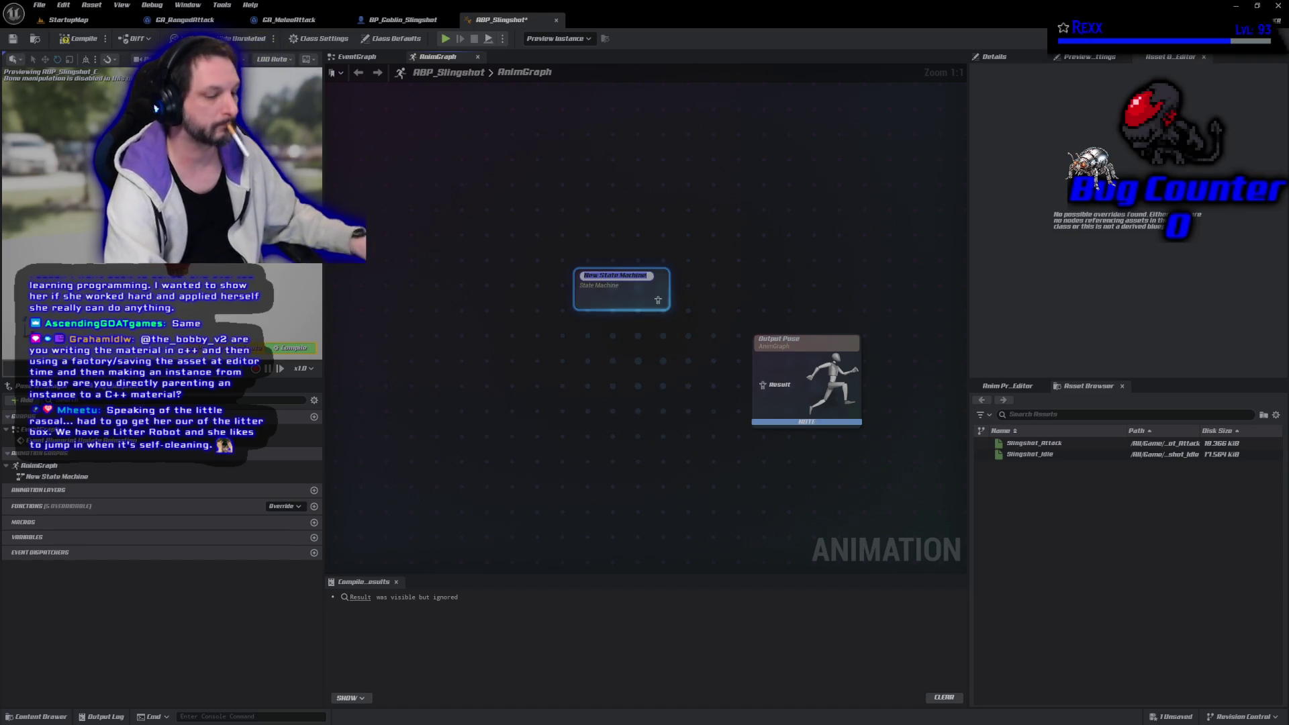
# Name the state machine Main, place it level with Output Pose, and open it
pyautogui.write('Main')
pyautogui.press('Return')
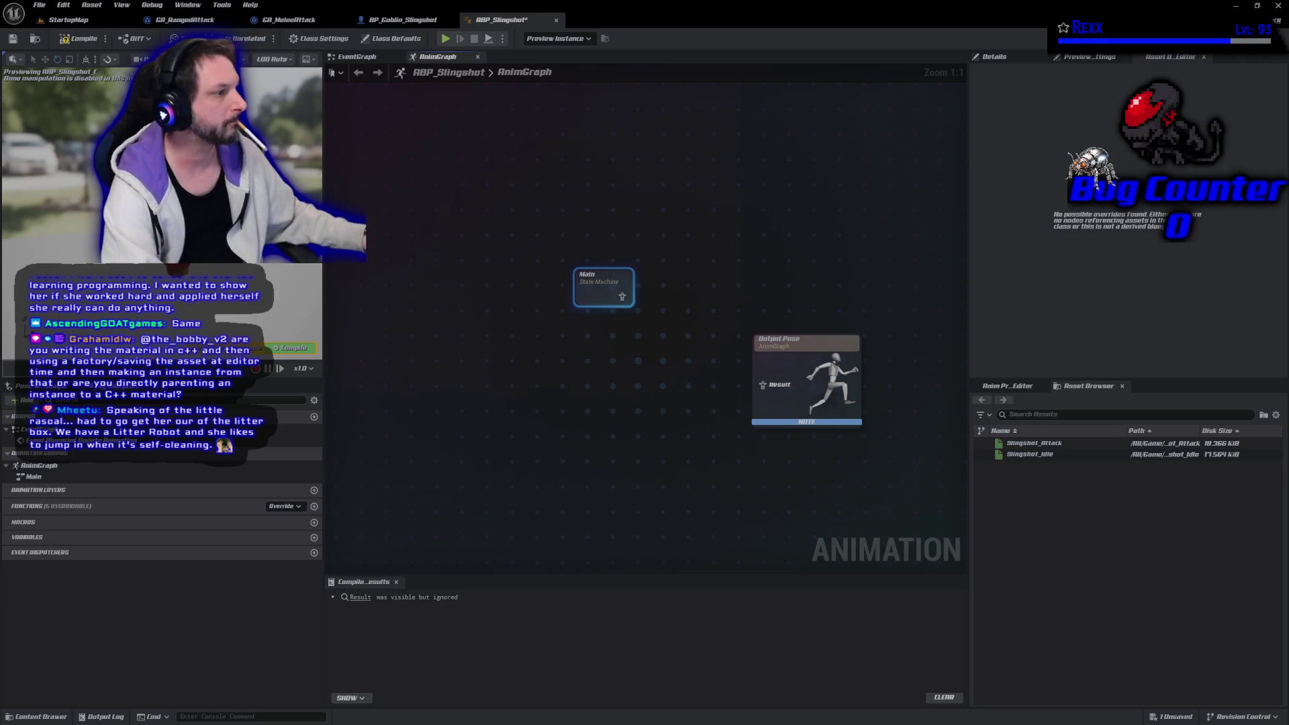
pyautogui.moveTo(608, 301)
pyautogui.mouseDown()
pyautogui.moveTo(628, 385)
pyautogui.moveTo(583, 388)
pyautogui.mouseUp()
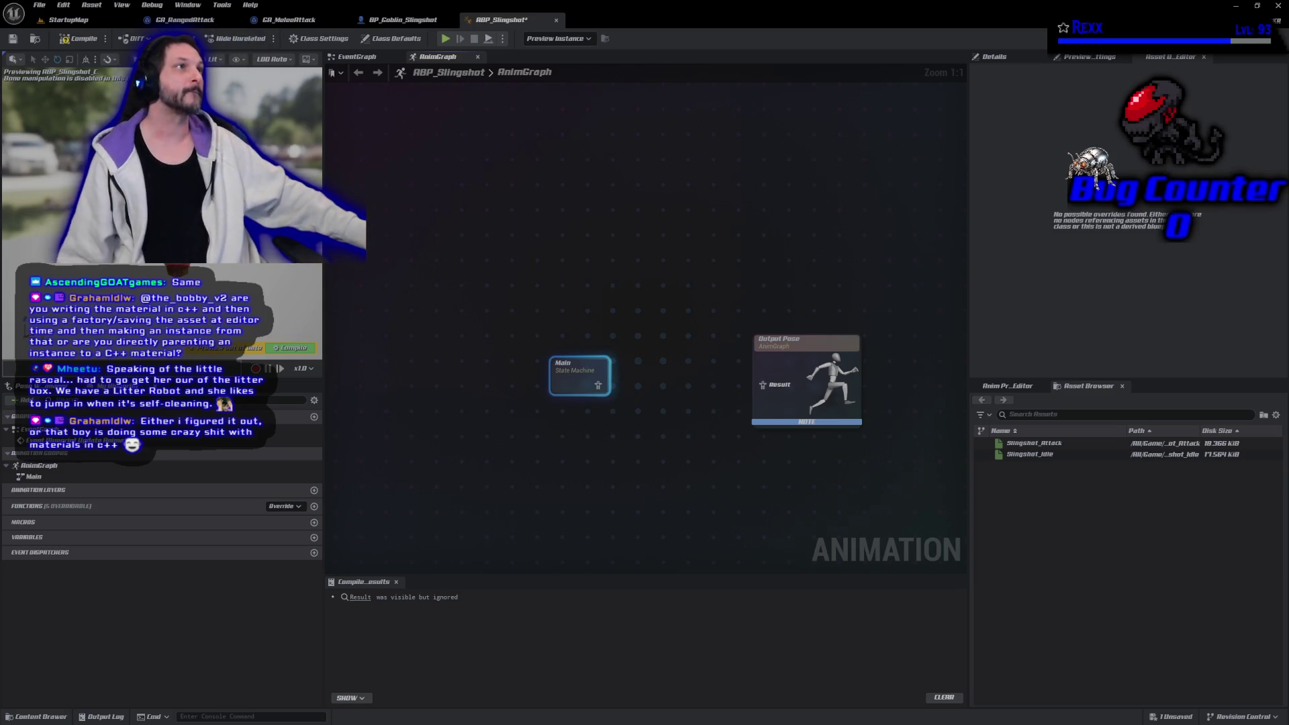
pyautogui.doubleClick(564, 376)
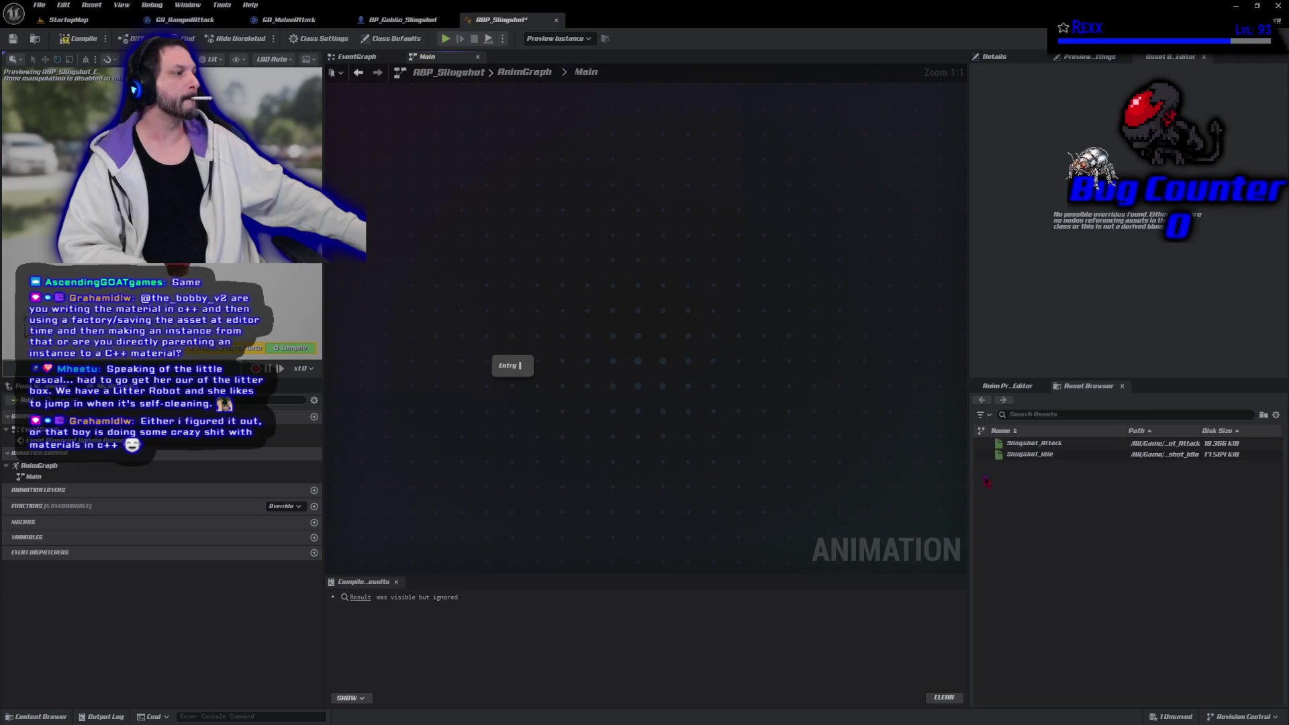
# Add a Slingshot_Idle state after Main's Entry and move Main closer to Output Pose
pyautogui.moveTo(1028, 455)
pyautogui.mouseDown()
pyautogui.moveTo(534, 381)
pyautogui.moveTo(532, 368)
pyautogui.moveTo(605, 372)
pyautogui.mouseUp()
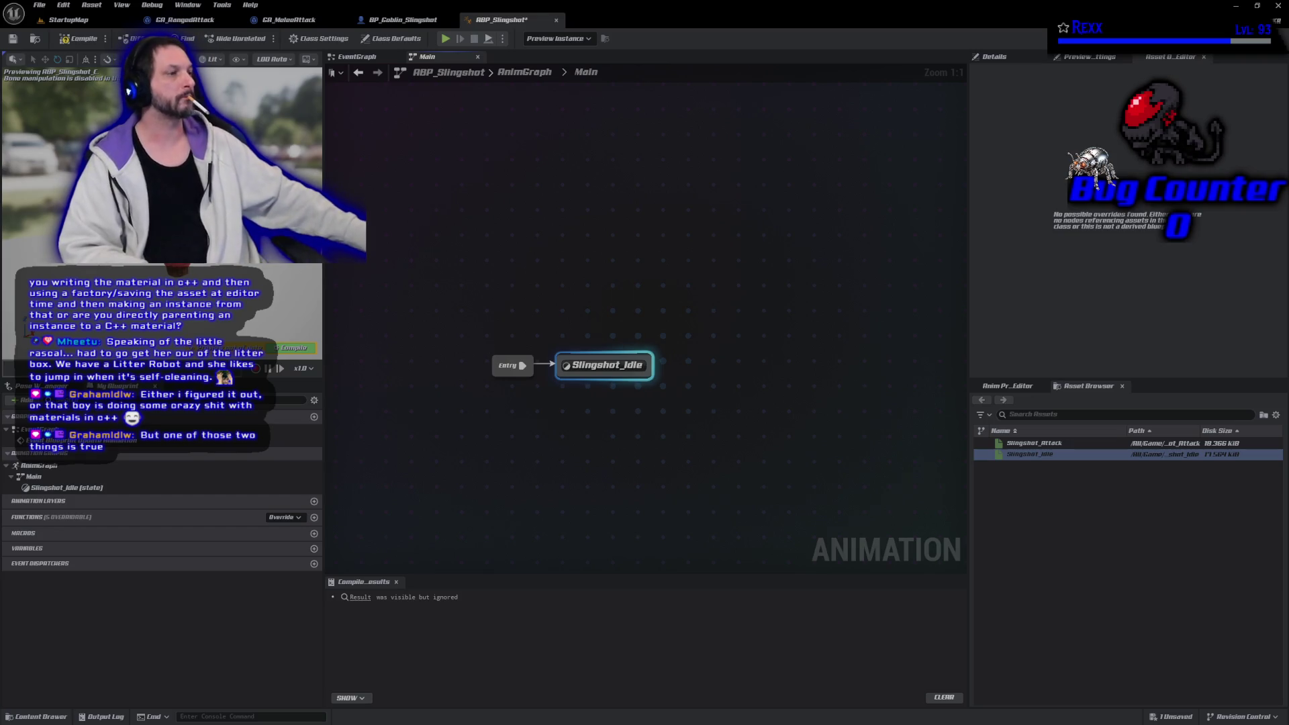
pyautogui.click(358, 72)
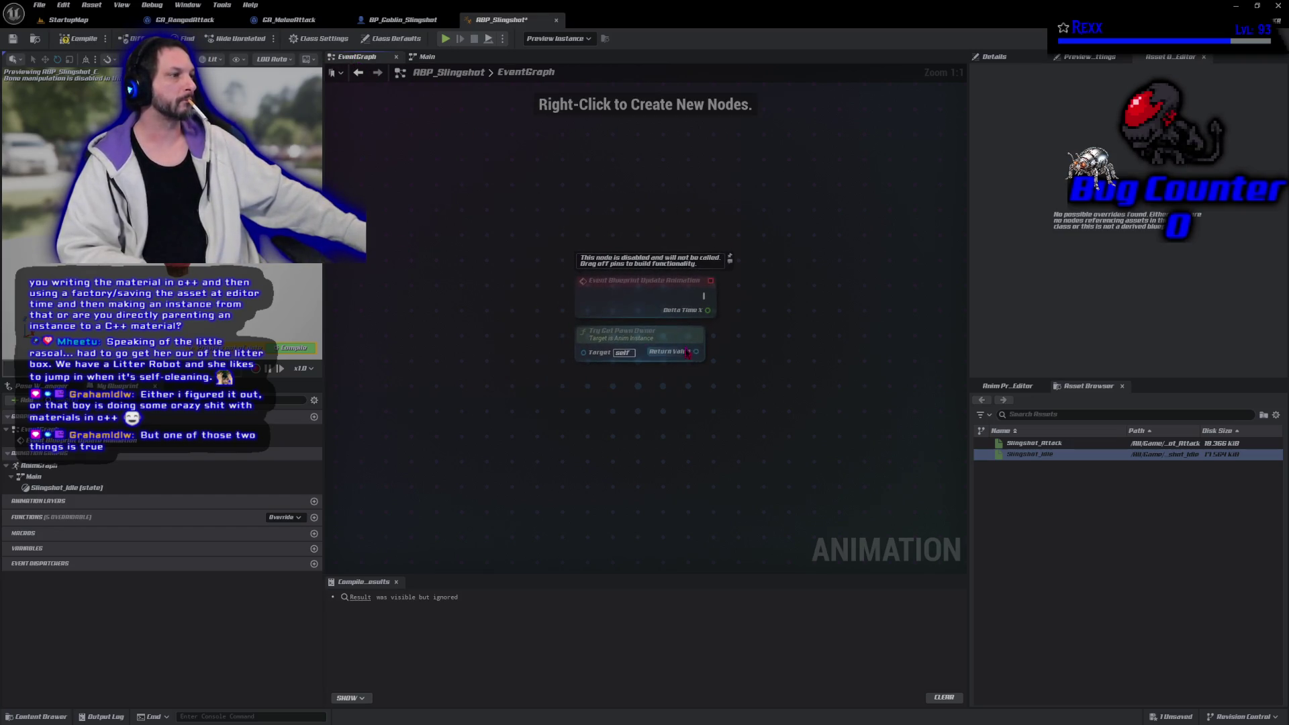
pyautogui.click(427, 56)
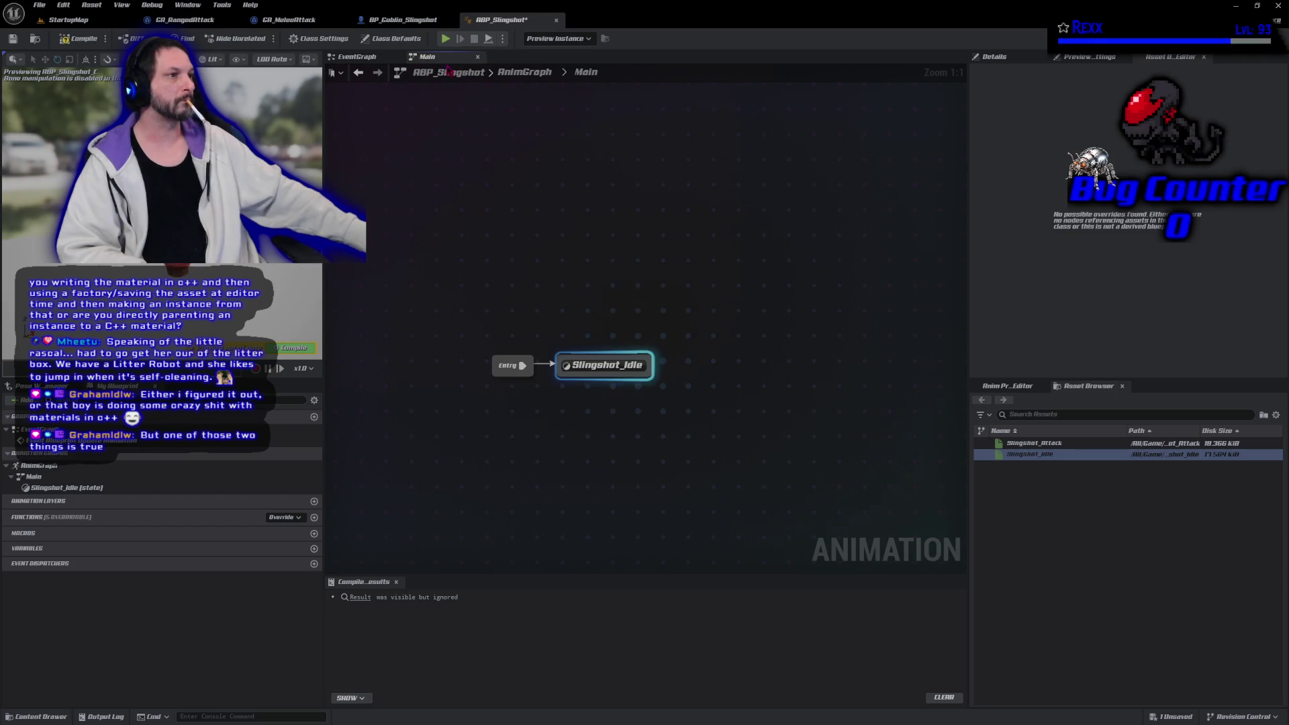
pyautogui.click(523, 73)
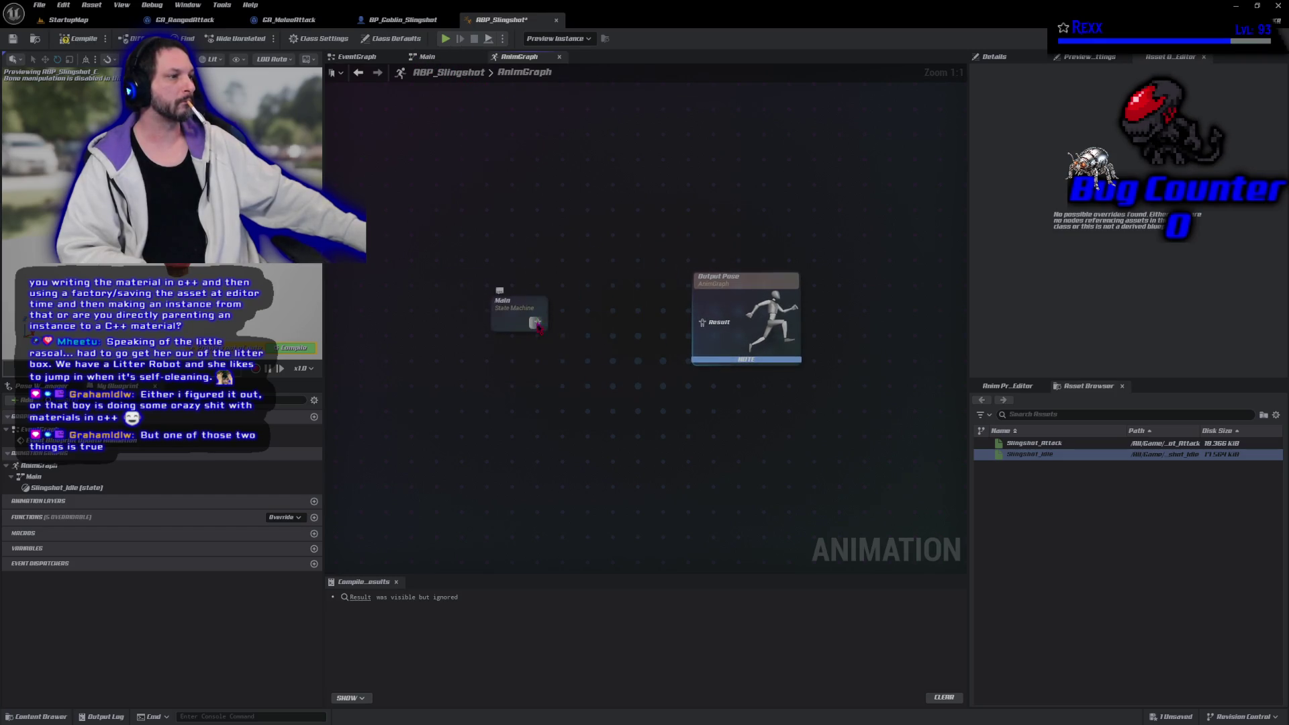
pyautogui.moveTo(508, 309); pyautogui.dragTo(619, 309)
pyautogui.click(438, 59)
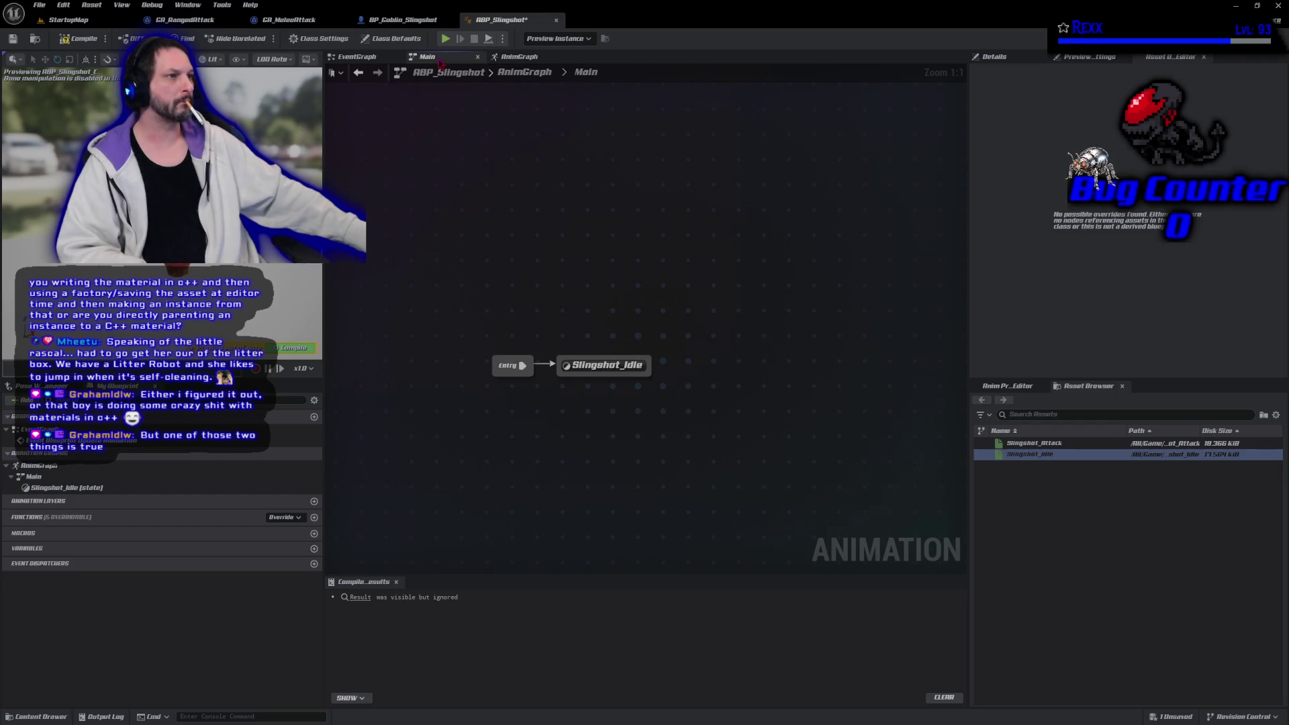
# Compile and save ABP_Slingshot, then return to the AnimGraph
pyautogui.click(94, 40)
pyautogui.click(13, 38)
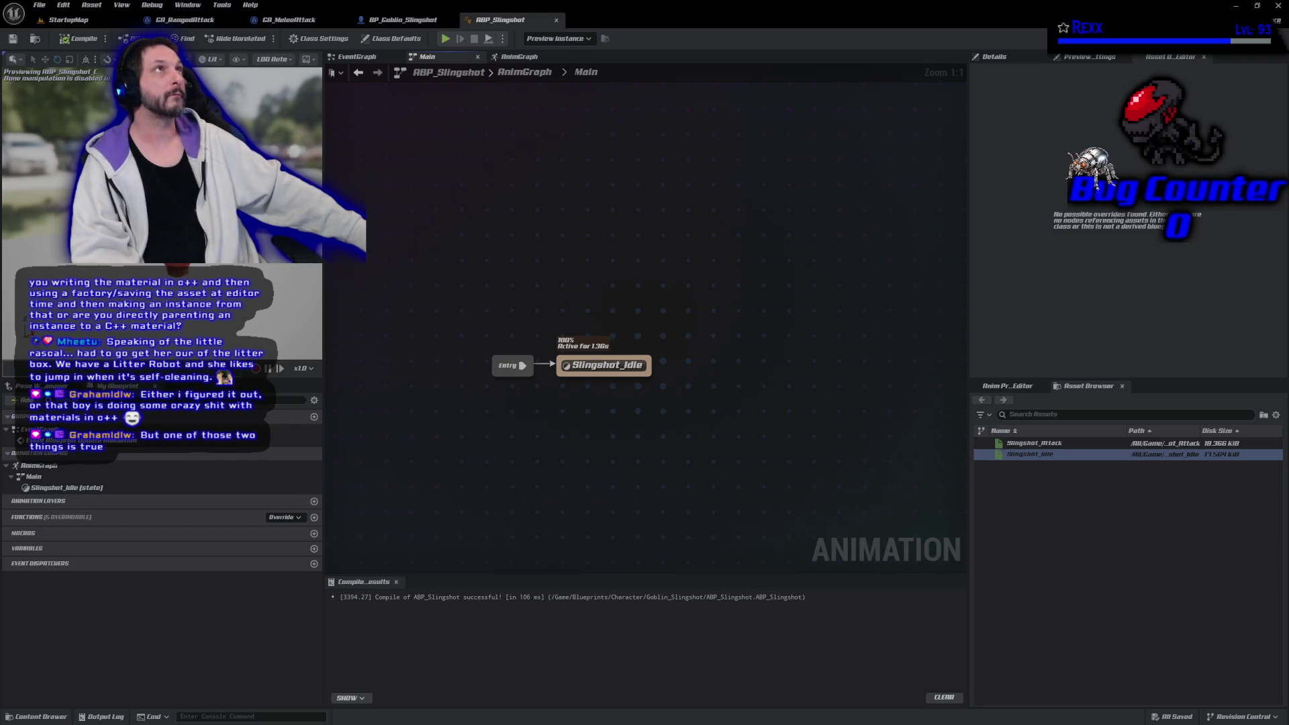
pyautogui.click(517, 72)
# Insert a Slot 'DefaultSlot' node between the Main state machine and Output Pose
pyautogui.moveTo(460, 314)
pyautogui.mouseDown()
pyautogui.moveTo(445, 314)
pyautogui.moveTo(532, 366)
pyautogui.moveTo(578, 371)
pyautogui.moveTo(624, 316)
pyautogui.mouseUp()
pyautogui.write('slot')
pyautogui.press('Return')
pyautogui.moveTo(462, 299); pyautogui.dragTo(516, 306)
# Compile and save ABP_Slingshot, checking Main still enters Slingshot_Idle
pyautogui.click(75, 44)
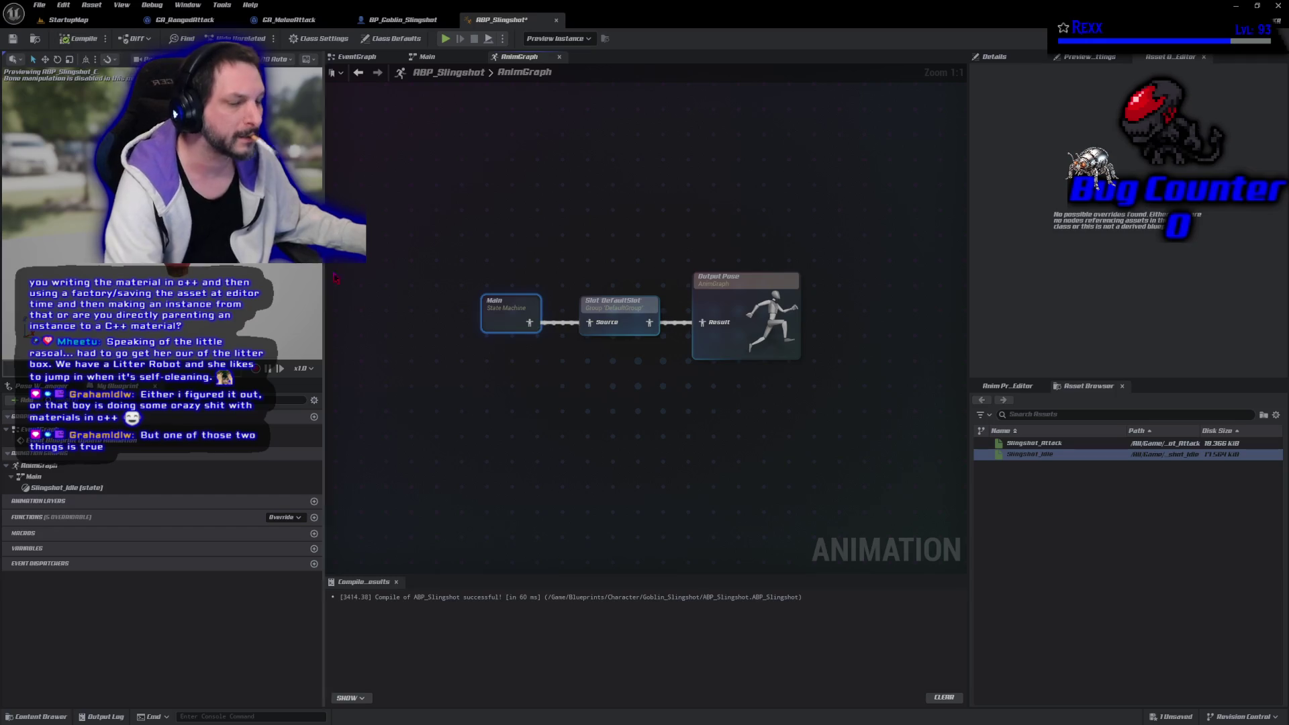
pyautogui.hotkey('ctrl', 's')
pyautogui.doubleClick(506, 308)
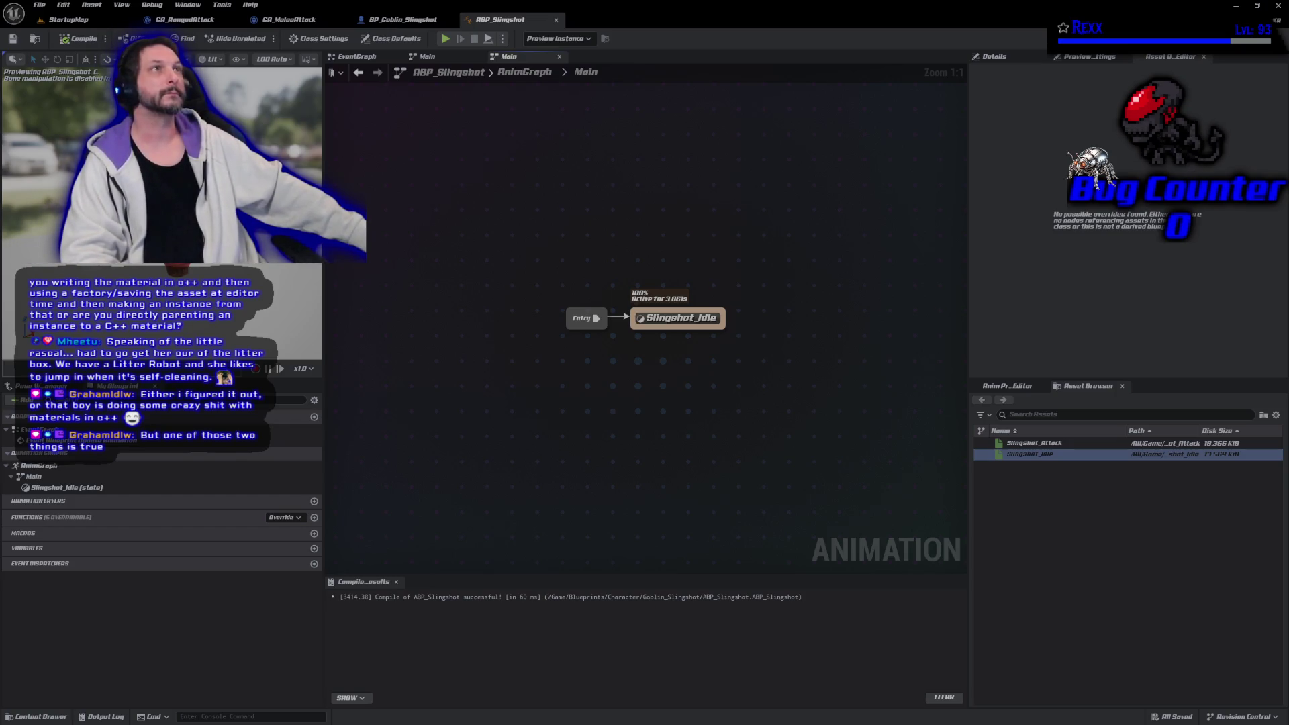
pyautogui.click(526, 74)
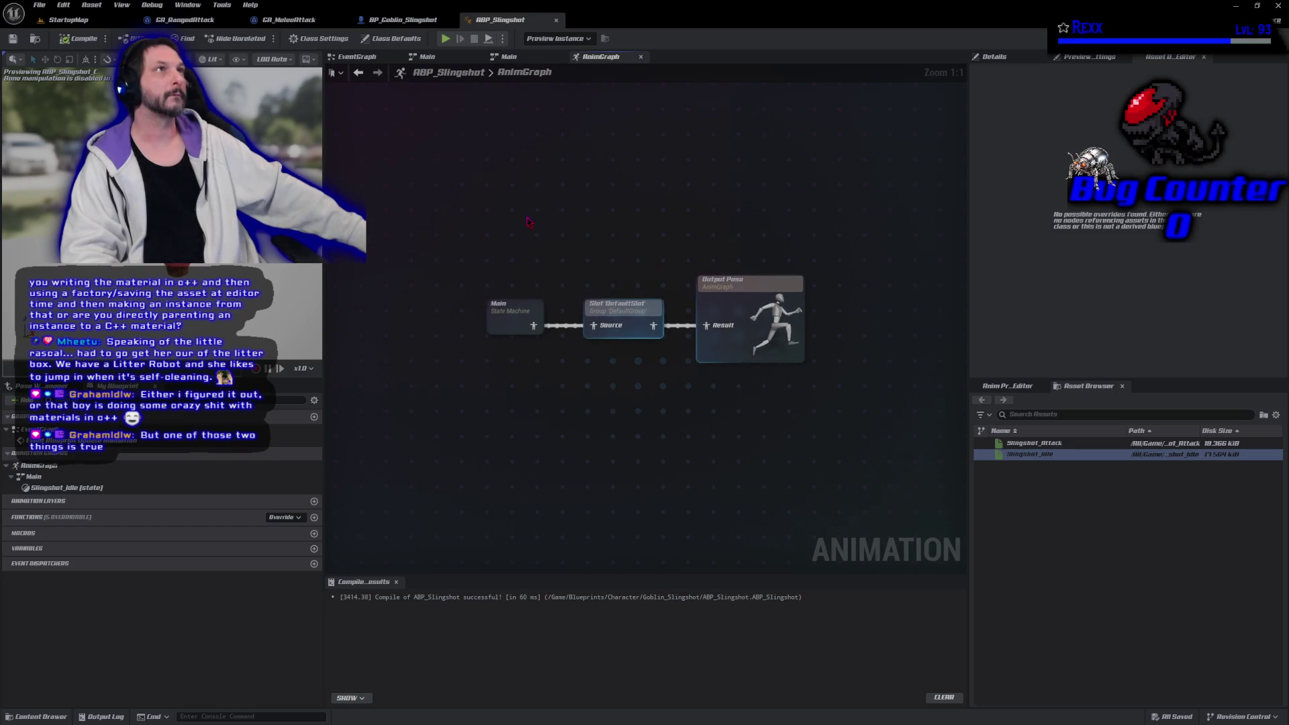
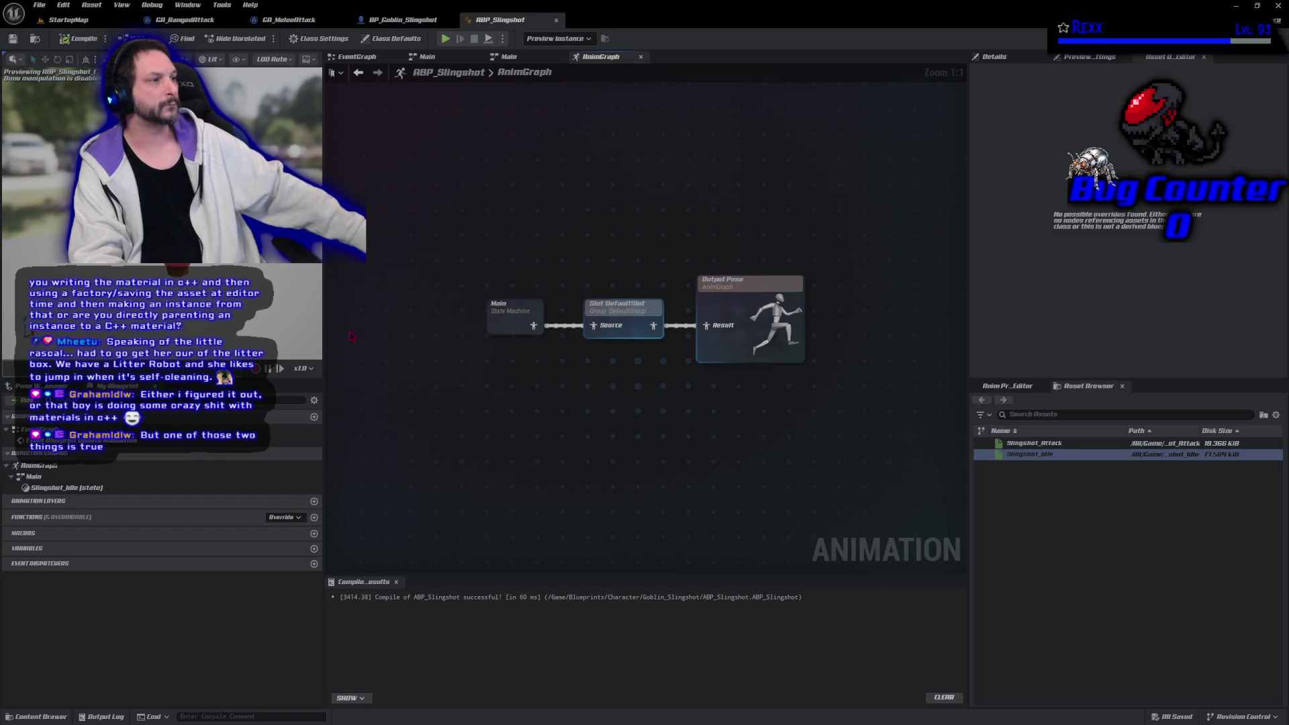
# Open the SKM_Goblin skeletal mesh from the BP_Goblin_Slingshot blueprint
pyautogui.click(401, 20)
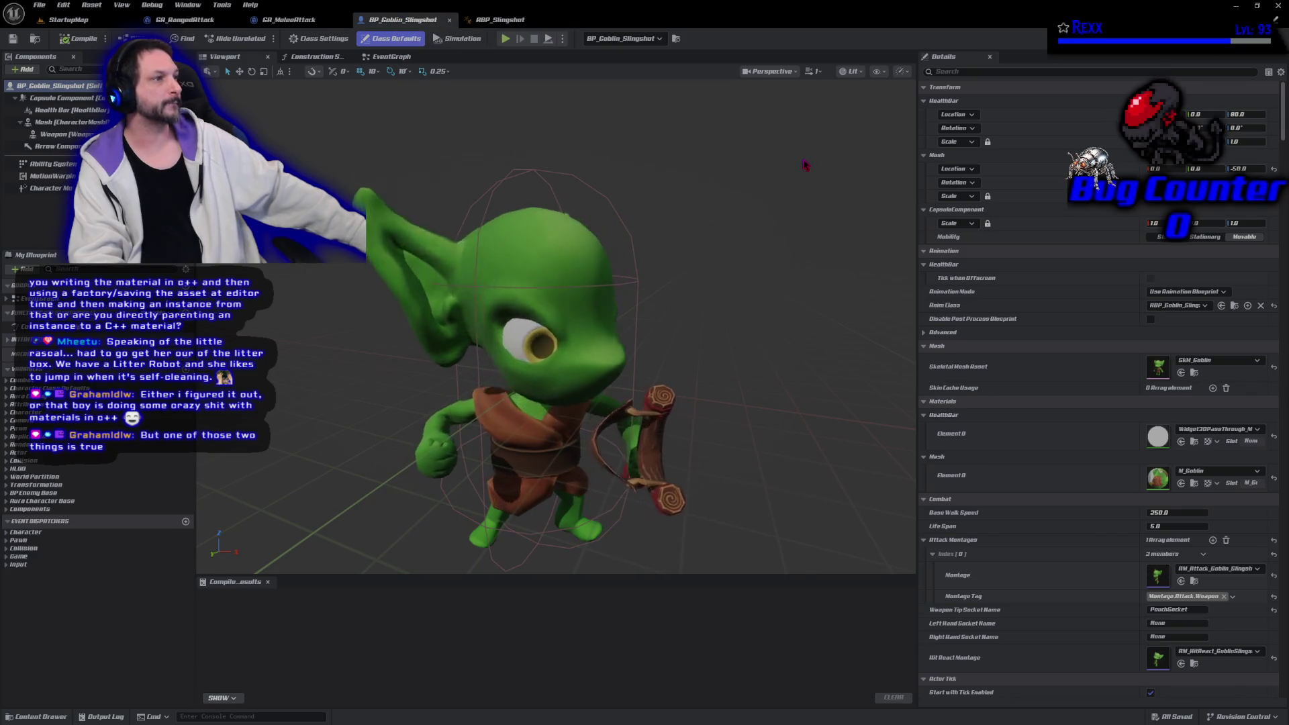
pyautogui.doubleClick(1159, 369)
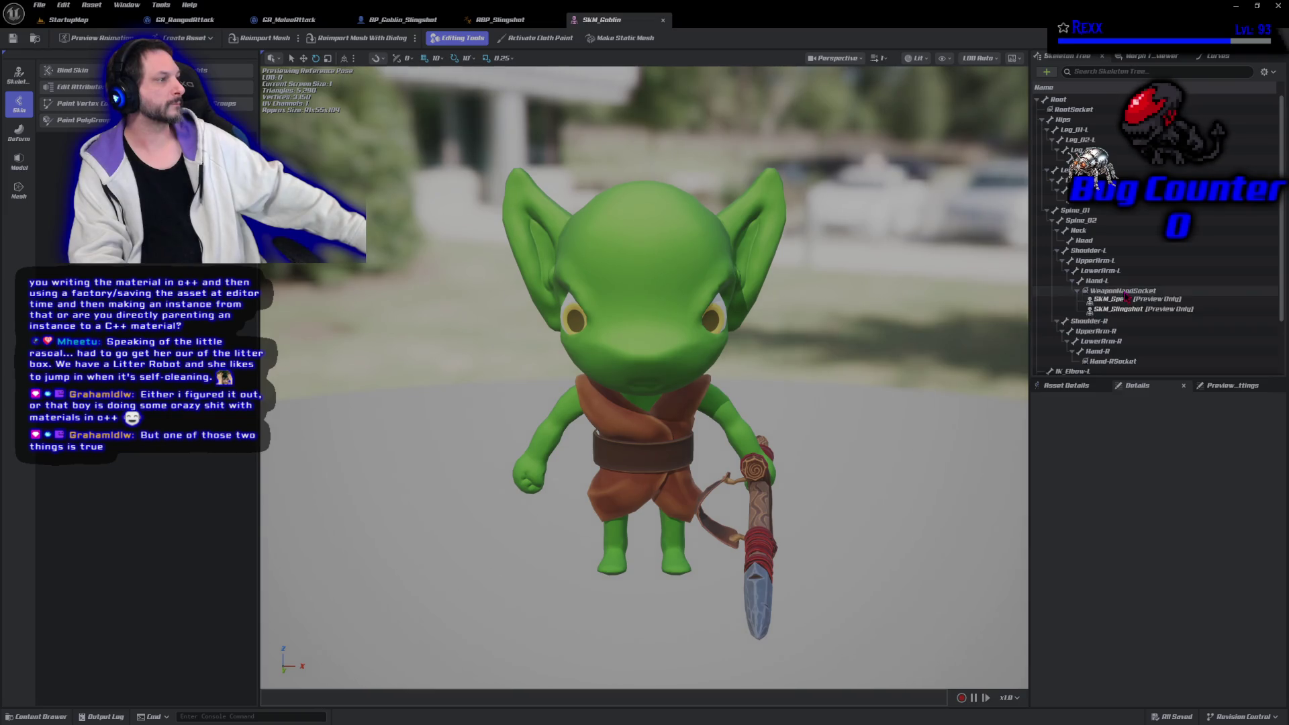
pyautogui.scroll(-3, 1122, 321)
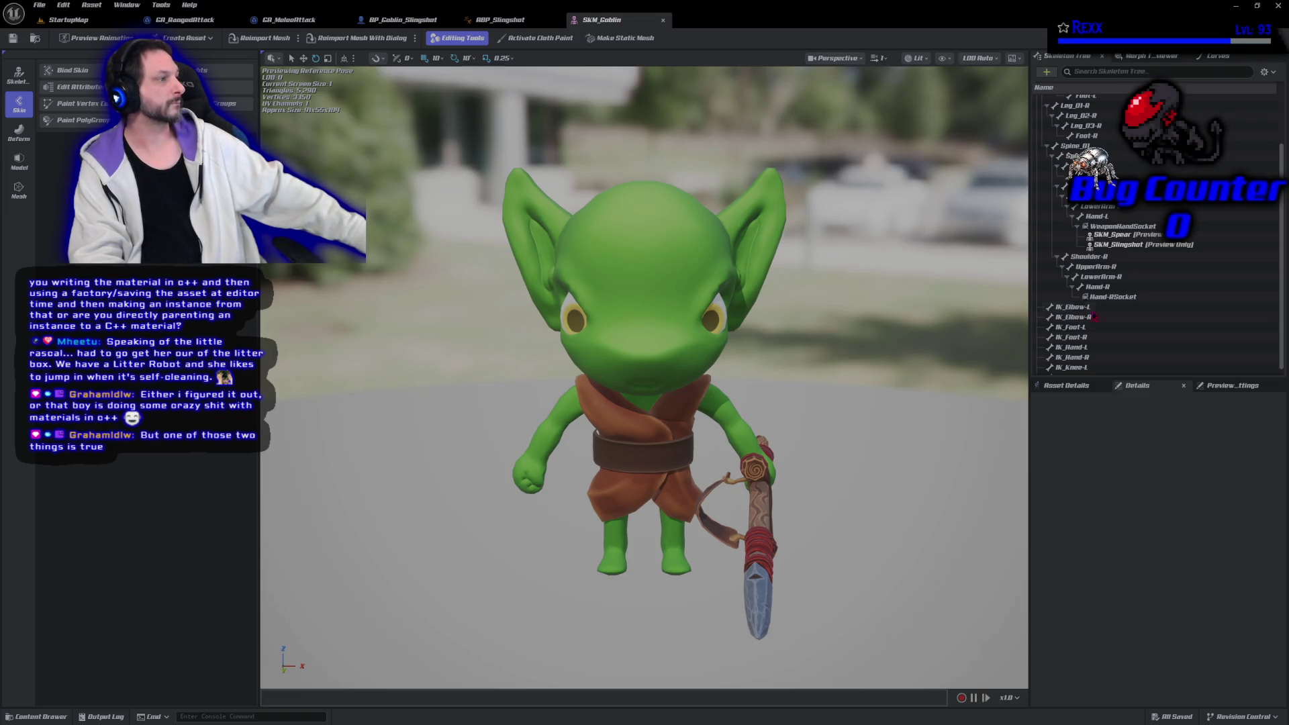
# Rename the Hand-RSocket socket to RightHandSocket and select it
pyautogui.click(1133, 298)
pyautogui.rightClick(1133, 300)
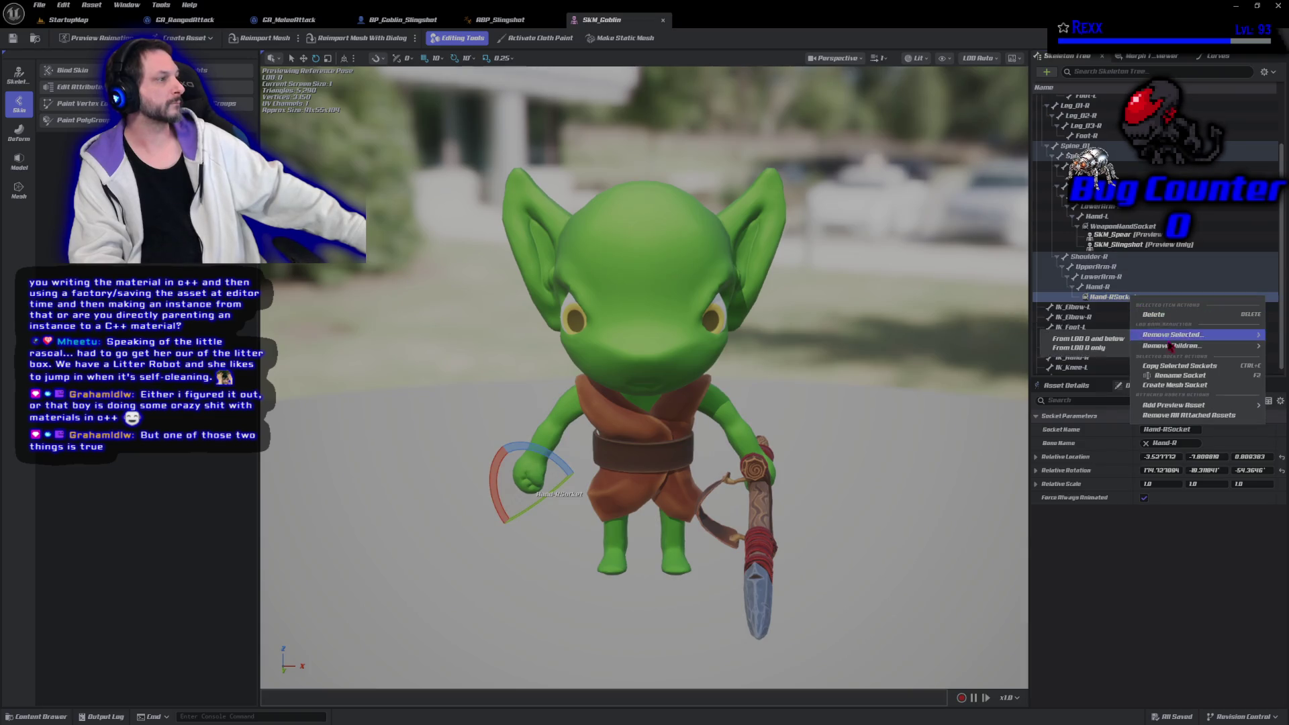
pyautogui.click(1186, 379)
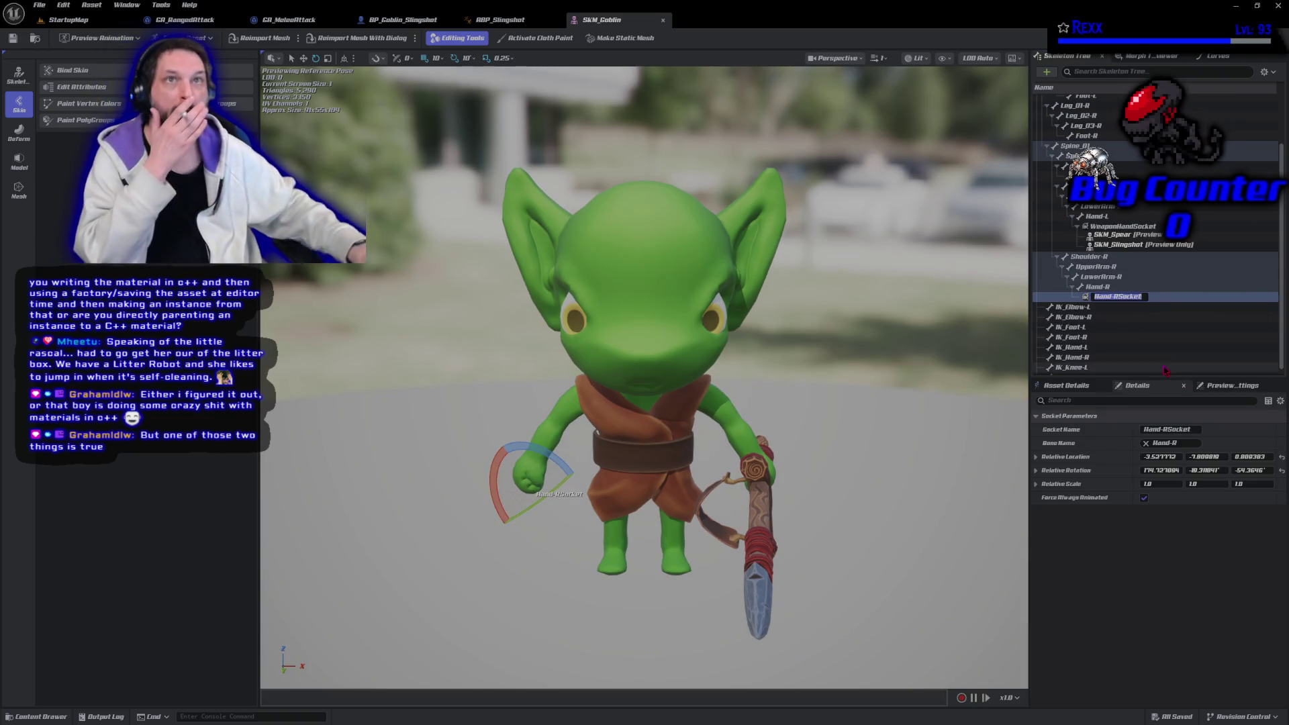
pyautogui.click(1116, 296)
pyautogui.write('HRightHand')
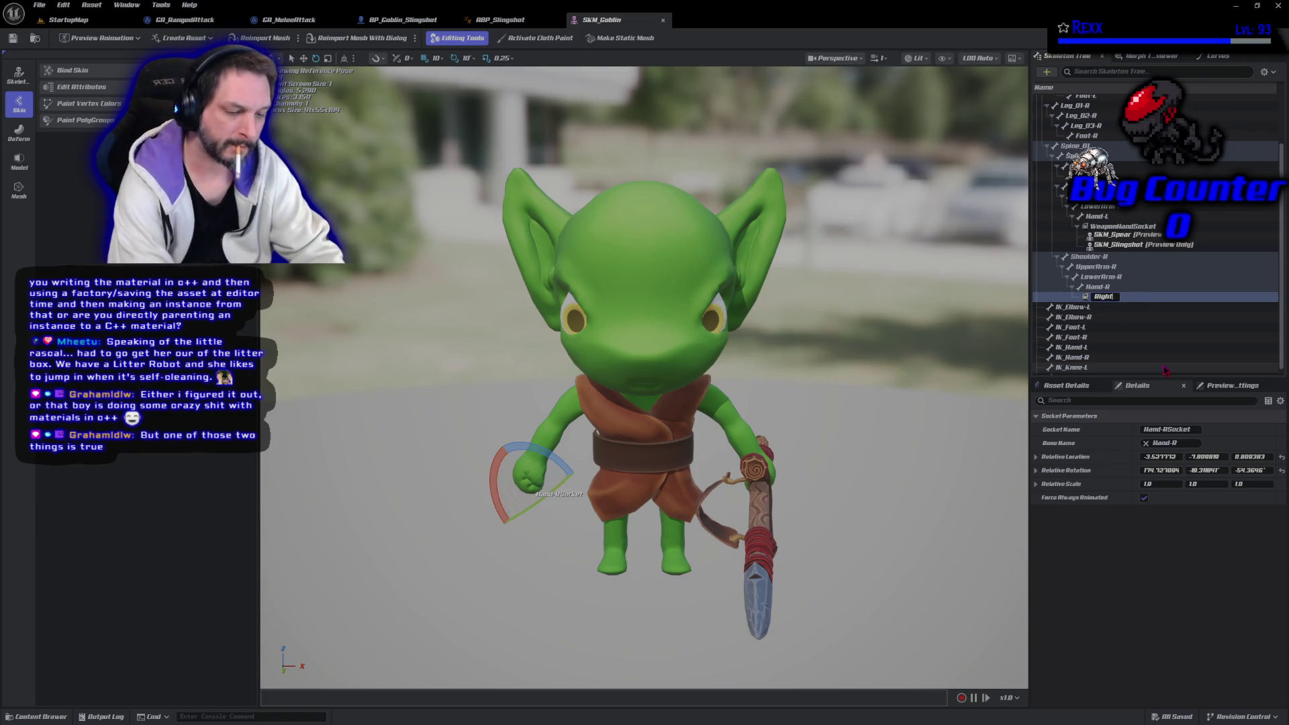
pyautogui.write('Socket')
pyautogui.press('Return')
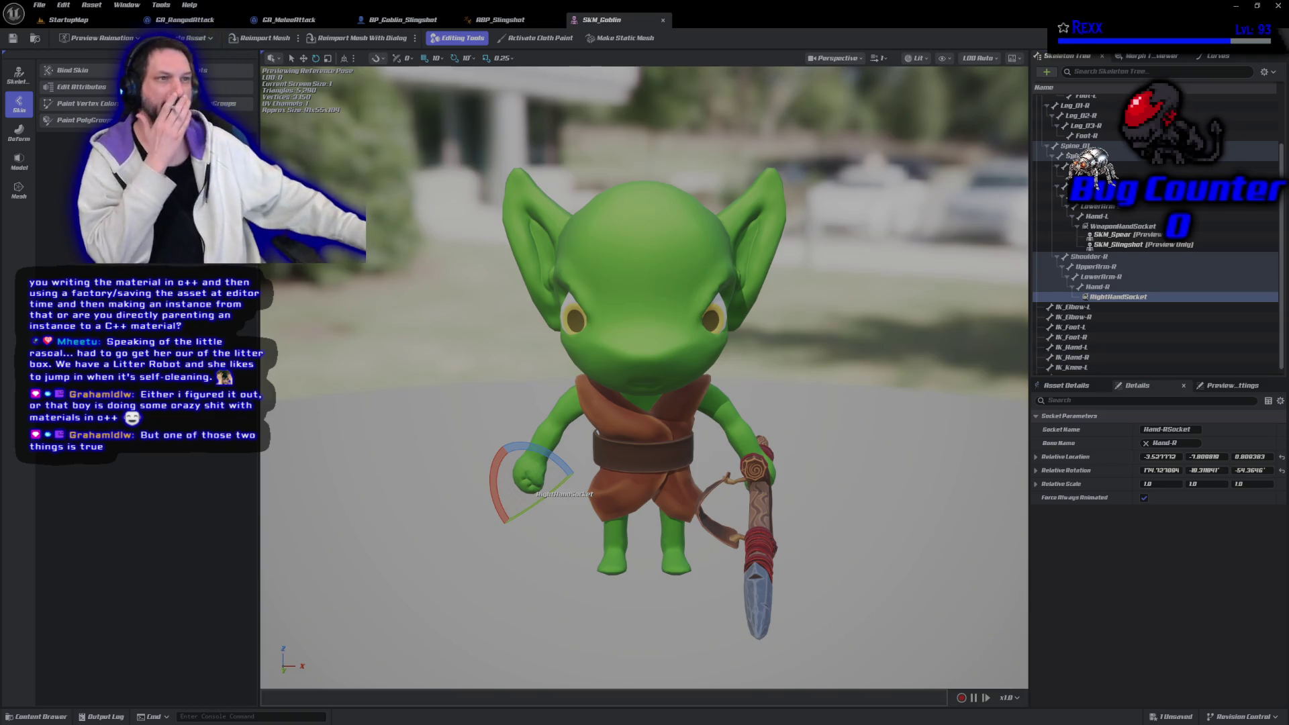
pyautogui.click(14, 39)
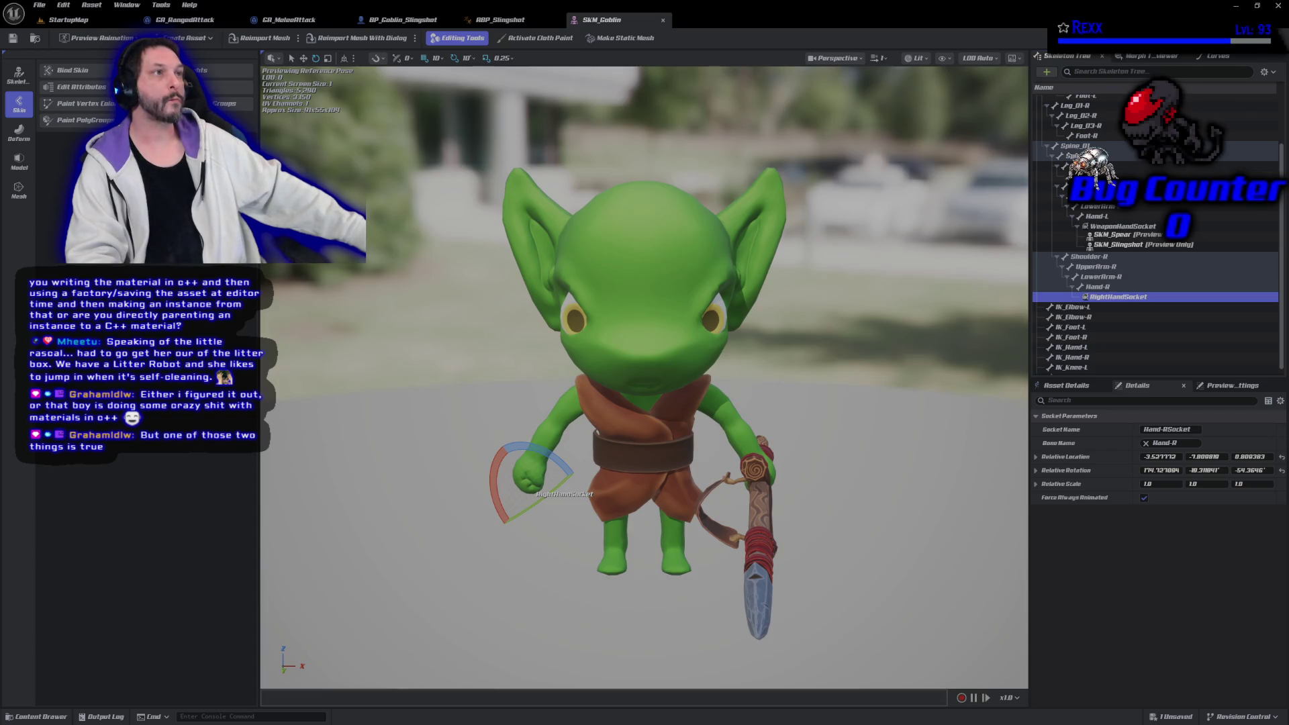
# In ABP_Slingshot's EventGraph, cast Try Get Pawn Owner to Character, run by Update Animation
pyautogui.click(509, 20)
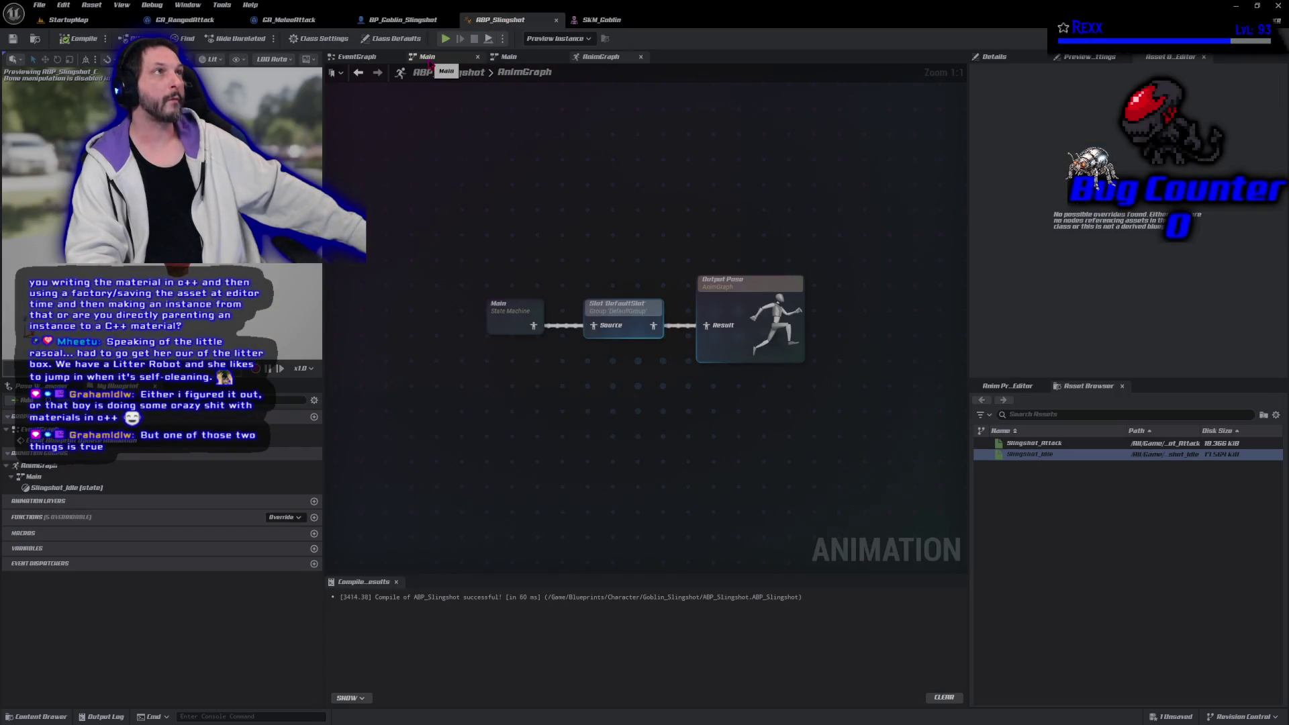
pyautogui.click(357, 56)
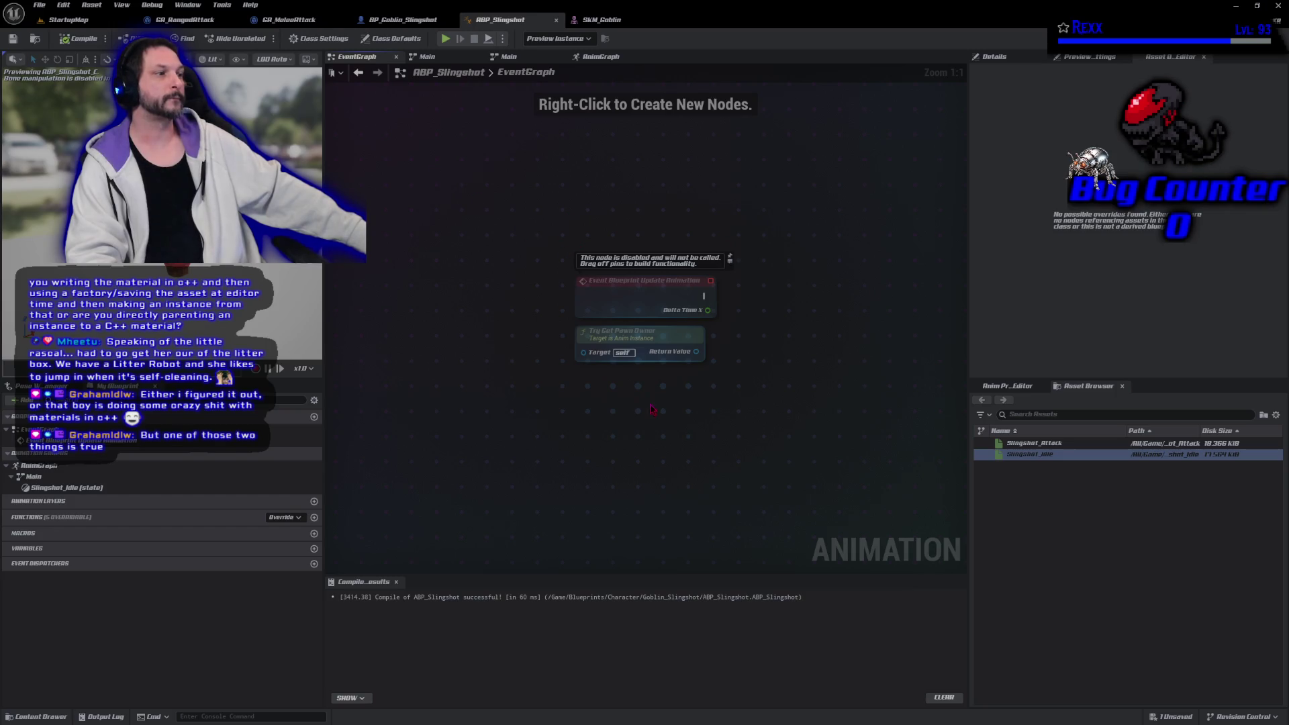
pyautogui.moveTo(652, 409); pyautogui.dragTo(514, 419)
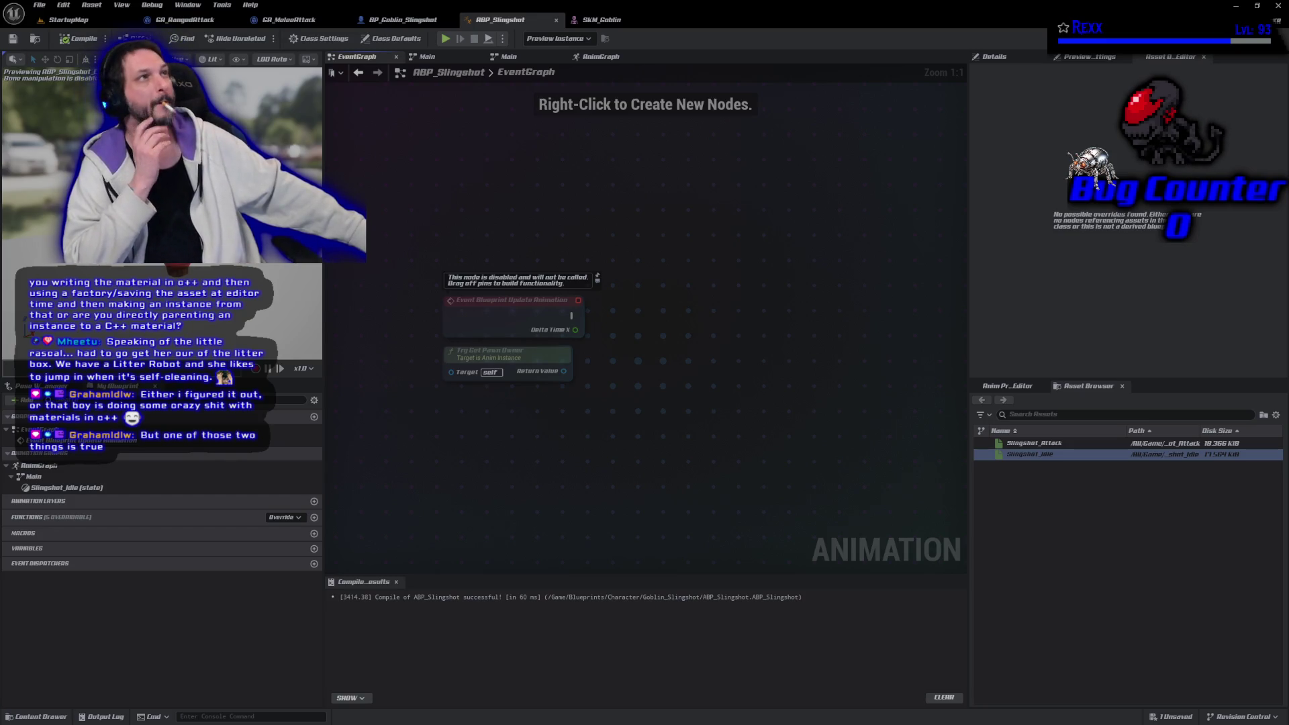
pyautogui.moveTo(564, 371); pyautogui.dragTo(602, 378)
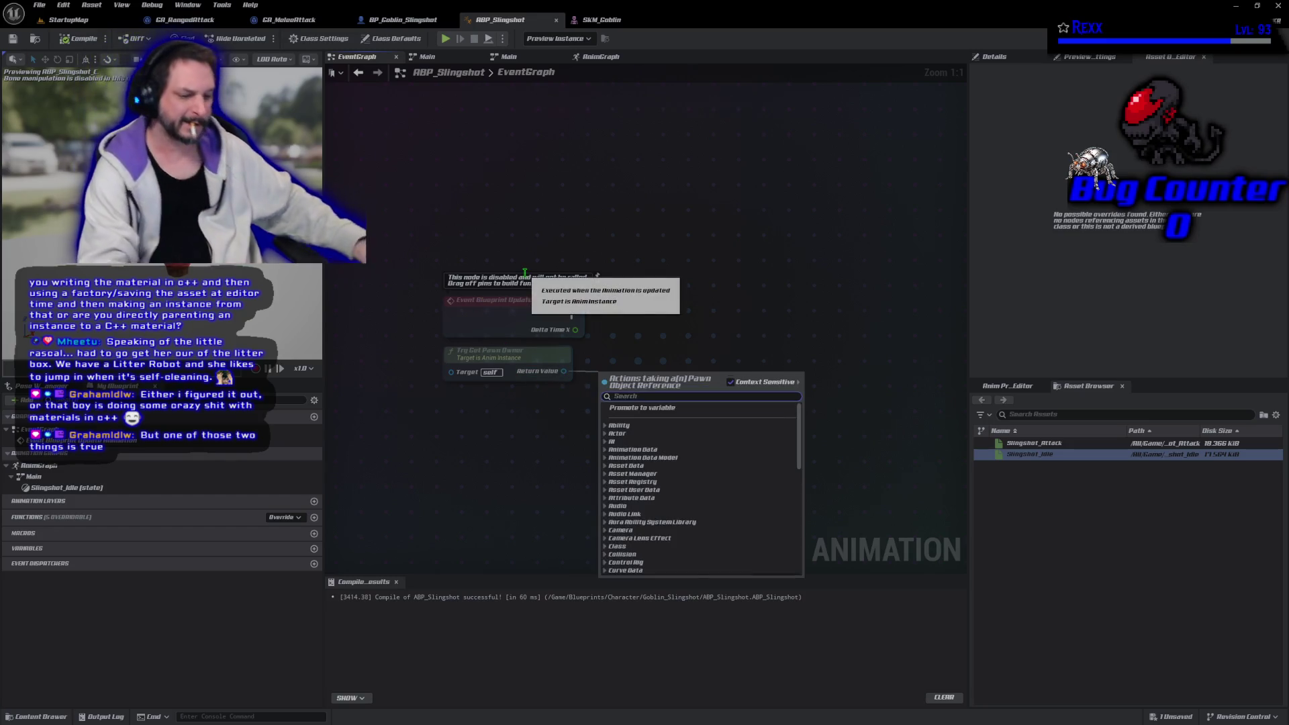
pyautogui.write('cast to character')
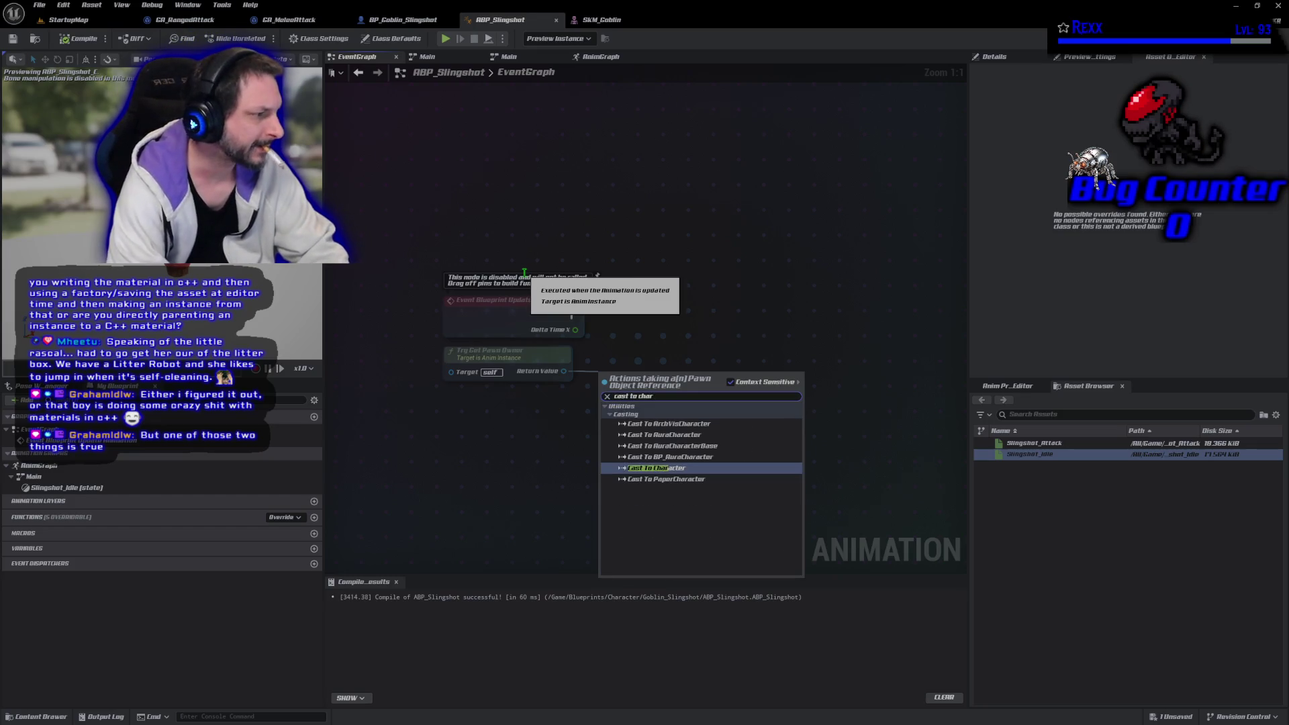
pyautogui.press('Return')
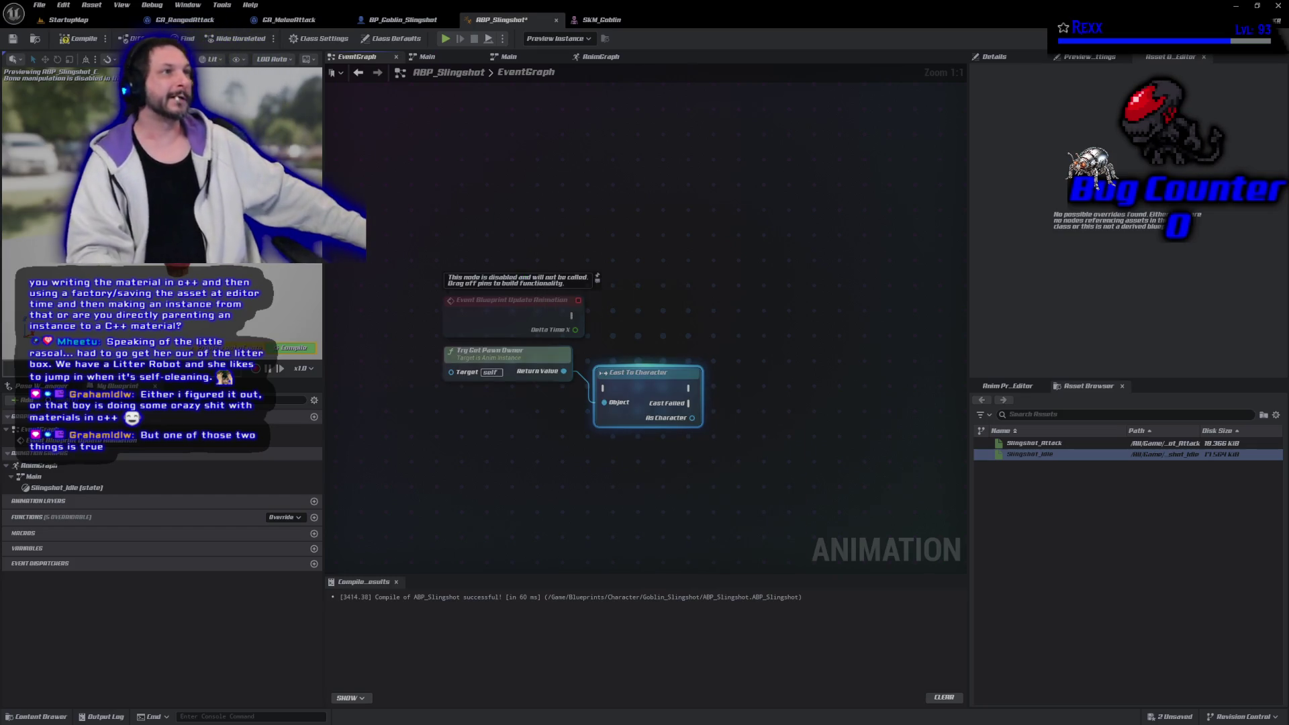
pyautogui.moveTo(572, 316)
pyautogui.mouseDown()
pyautogui.moveTo(597, 339)
pyautogui.moveTo(605, 388)
pyautogui.moveTo(637, 296)
pyautogui.moveTo(639, 308)
pyautogui.mouseUp()
# Add Get Mesh from the cast character and Get Socket Transform on that mesh
pyautogui.moveTo(707, 346)
pyautogui.mouseDown()
pyautogui.moveTo(859, 349)
pyautogui.moveTo(740, 345)
pyautogui.mouseUp()
pyautogui.write('get mesh')
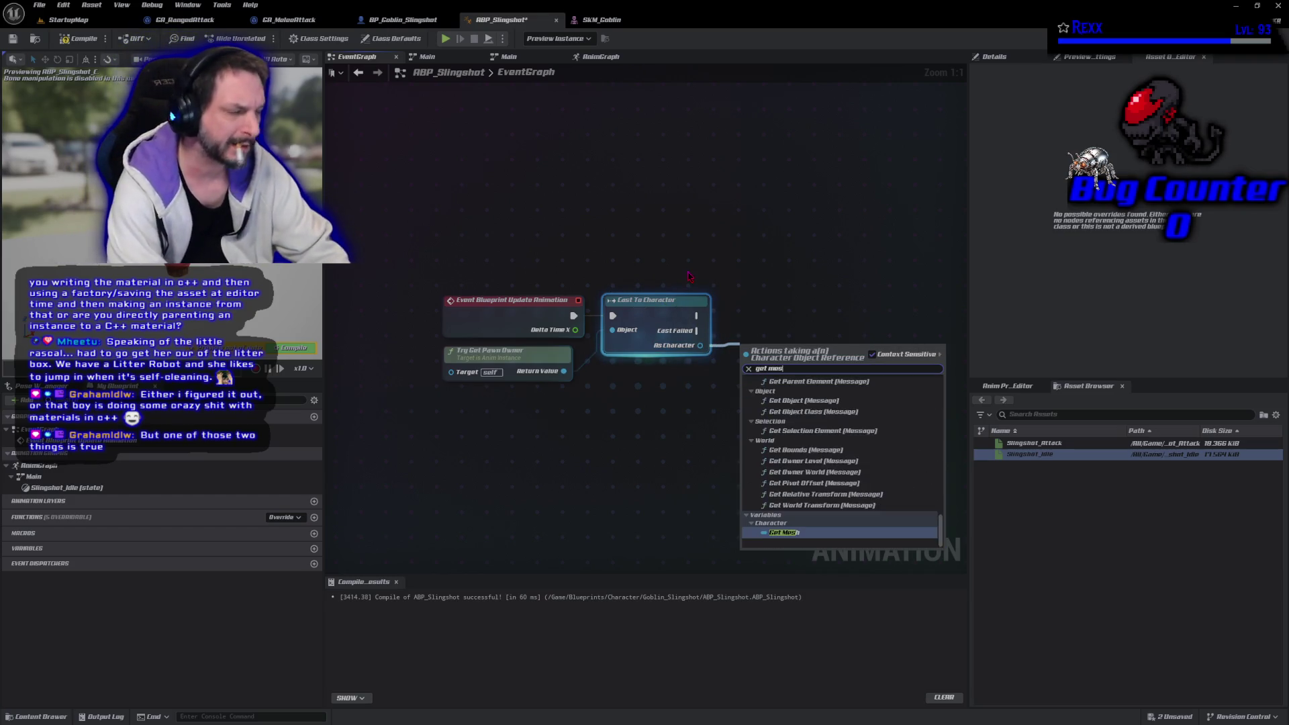
pyautogui.press('Return')
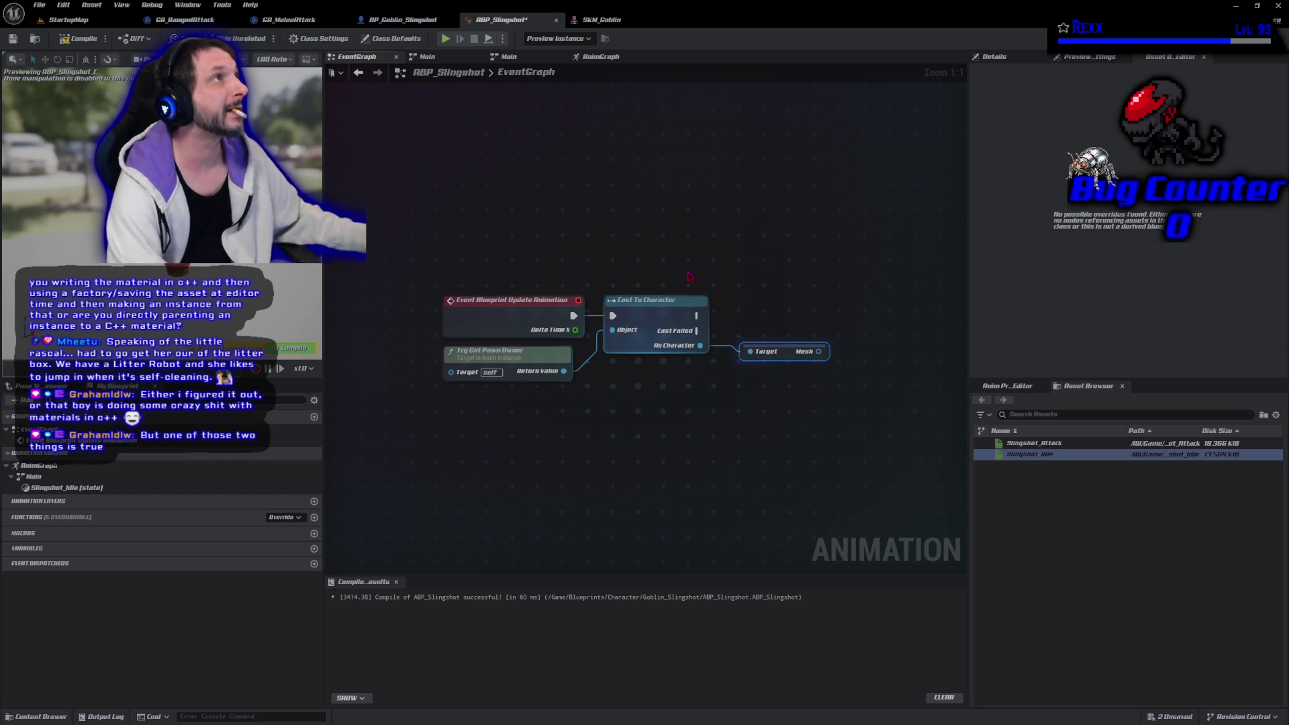
pyautogui.moveTo(820, 351); pyautogui.dragTo(855, 349)
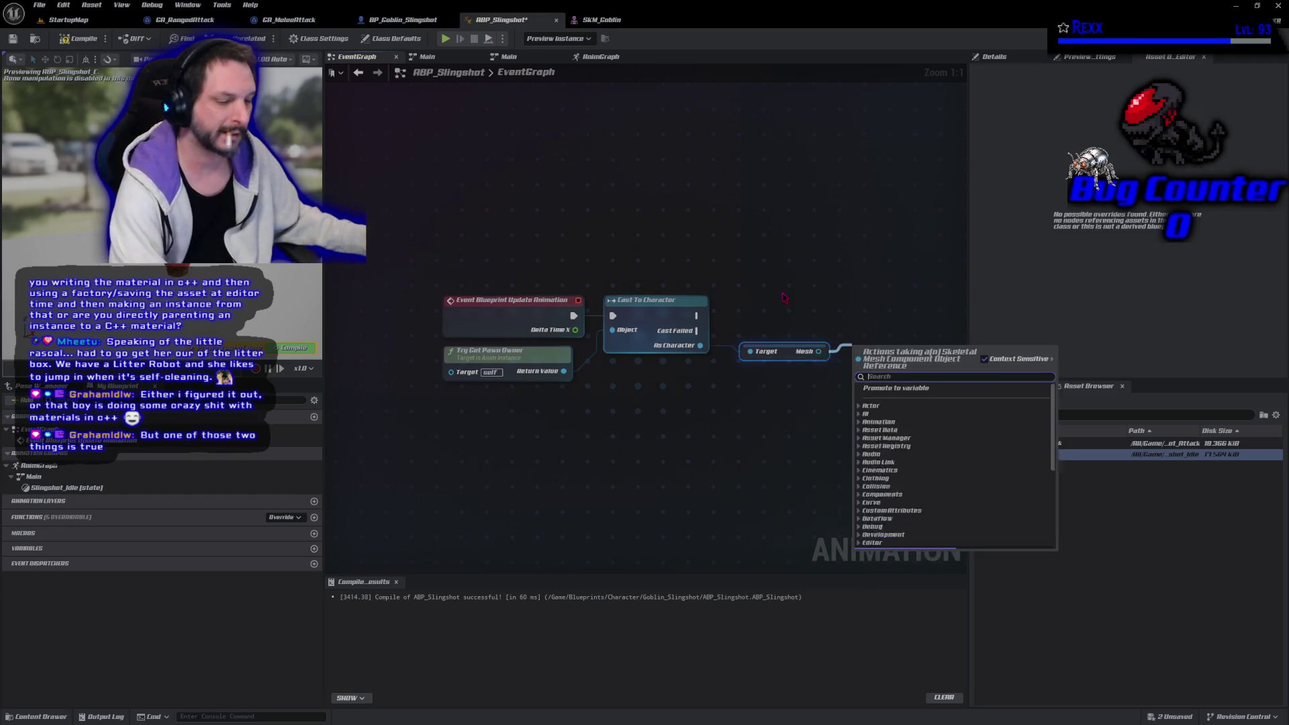
pyautogui.write('get socket transform')
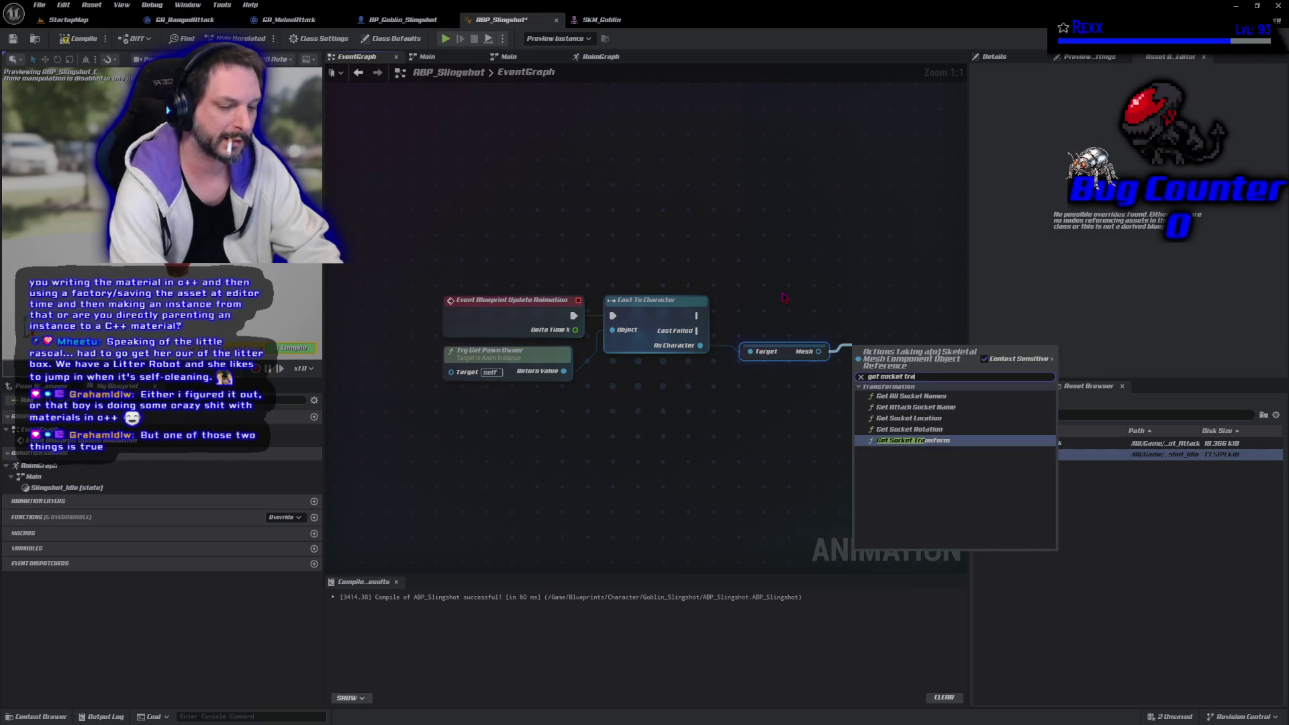
pyautogui.press('Return')
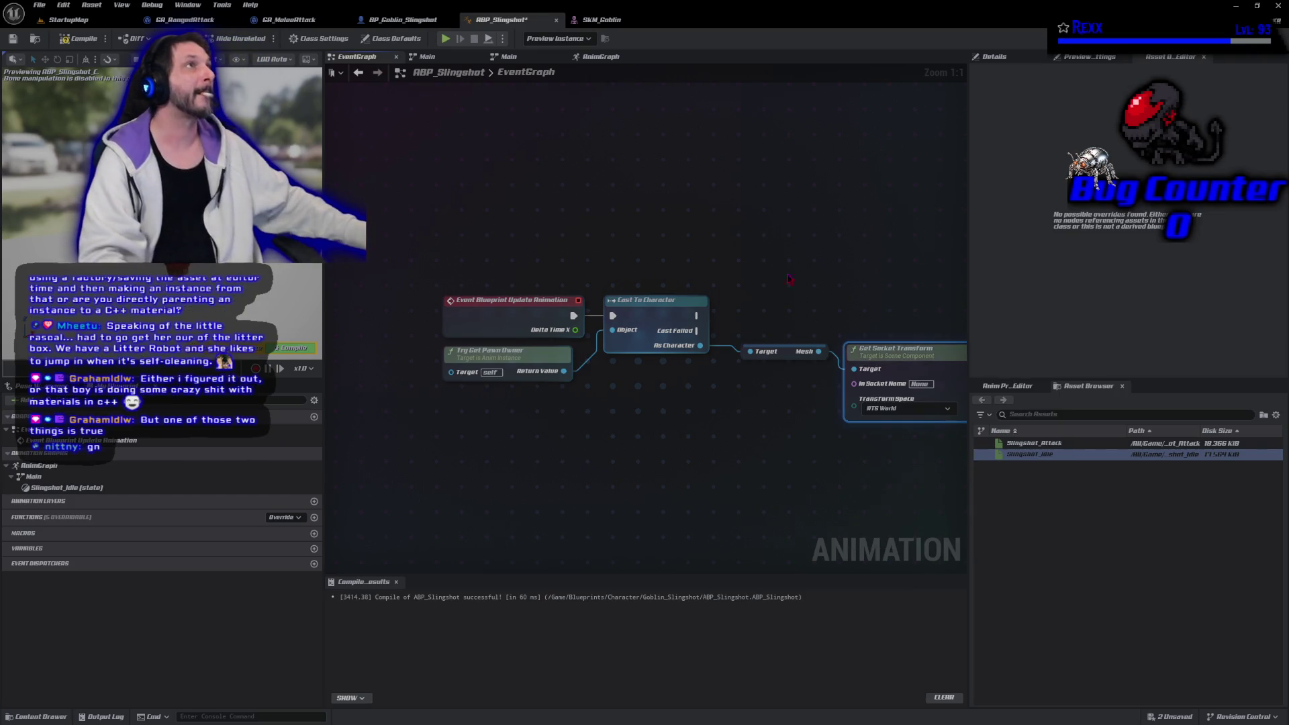
# Set the Get Socket Transform node's socket name to RightHandSocket
pyautogui.moveTo(853, 306)
pyautogui.mouseDown()
pyautogui.moveTo(669, 265)
pyautogui.moveTo(749, 308)
pyautogui.mouseUp()
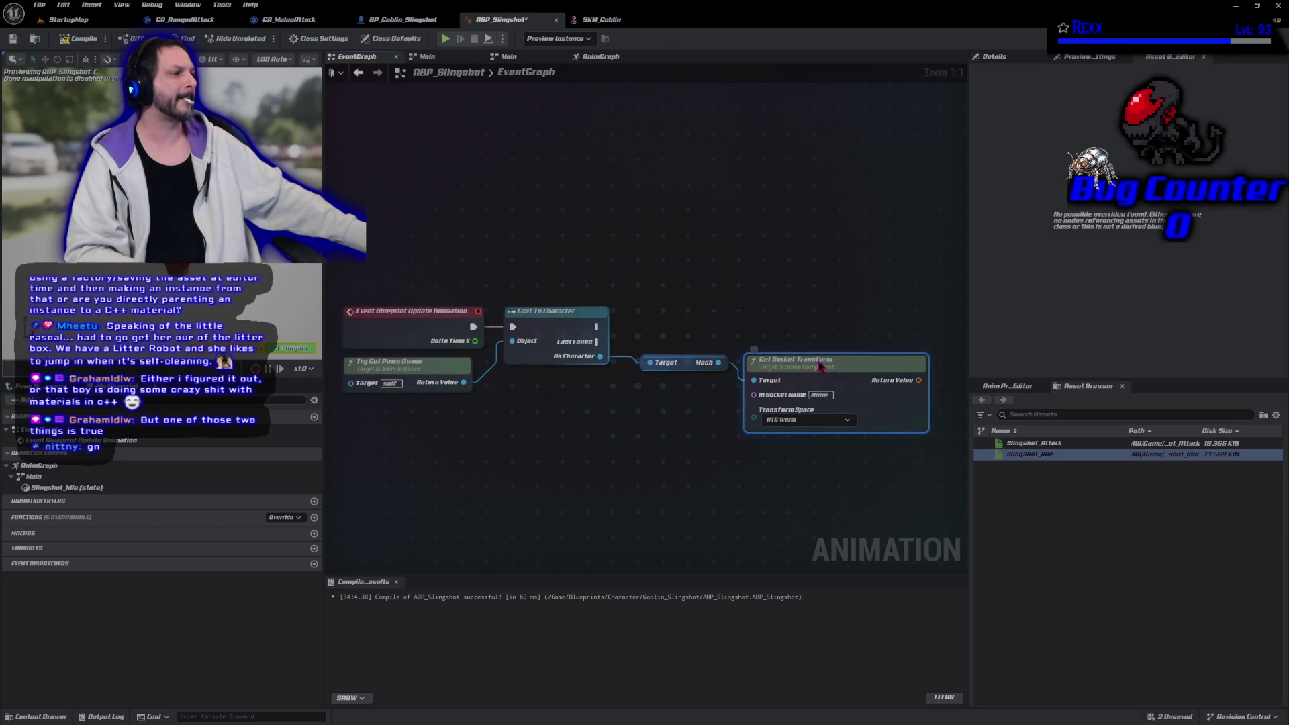
pyautogui.moveTo(821, 366); pyautogui.dragTo(820, 350)
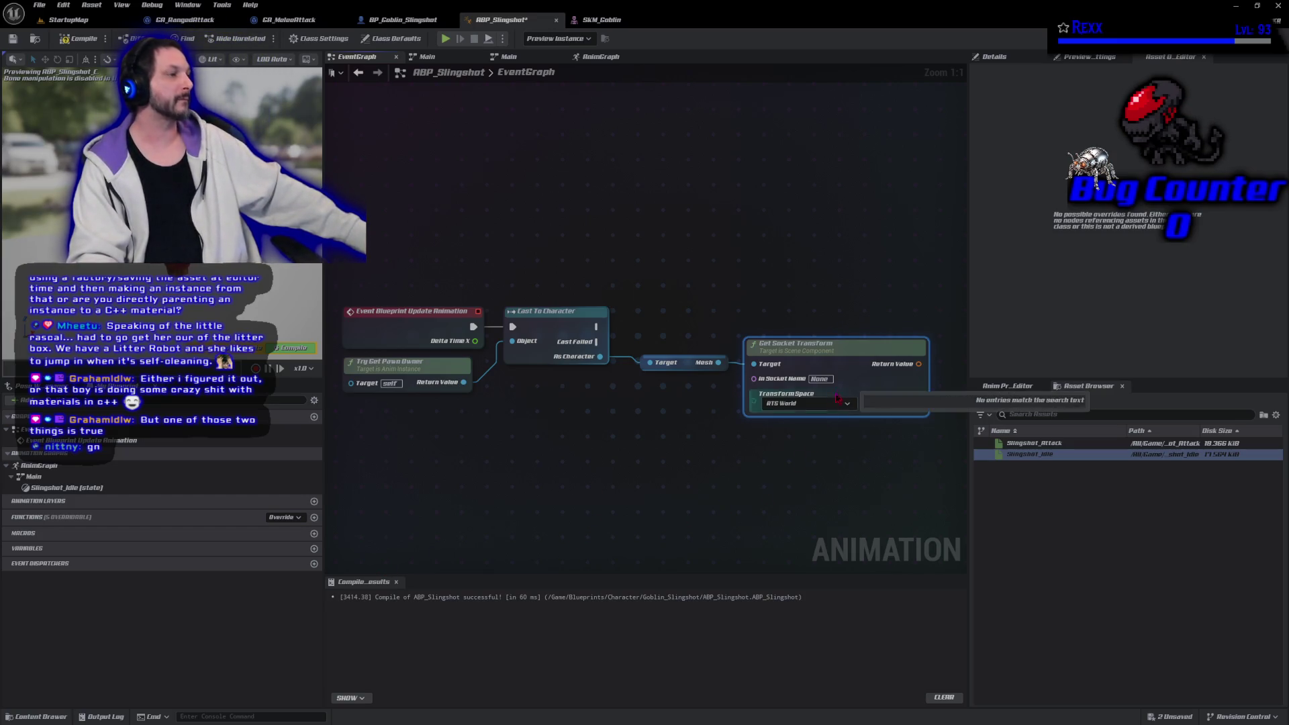
pyautogui.click(819, 378)
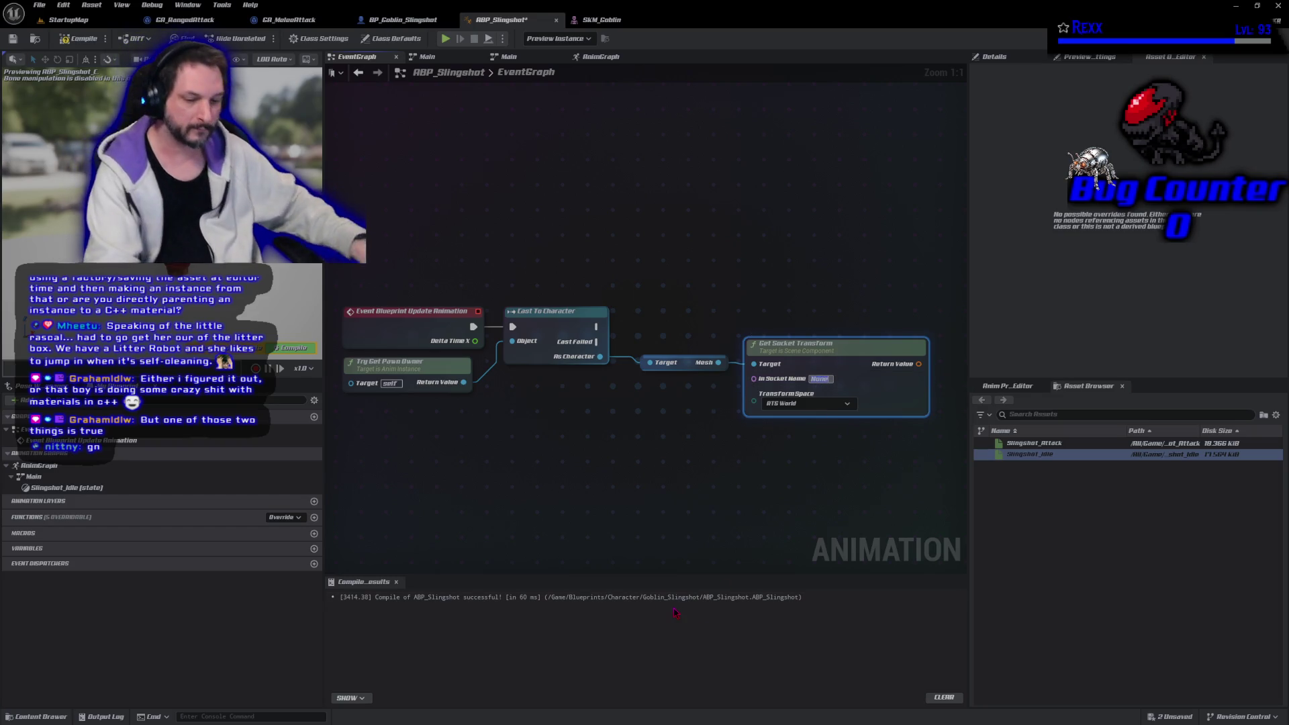
pyautogui.write('Right')
pyautogui.press('Return')
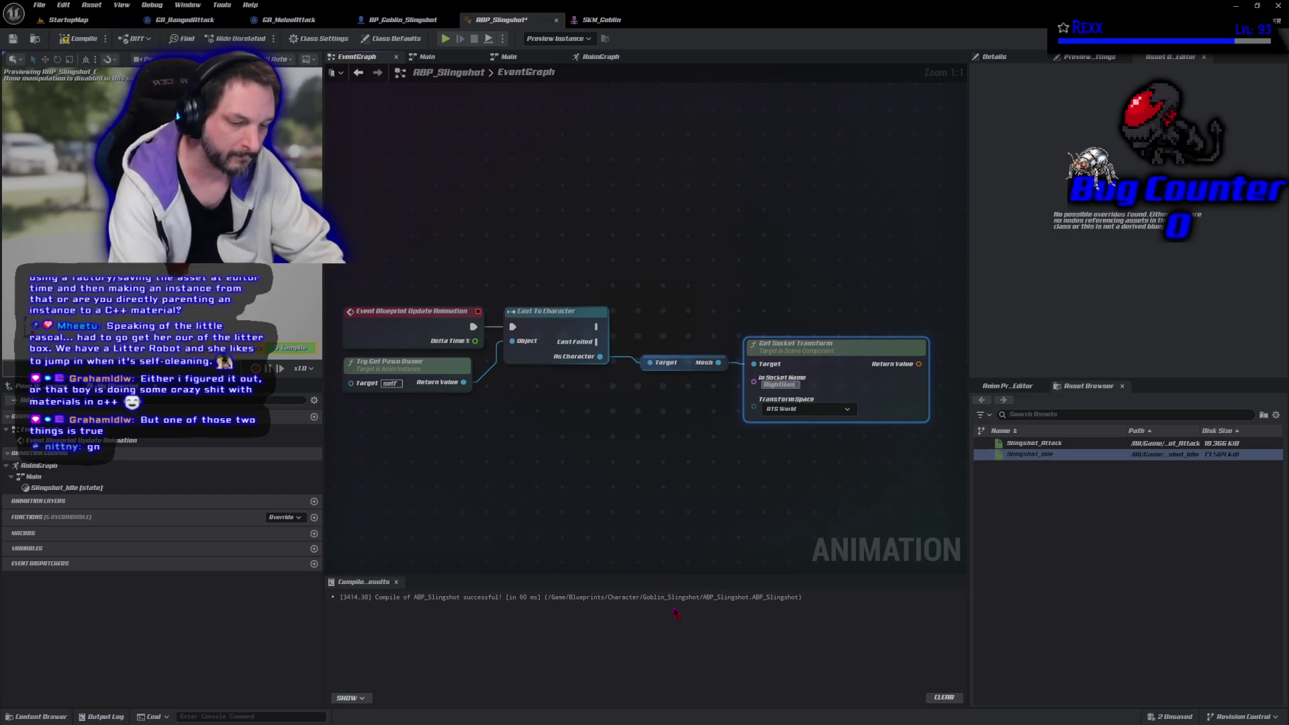
pyautogui.write('dSocket')
pyautogui.press('Return')
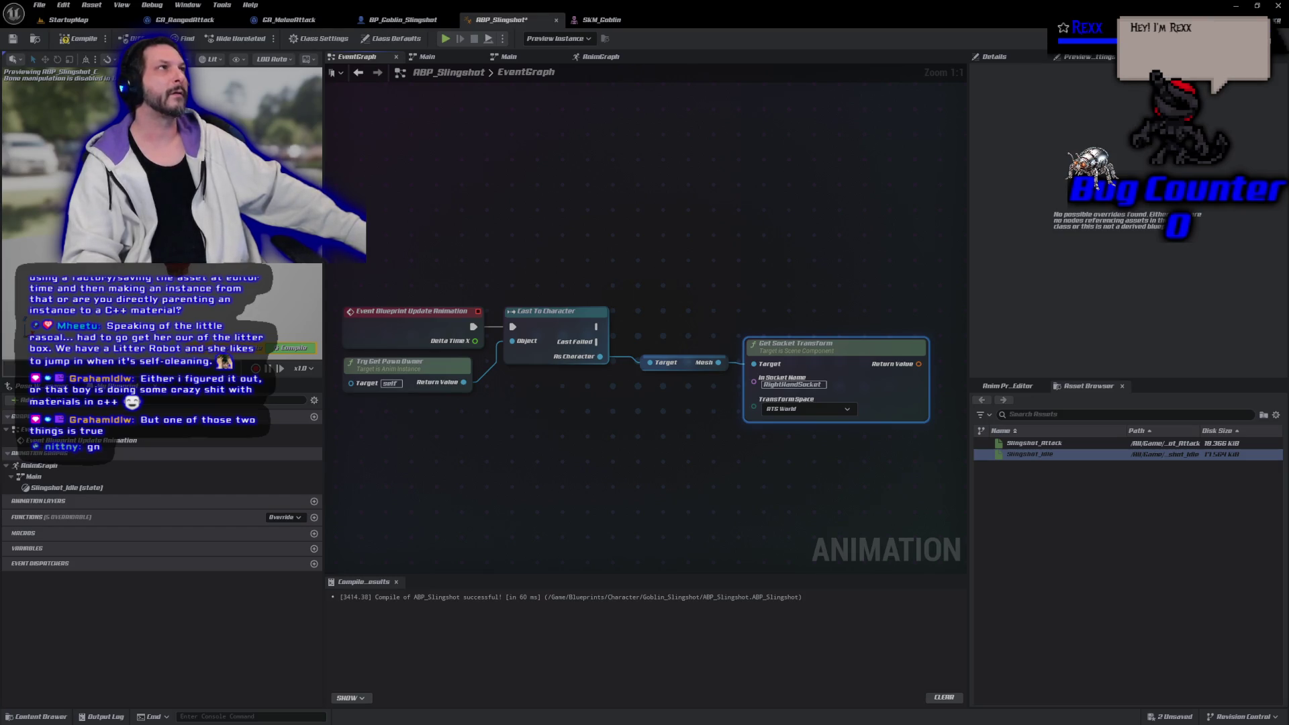
# Promote Get Socket Transform's return value to a Transform variable named HandSocketTransform
pyautogui.moveTo(712, 270); pyautogui.dragTo(470, 254)
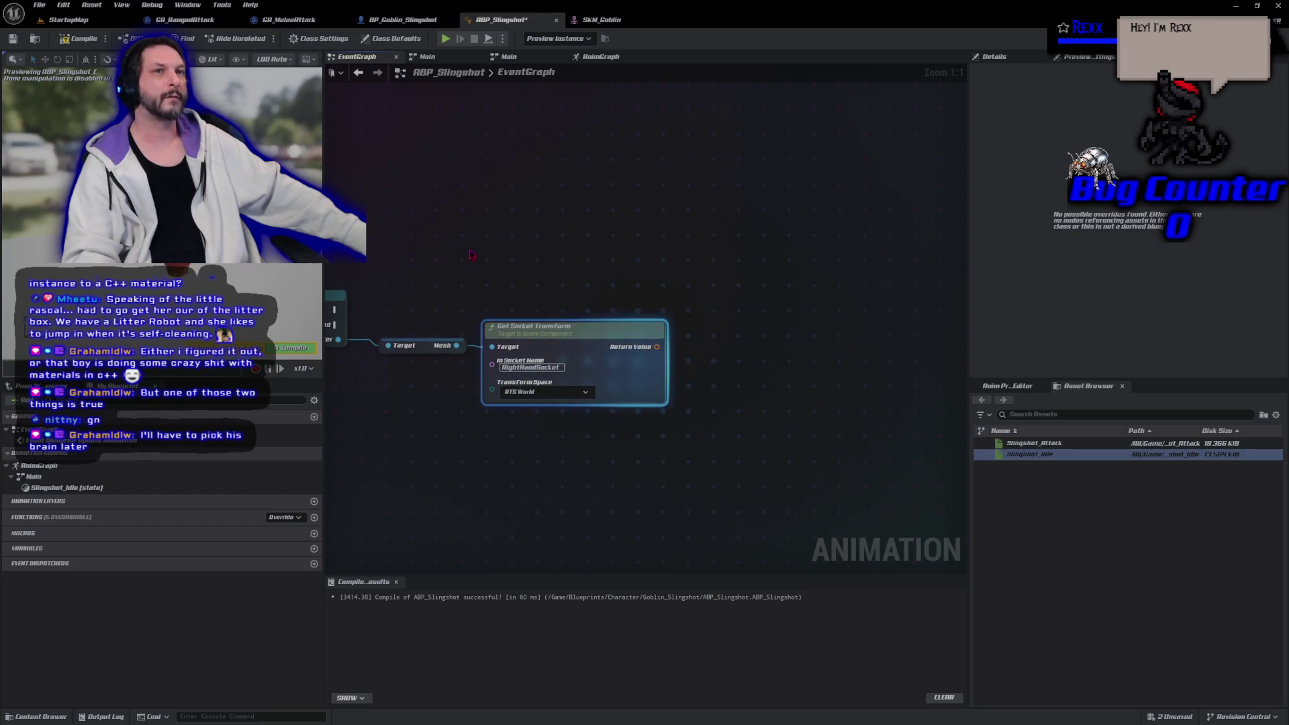
pyautogui.moveTo(654, 347); pyautogui.dragTo(692, 342)
pyautogui.click(769, 395)
pyautogui.write('HandSocketTrans')
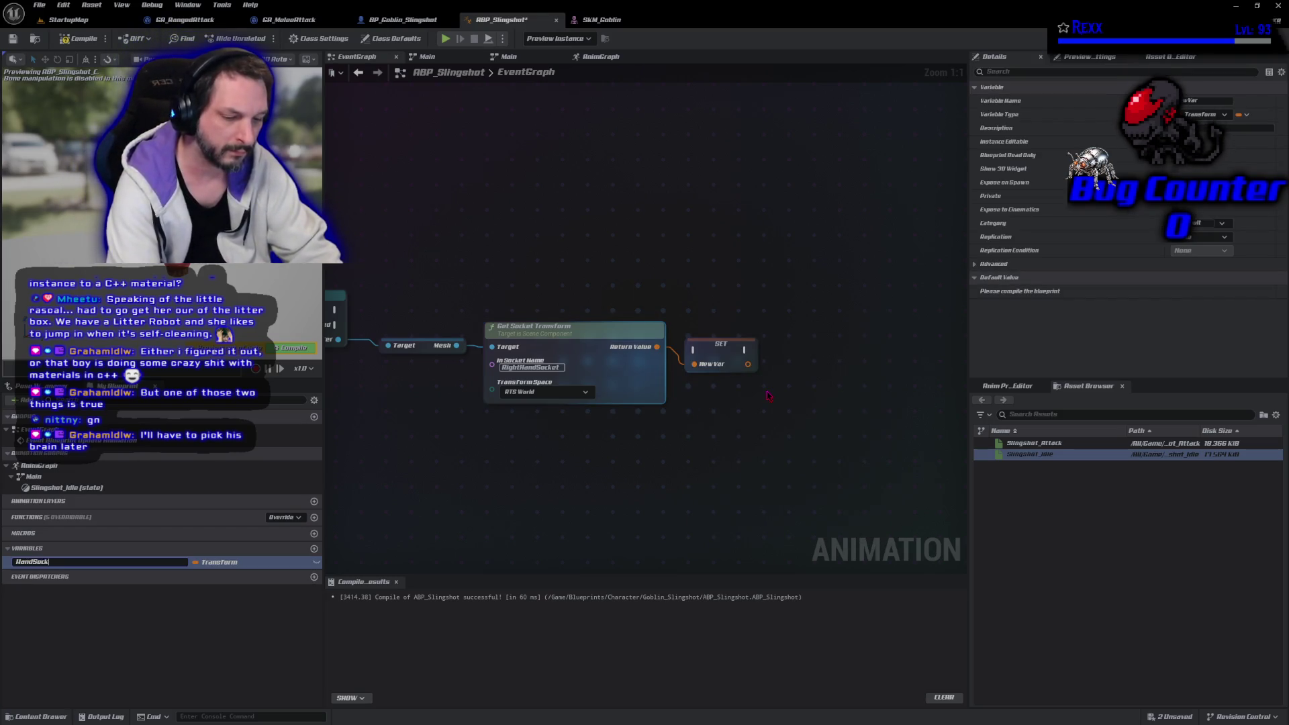
pyautogui.write('form')
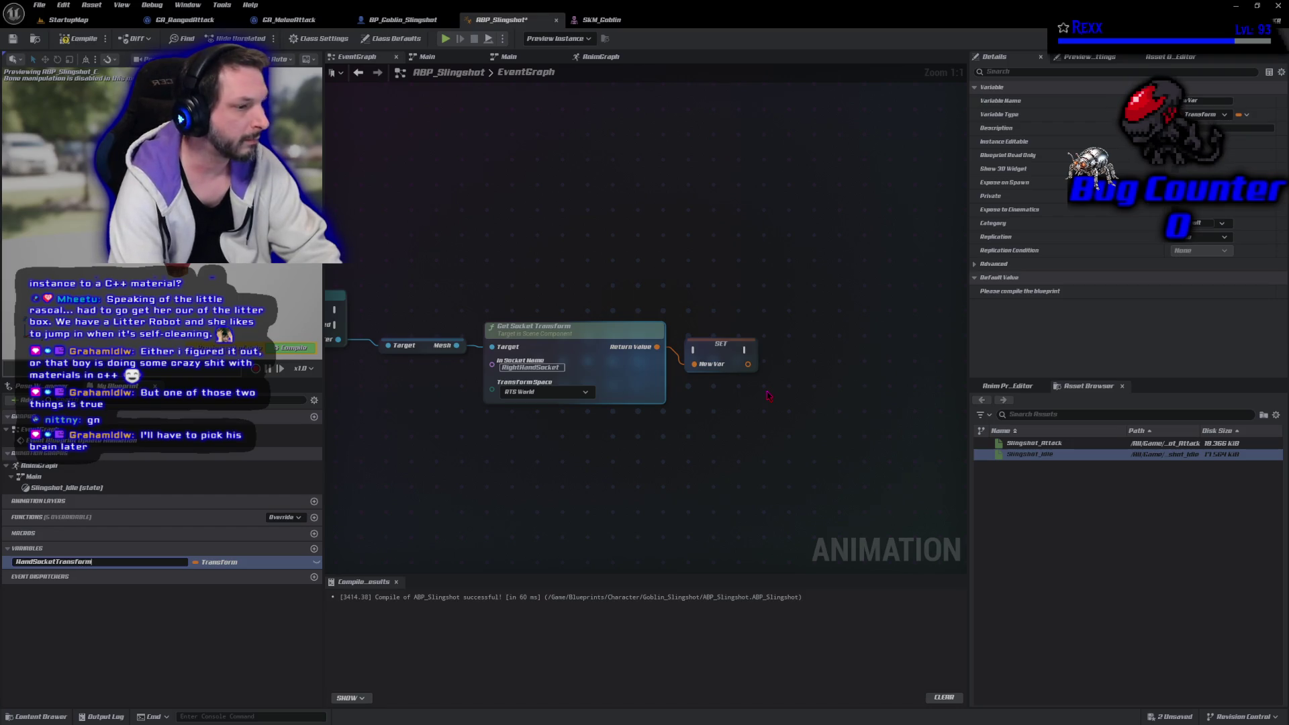
pyautogui.press('Return')
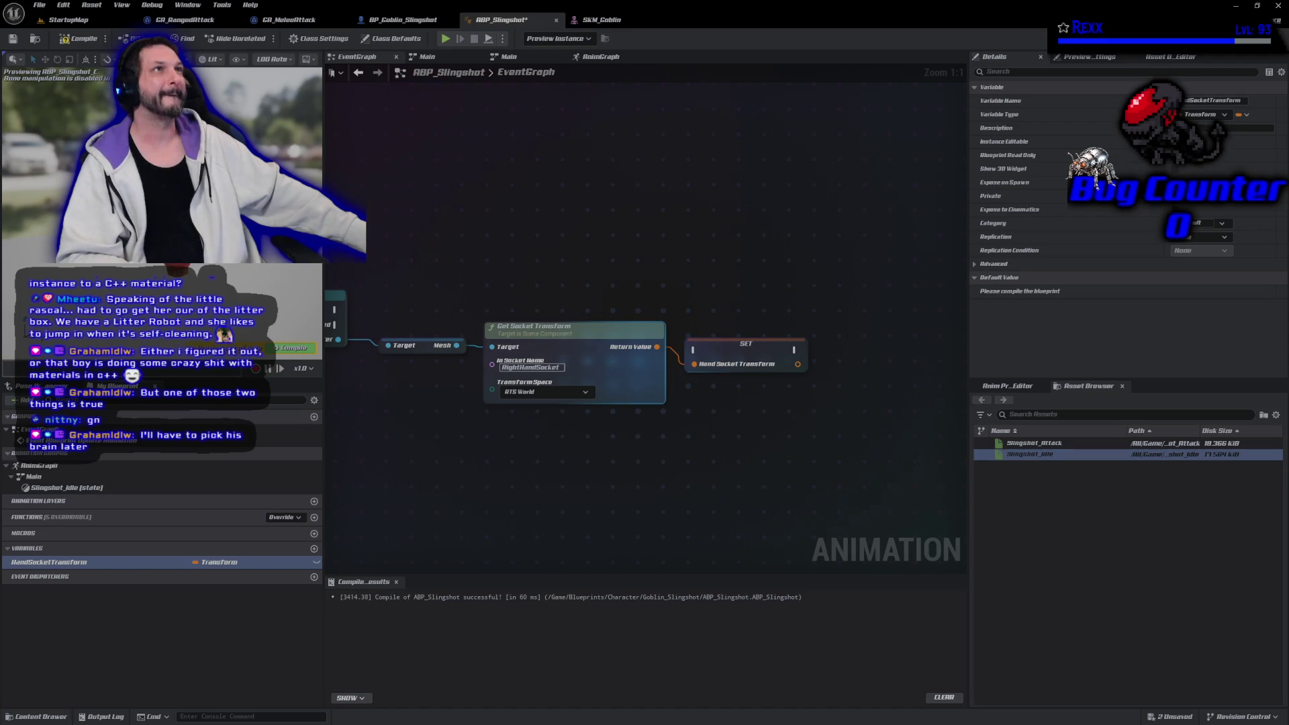
# Add Event Blueprint Initialize Animation, wire it into Cast To Character, and compile
pyautogui.moveTo(467, 217)
pyautogui.mouseDown()
pyautogui.moveTo(717, 270)
pyautogui.moveTo(752, 134)
pyautogui.moveTo(775, 283)
pyautogui.mouseUp()
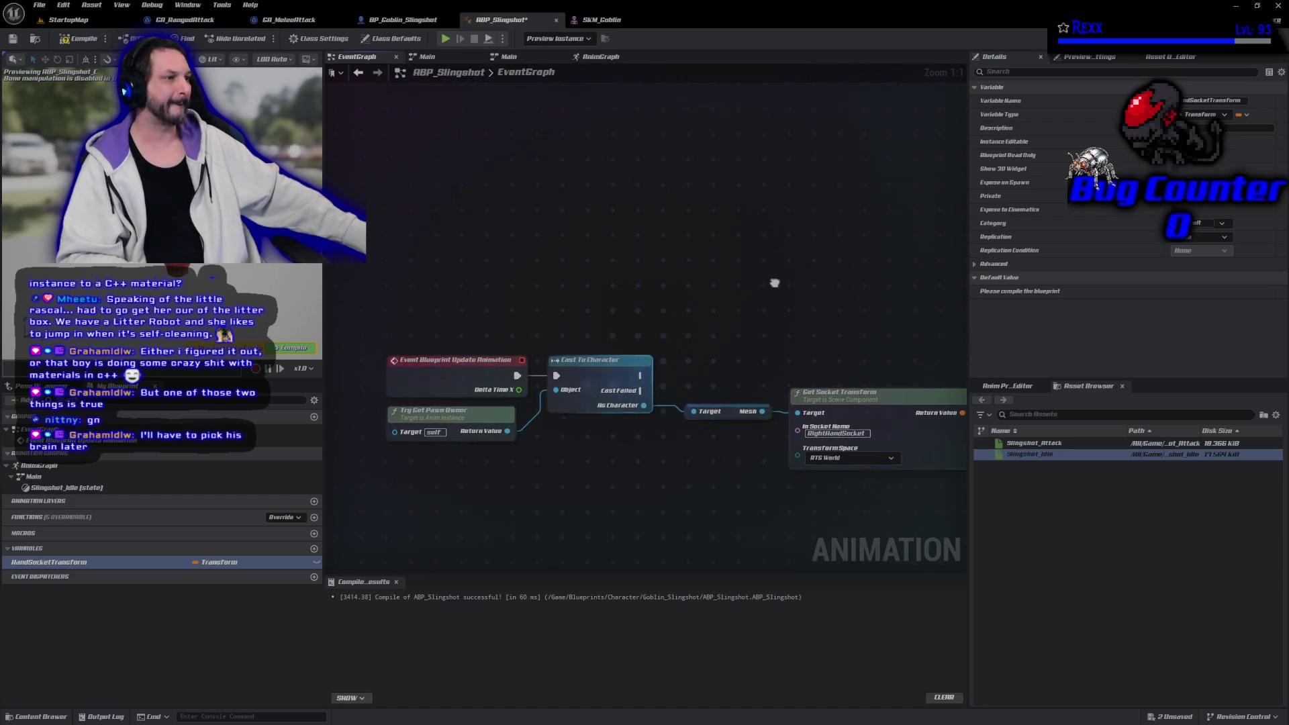
pyautogui.rightClick(445, 247)
pyautogui.write('initial')
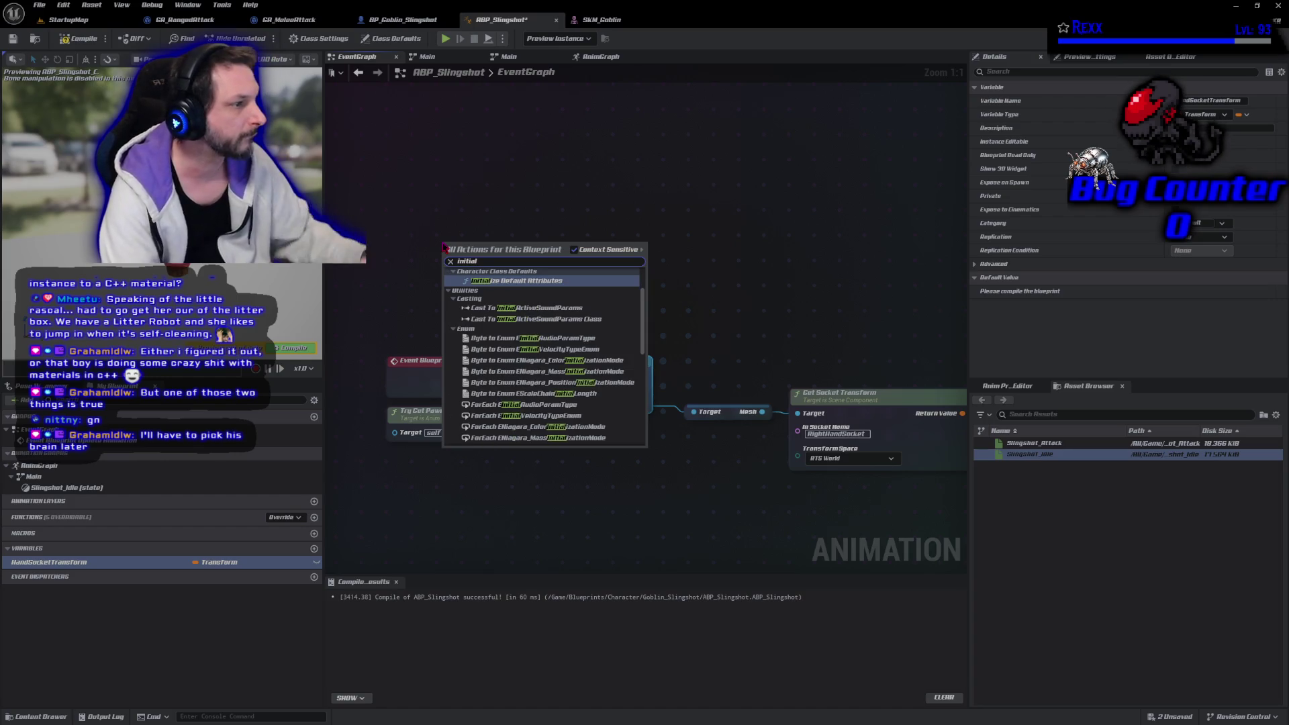
pyautogui.write('ize')
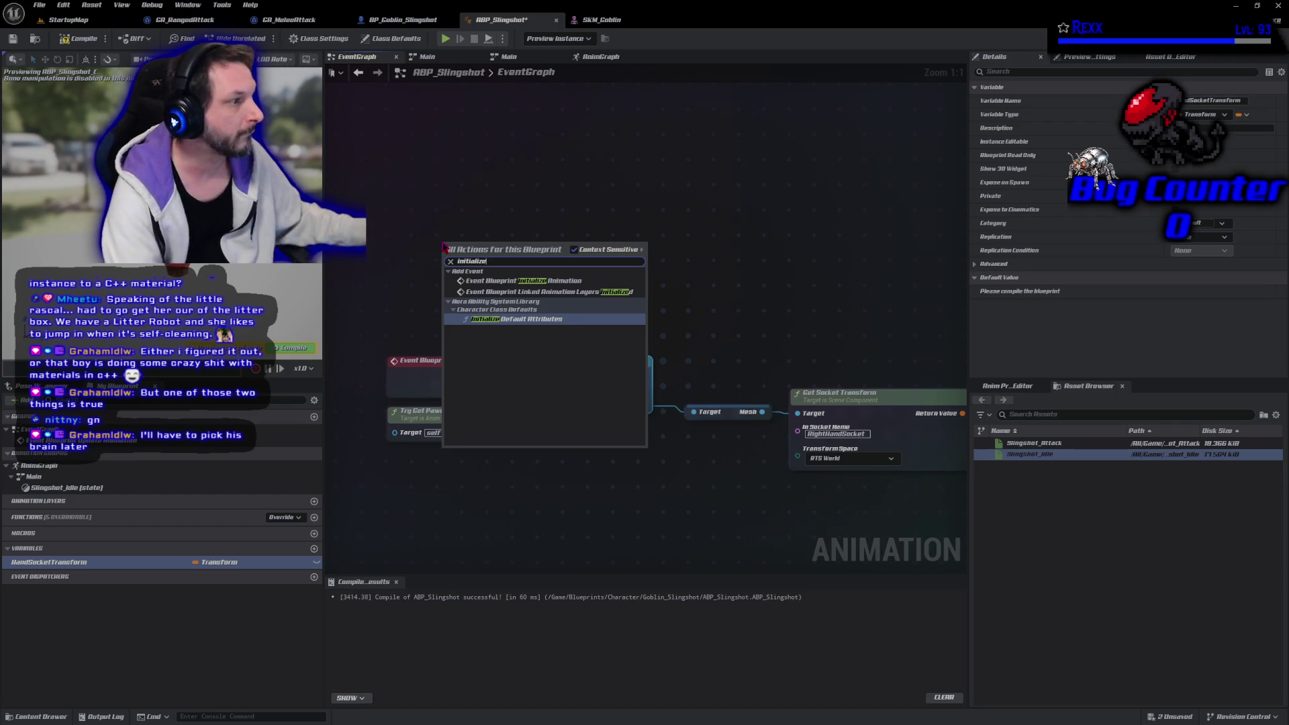
pyautogui.click(490, 281)
pyautogui.moveTo(525, 262); pyautogui.dragTo(469, 269)
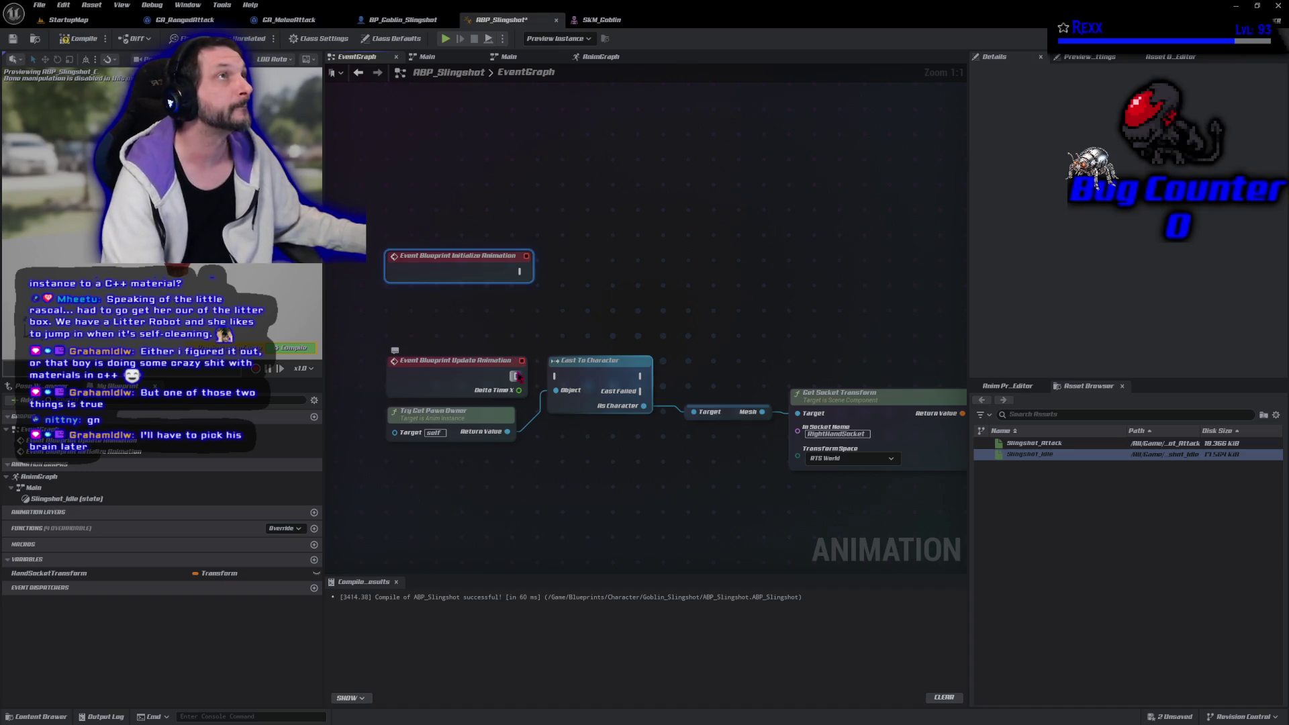
pyautogui.moveTo(471, 368); pyautogui.dragTo(482, 473)
pyautogui.moveTo(456, 269)
pyautogui.mouseDown()
pyautogui.moveTo(436, 376)
pyautogui.moveTo(440, 366)
pyautogui.moveTo(548, 388)
pyautogui.moveTo(556, 376)
pyautogui.mouseUp()
pyautogui.moveTo(468, 370); pyautogui.dragTo(467, 378)
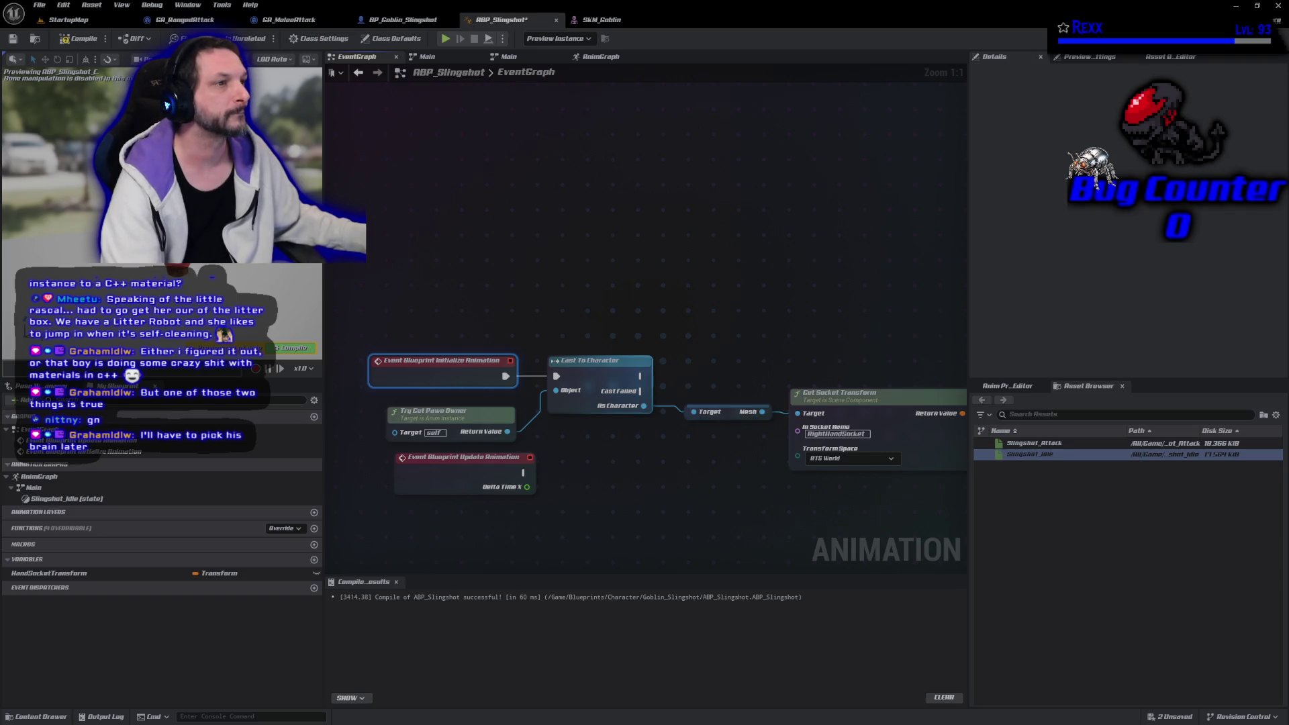
pyautogui.click(78, 45)
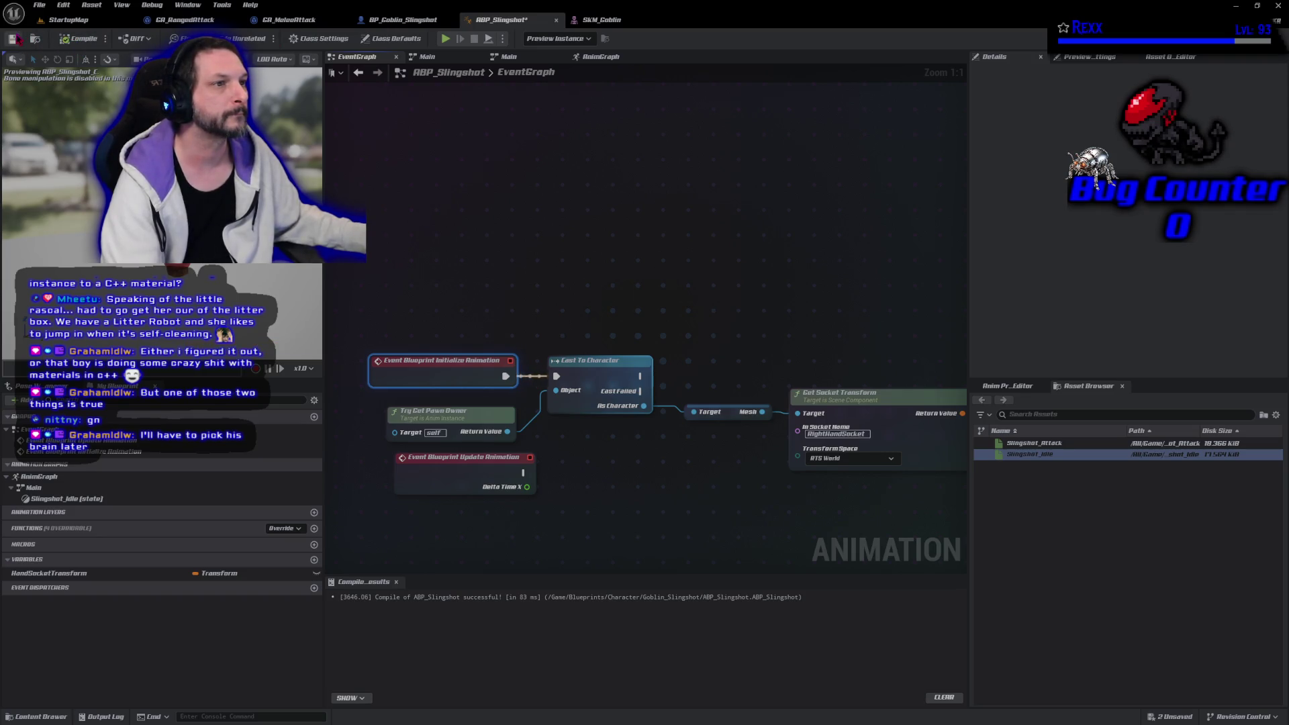
pyautogui.moveTo(656, 482); pyautogui.dragTo(601, 430)
# Reconnect As Character to the Mesh getter and move the socket transform nodes down
pyautogui.scroll(-2, 600, 430)
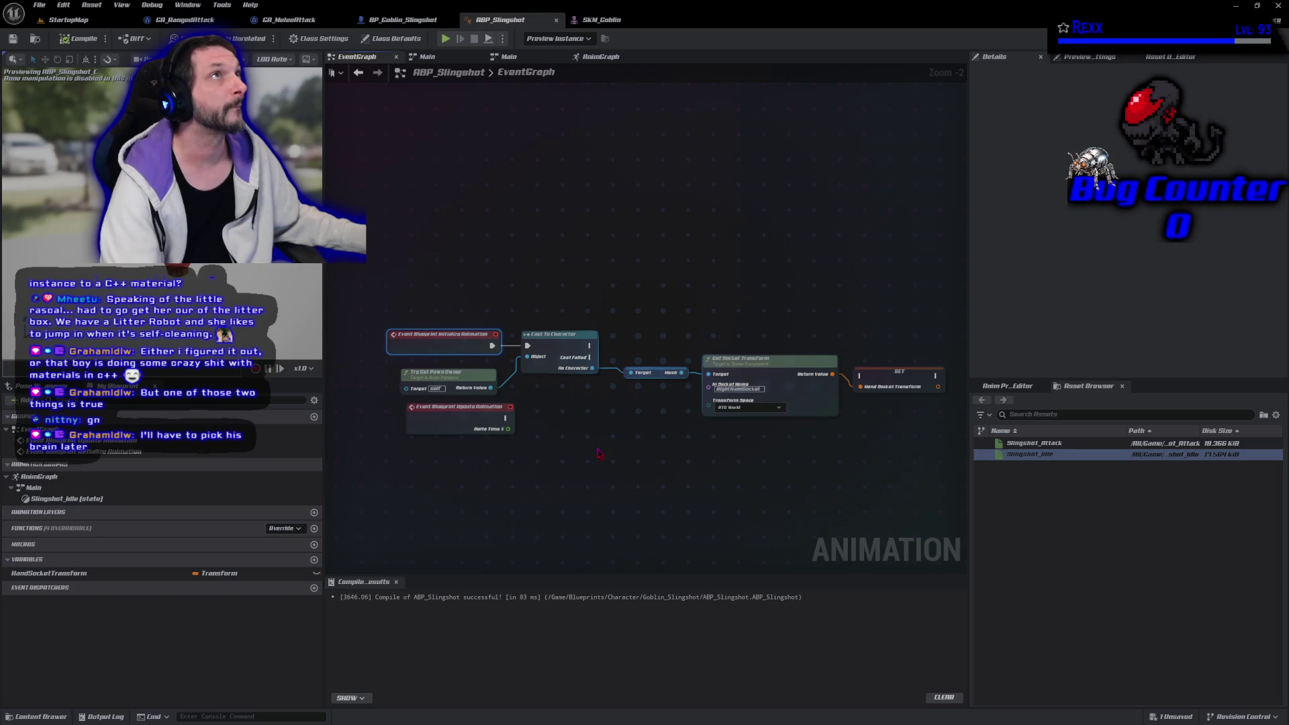
pyautogui.keyDown('alt'); pyautogui.click(592, 368); pyautogui.keyUp('alt')
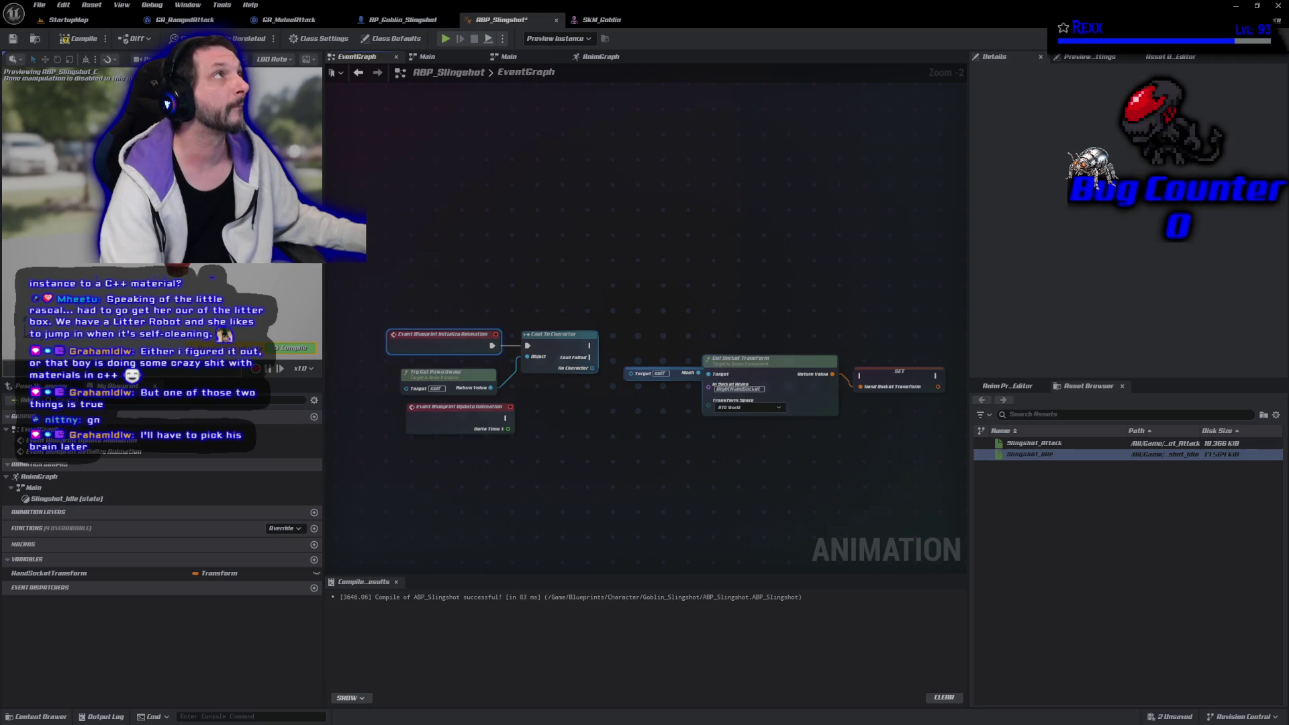
pyautogui.moveTo(594, 366); pyautogui.dragTo(631, 373)
pyautogui.click(687, 400)
pyautogui.click(645, 373)
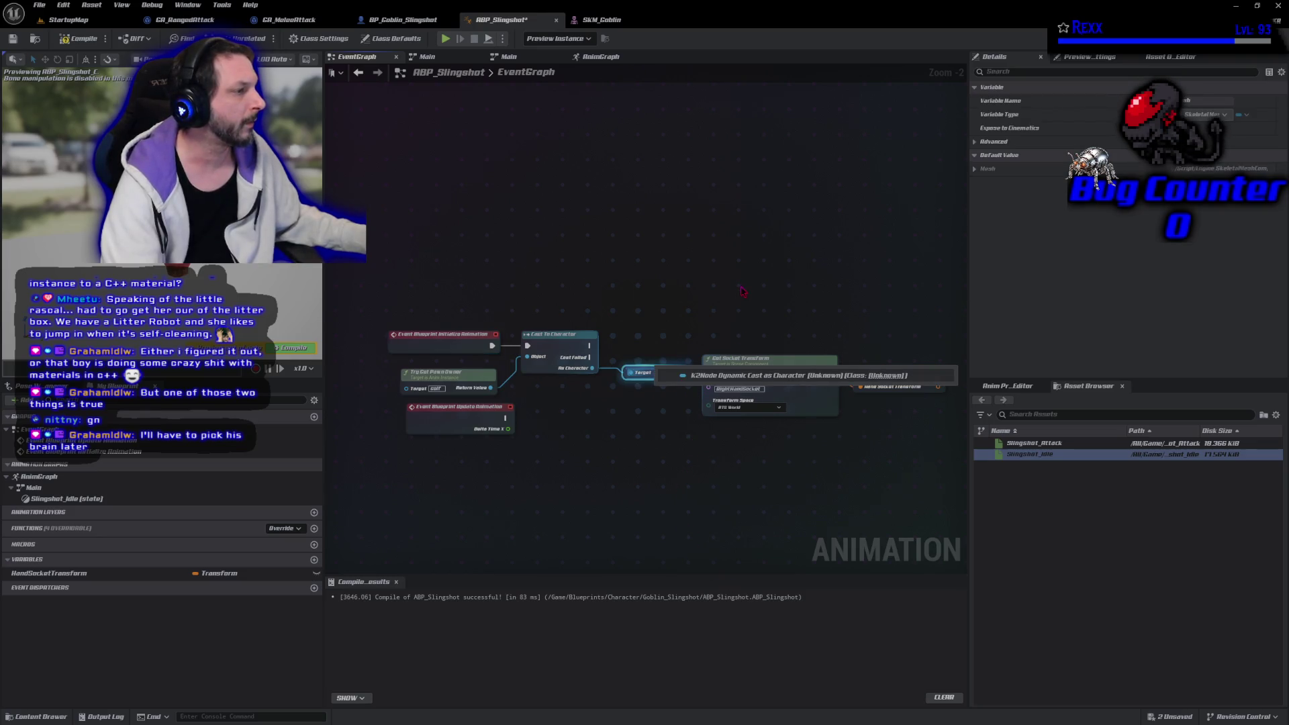
pyautogui.click(671, 288)
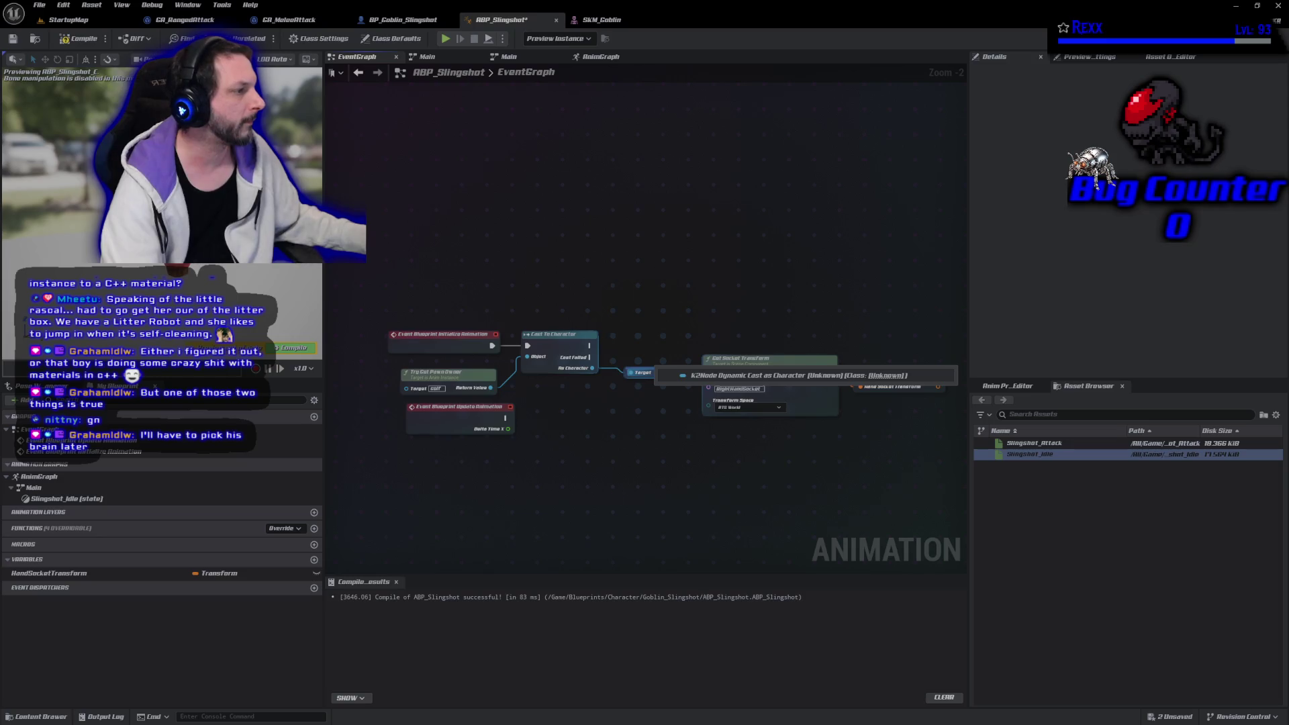
pyautogui.moveTo(630, 461); pyautogui.dragTo(624, 422)
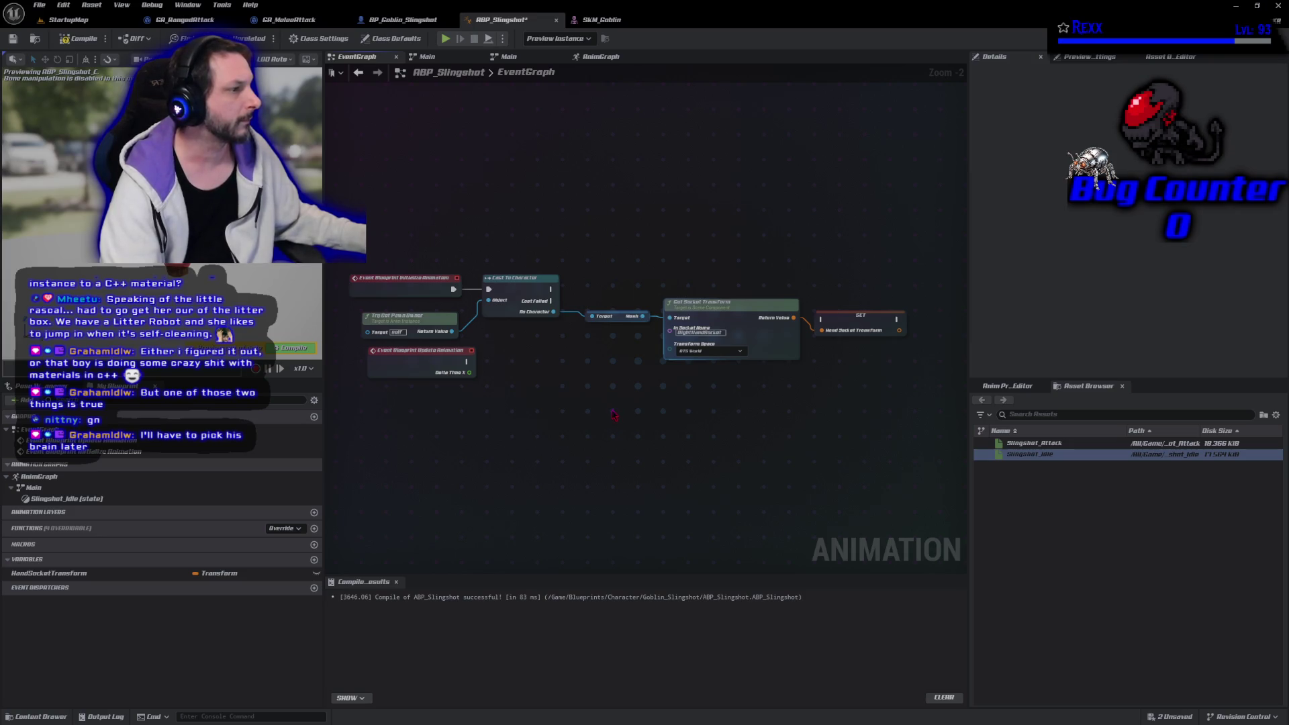
pyautogui.moveTo(909, 217); pyautogui.dragTo(658, 370)
pyautogui.moveTo(749, 349); pyautogui.dragTo(760, 480)
# Promote Mesh to an OwnerMesh variable, set it after the cast, and compile
pyautogui.moveTo(642, 316)
pyautogui.mouseDown()
pyautogui.moveTo(669, 325)
pyautogui.moveTo(657, 312)
pyautogui.mouseUp()
pyautogui.press('Escape')
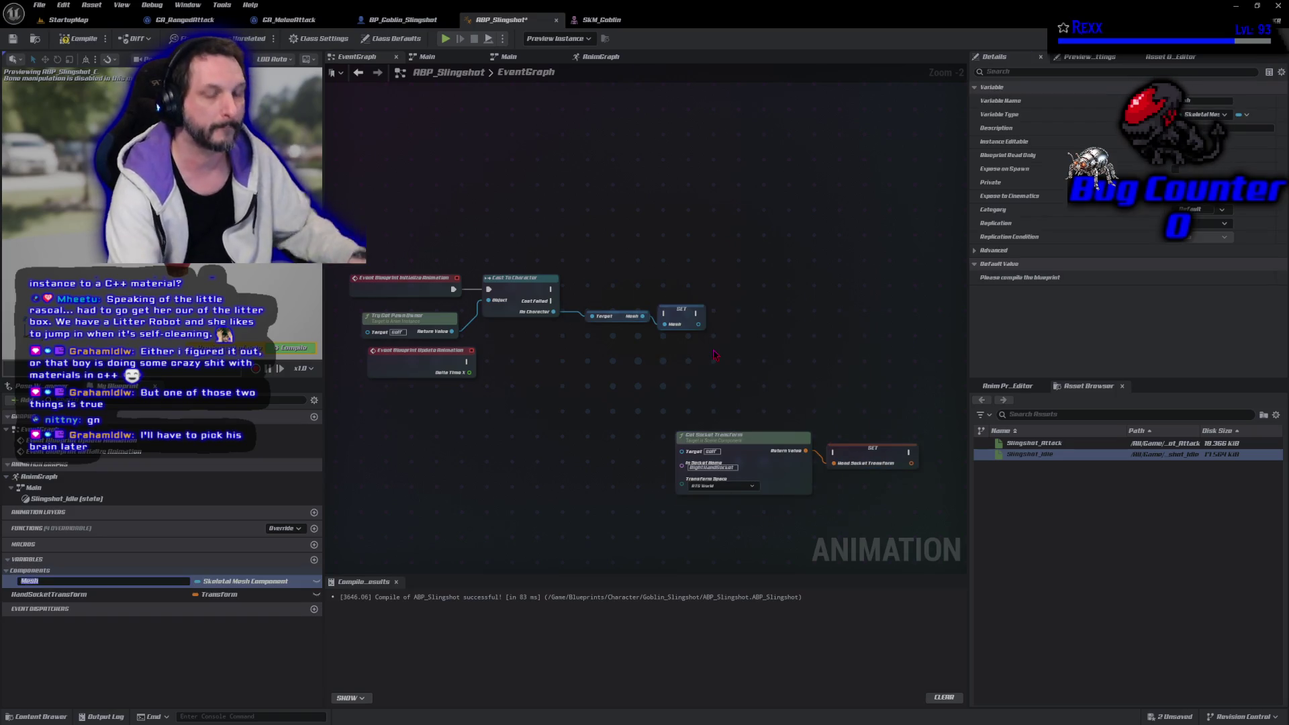
pyautogui.write('Owner')
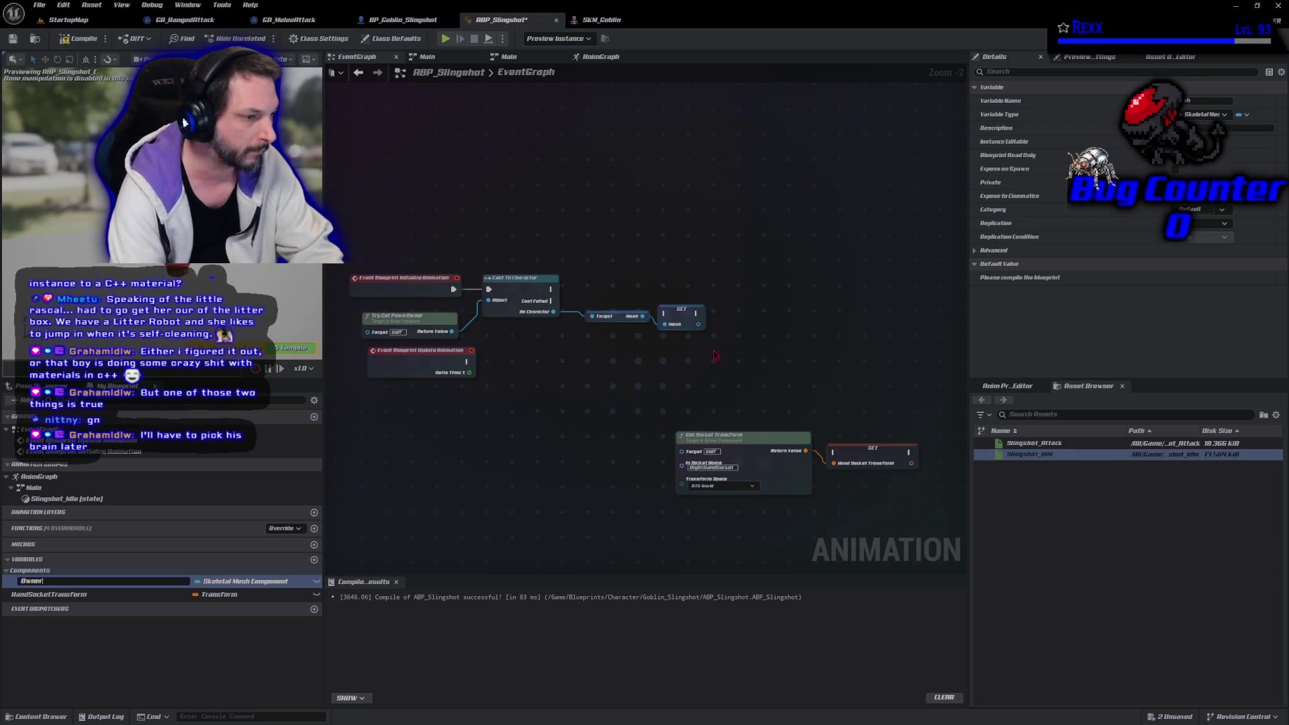
pyautogui.press('Return')
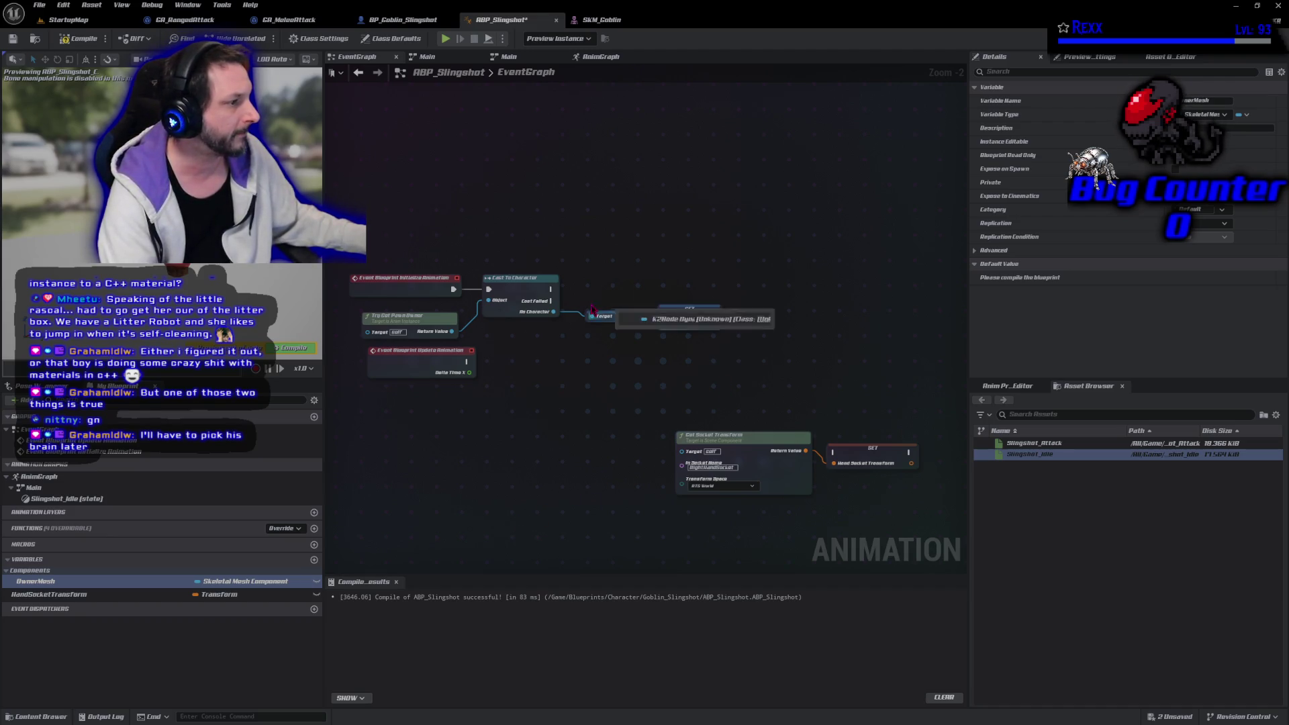
pyautogui.moveTo(551, 289)
pyautogui.mouseDown()
pyautogui.moveTo(670, 318)
pyautogui.moveTo(695, 312)
pyautogui.moveTo(695, 288)
pyautogui.mouseUp()
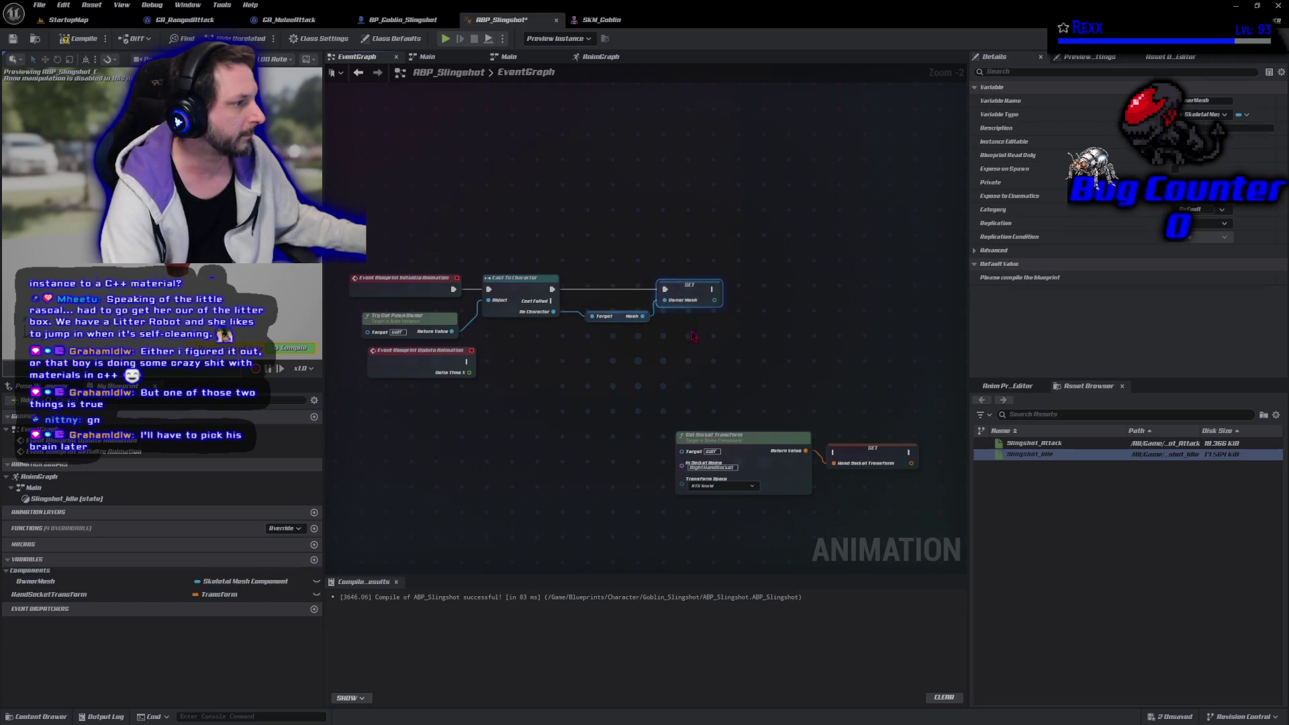
pyautogui.moveTo(614, 311); pyautogui.dragTo(593, 311)
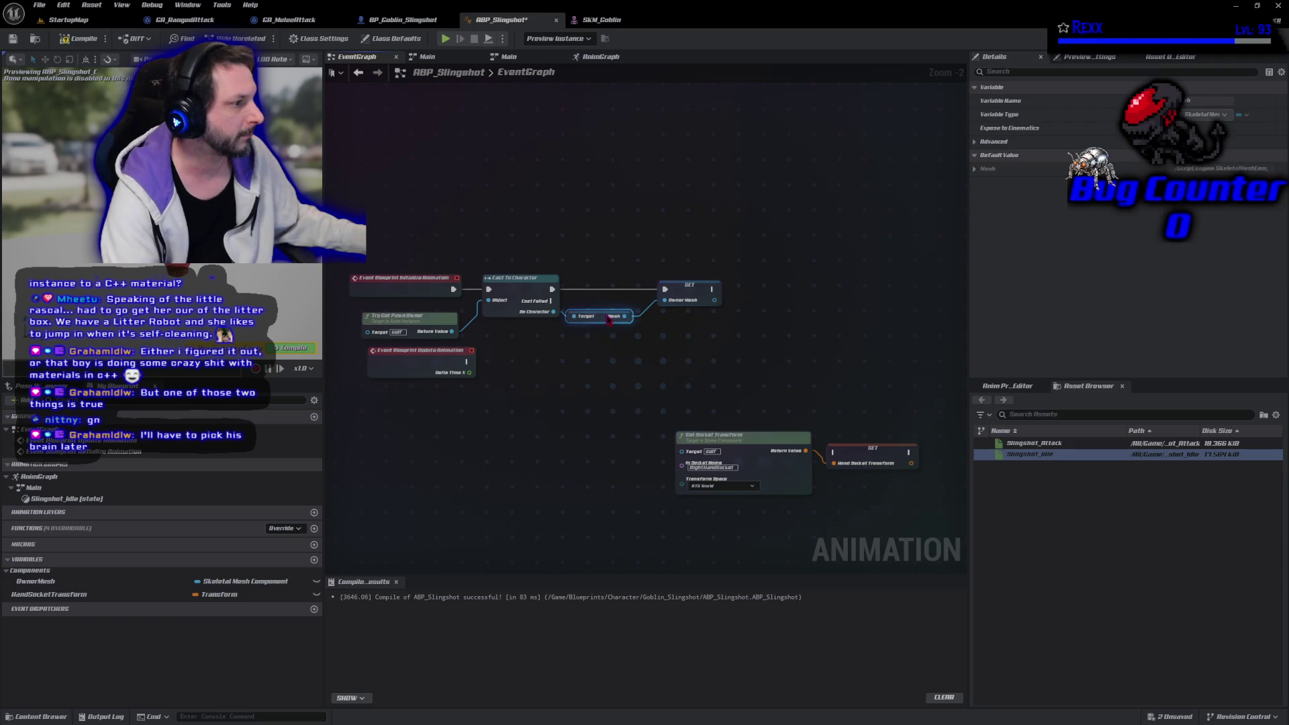
pyautogui.moveTo(671, 293); pyautogui.dragTo(663, 293)
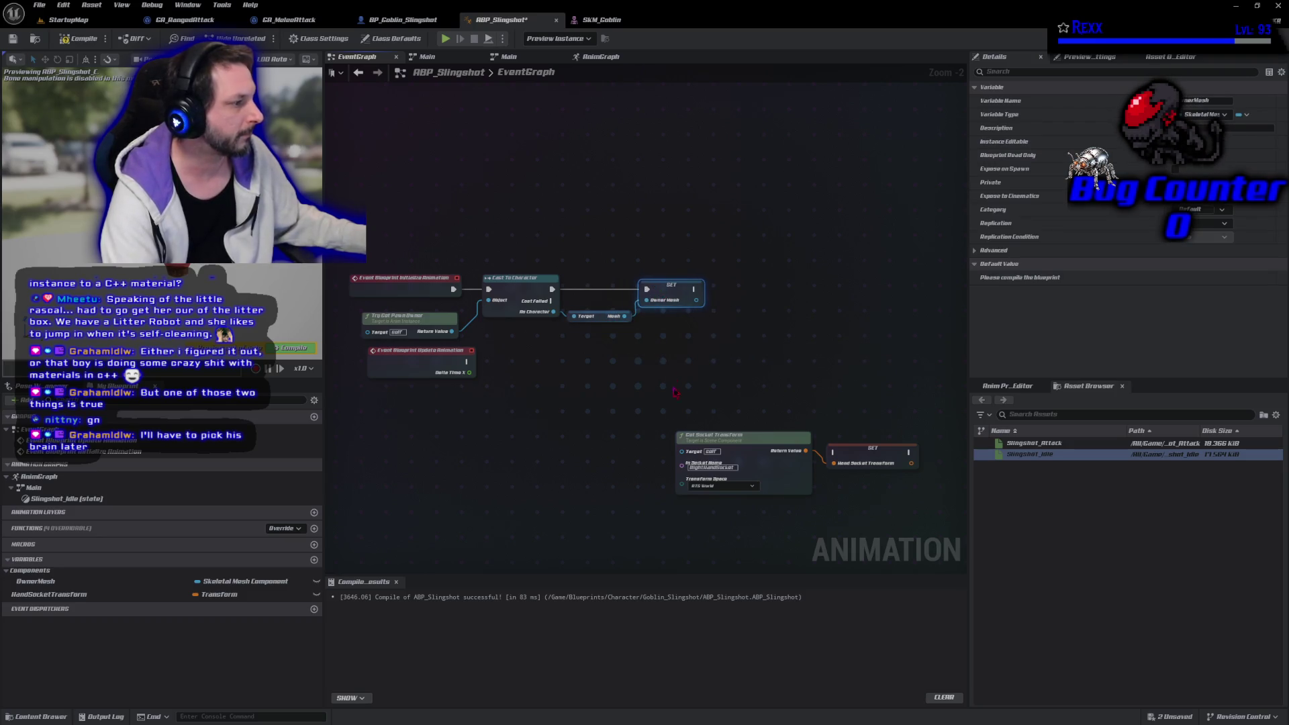
pyautogui.click(79, 38)
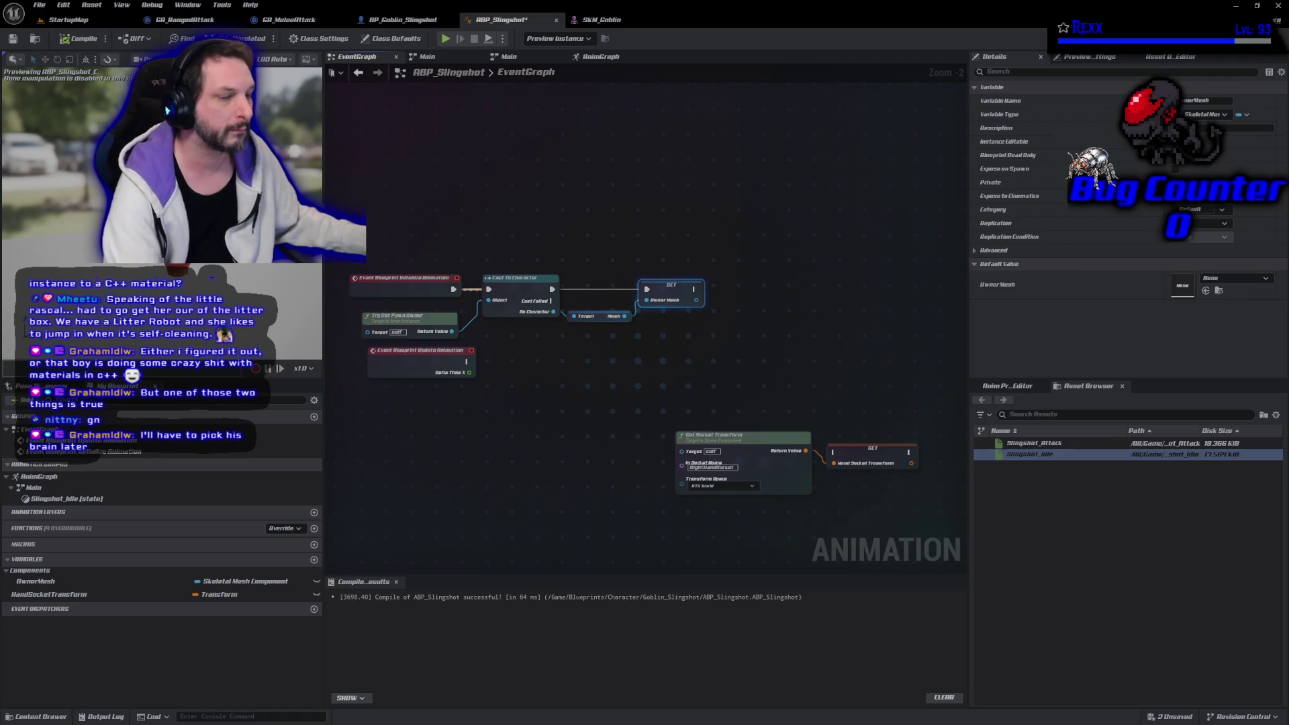
# Add an OwnerMesh getter and have Update Animation run SET HandSocketTransform
pyautogui.moveTo(420, 373); pyautogui.dragTo(408, 421)
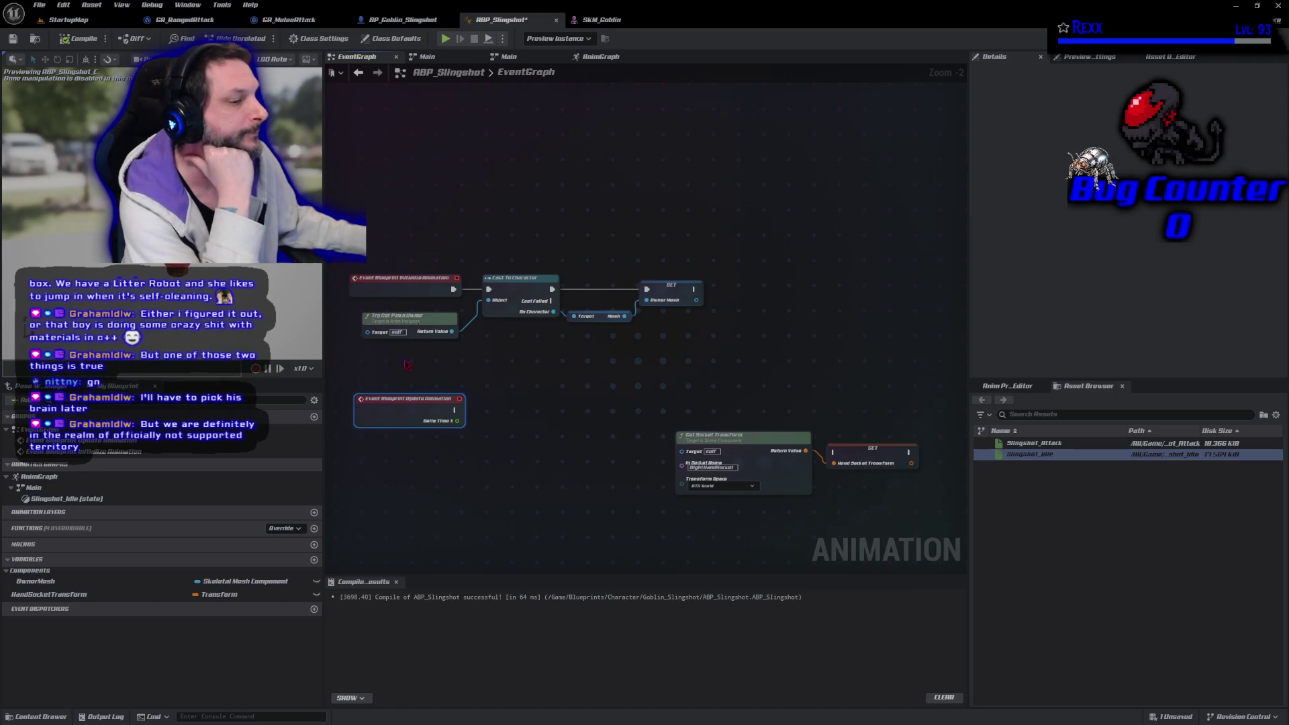
pyautogui.moveTo(35, 581)
pyautogui.mouseDown()
pyautogui.moveTo(499, 466)
pyautogui.moveTo(678, 458)
pyautogui.moveTo(509, 484)
pyautogui.moveTo(438, 470)
pyautogui.moveTo(696, 458)
pyautogui.moveTo(549, 447)
pyautogui.mouseUp()
pyautogui.click(470, 475)
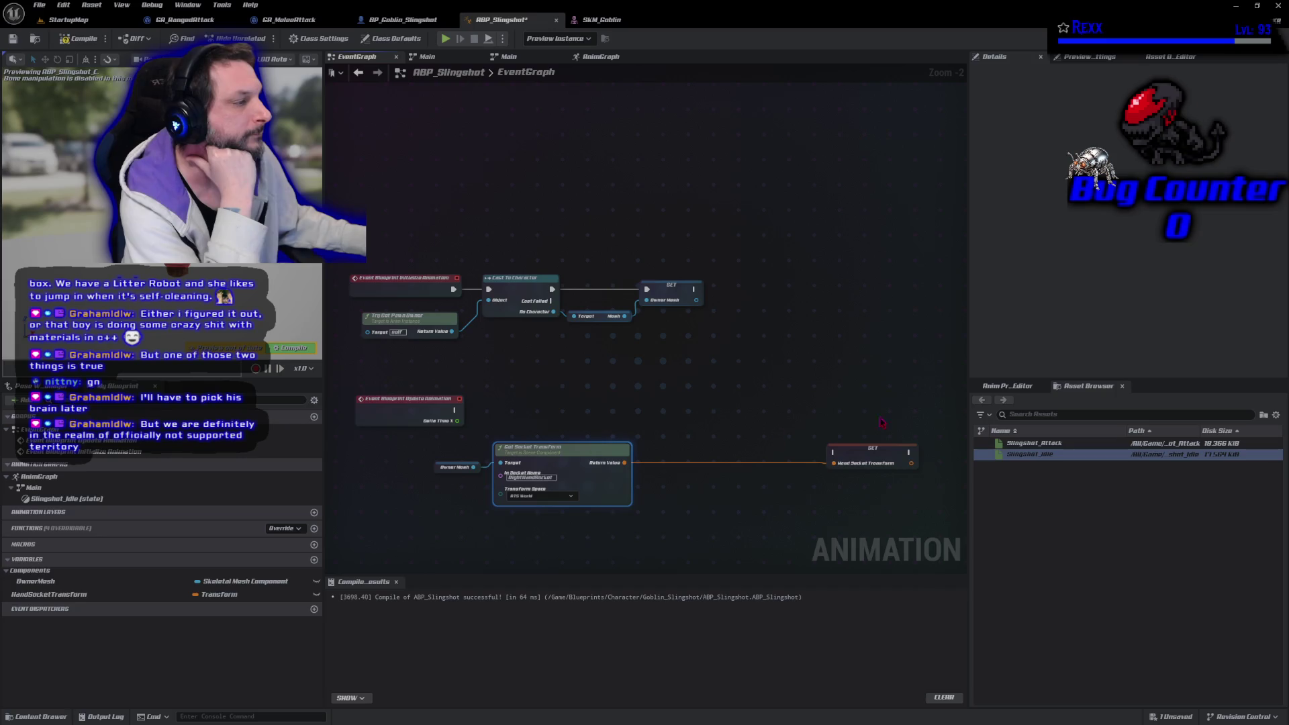
pyautogui.moveTo(884, 452); pyautogui.dragTo(710, 422)
pyautogui.moveTo(456, 411)
pyautogui.mouseDown()
pyautogui.moveTo(631, 427)
pyautogui.moveTo(660, 411)
pyautogui.mouseUp()
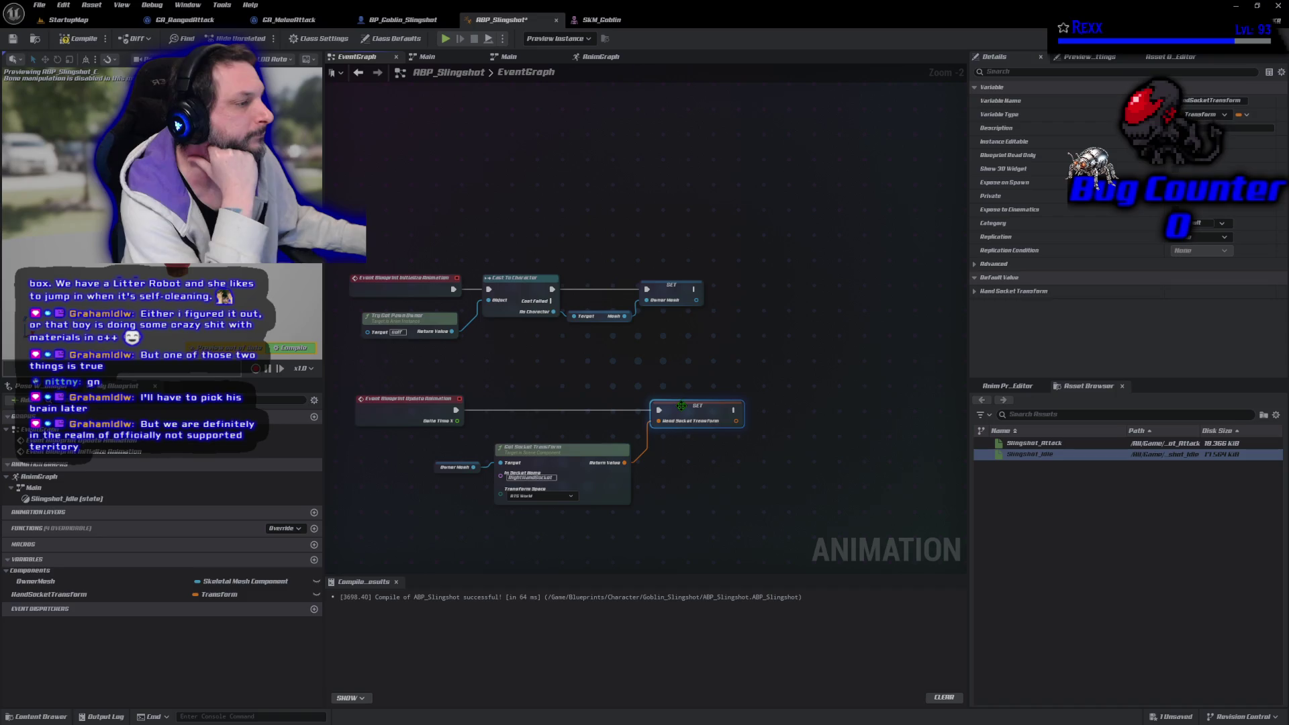
# Compile and save ABP_Slingshot, then go to the AnimGraph
pyautogui.click(79, 39)
pyautogui.click(13, 38)
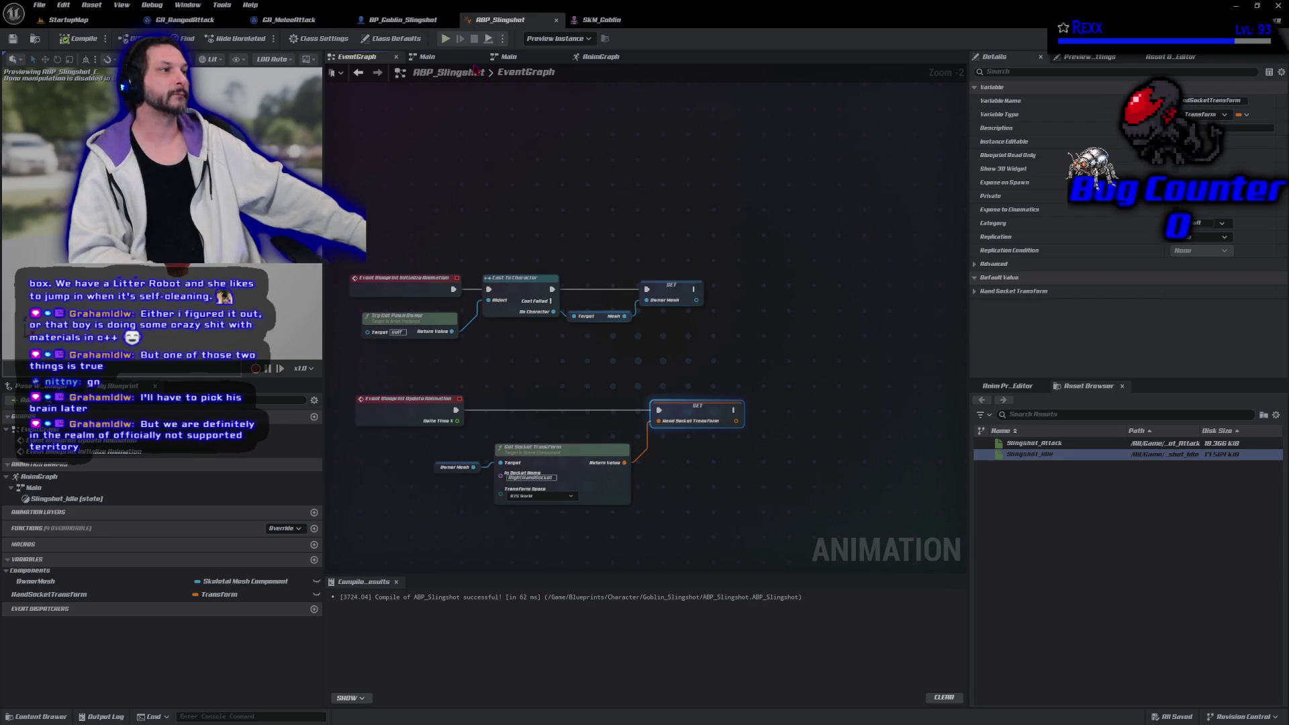
pyautogui.click(601, 56)
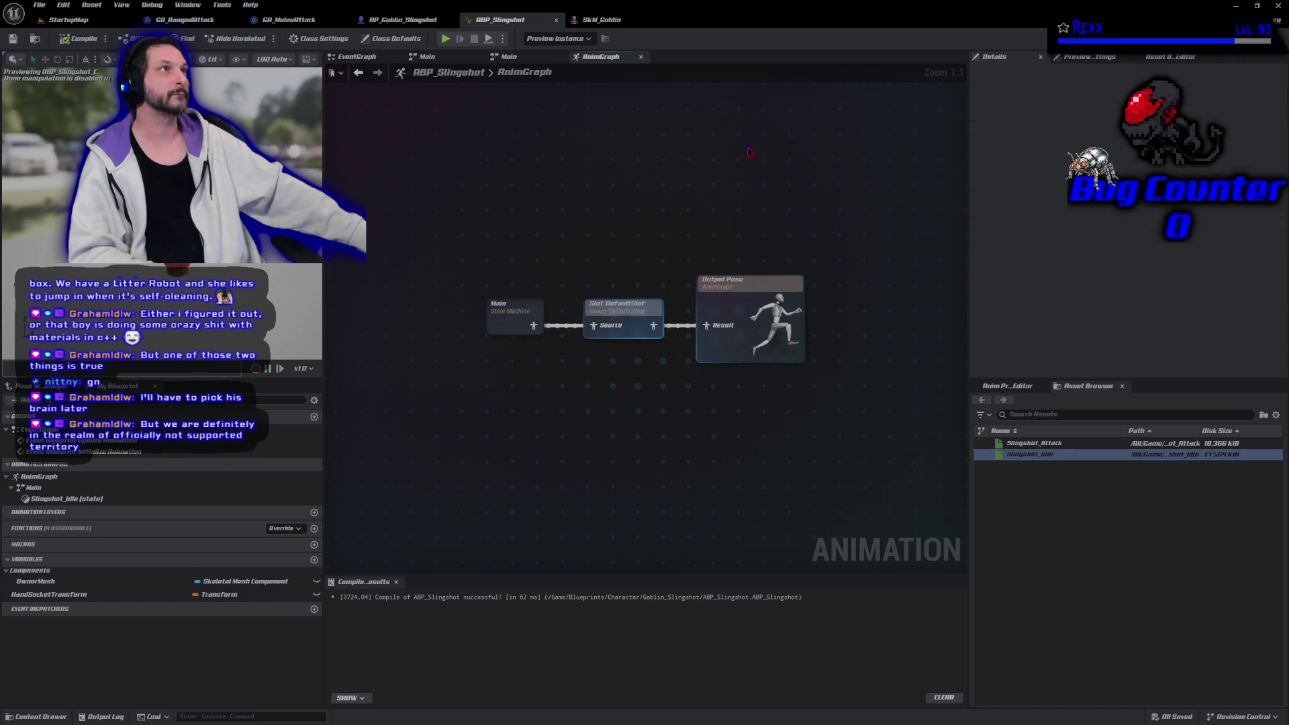
# Add a Transform (Modify) Bone node fed by the Main state machine pose
pyautogui.moveTo(493, 331); pyautogui.dragTo(344, 328)
pyautogui.rightClick(396, 356)
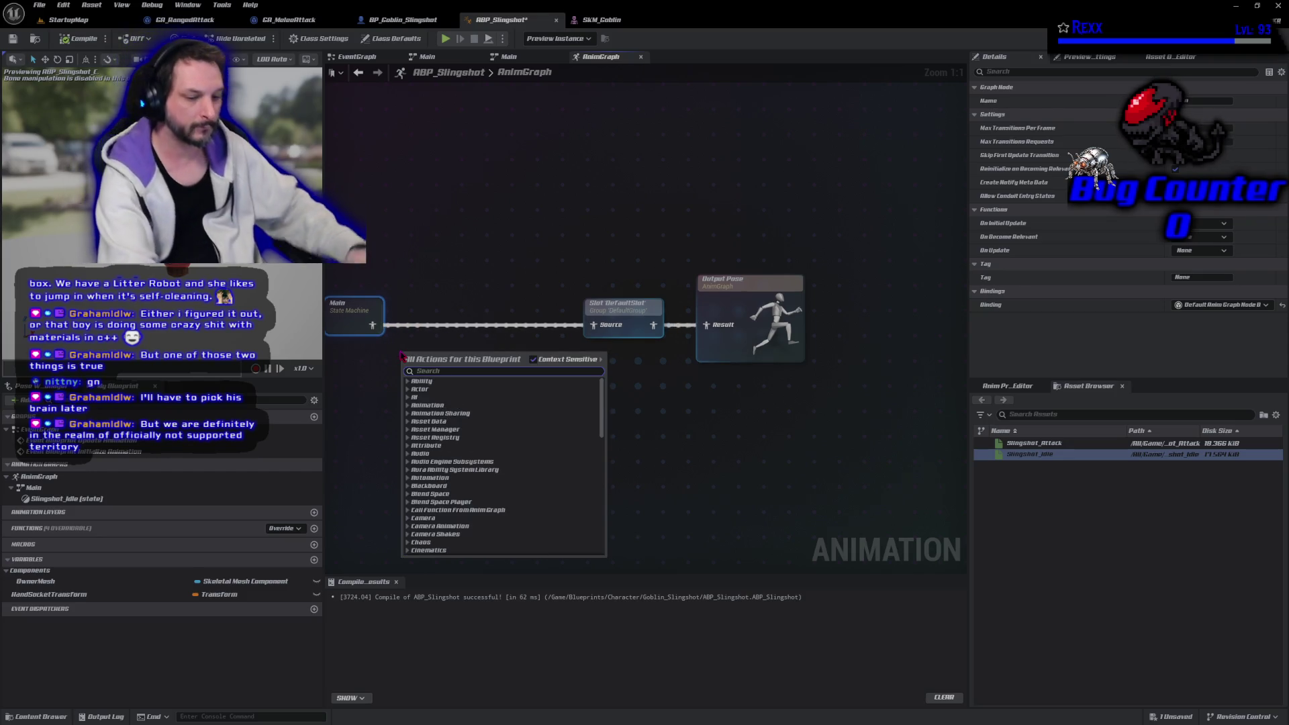
pyautogui.write('transform')
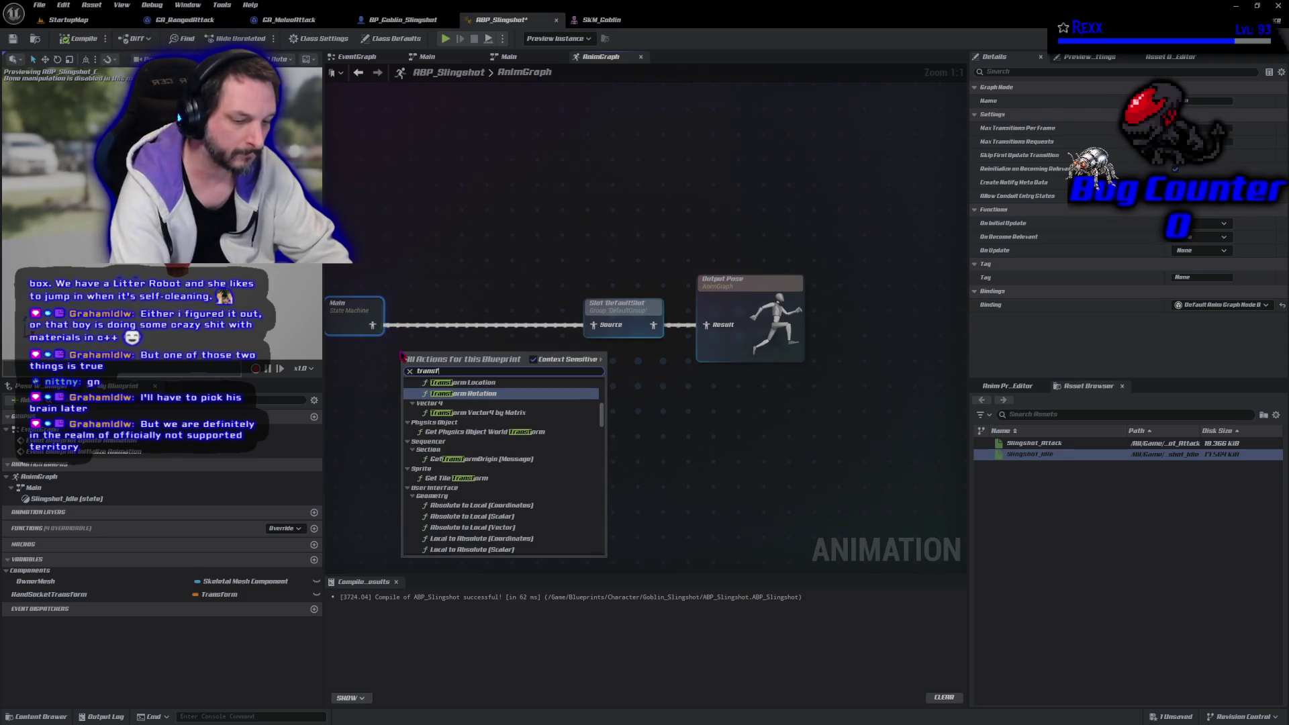
pyautogui.write(' mo')
pyautogui.press('Return')
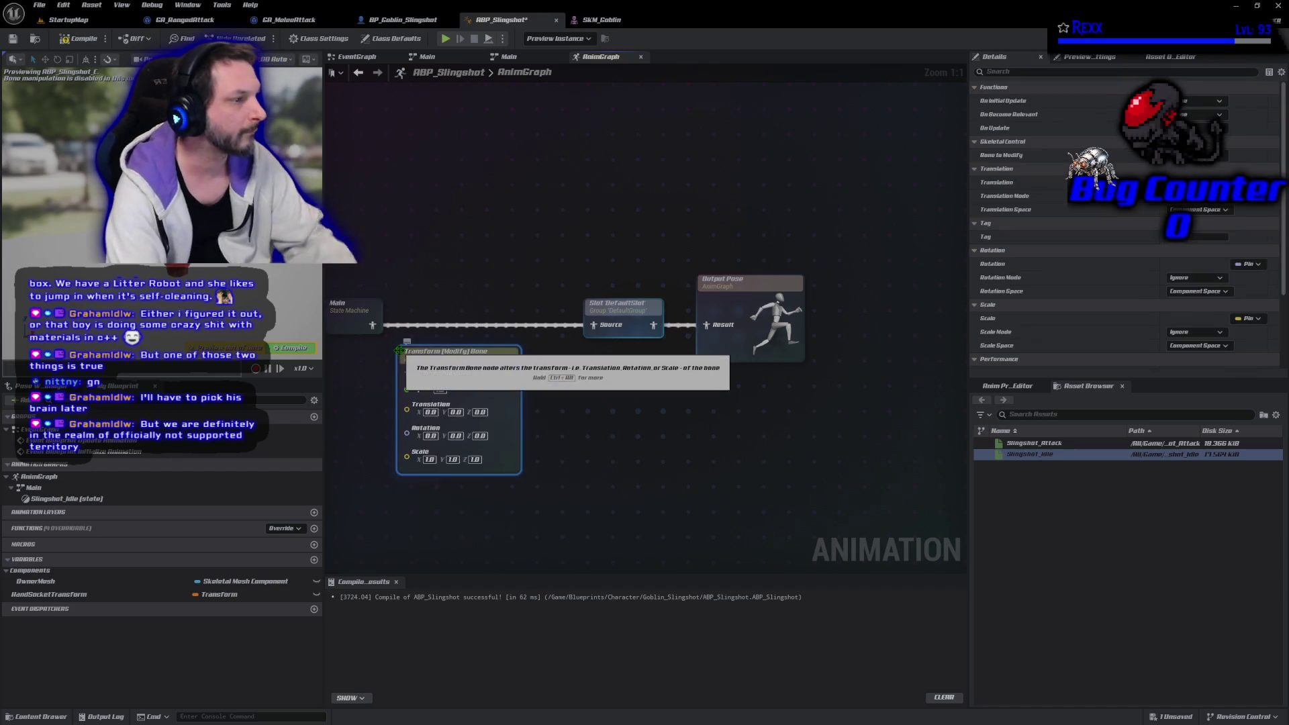
pyautogui.moveTo(373, 326)
pyautogui.mouseDown()
pyautogui.moveTo(414, 380)
pyautogui.moveTo(473, 363)
pyautogui.moveTo(512, 316)
pyautogui.moveTo(503, 309)
pyautogui.mouseUp()
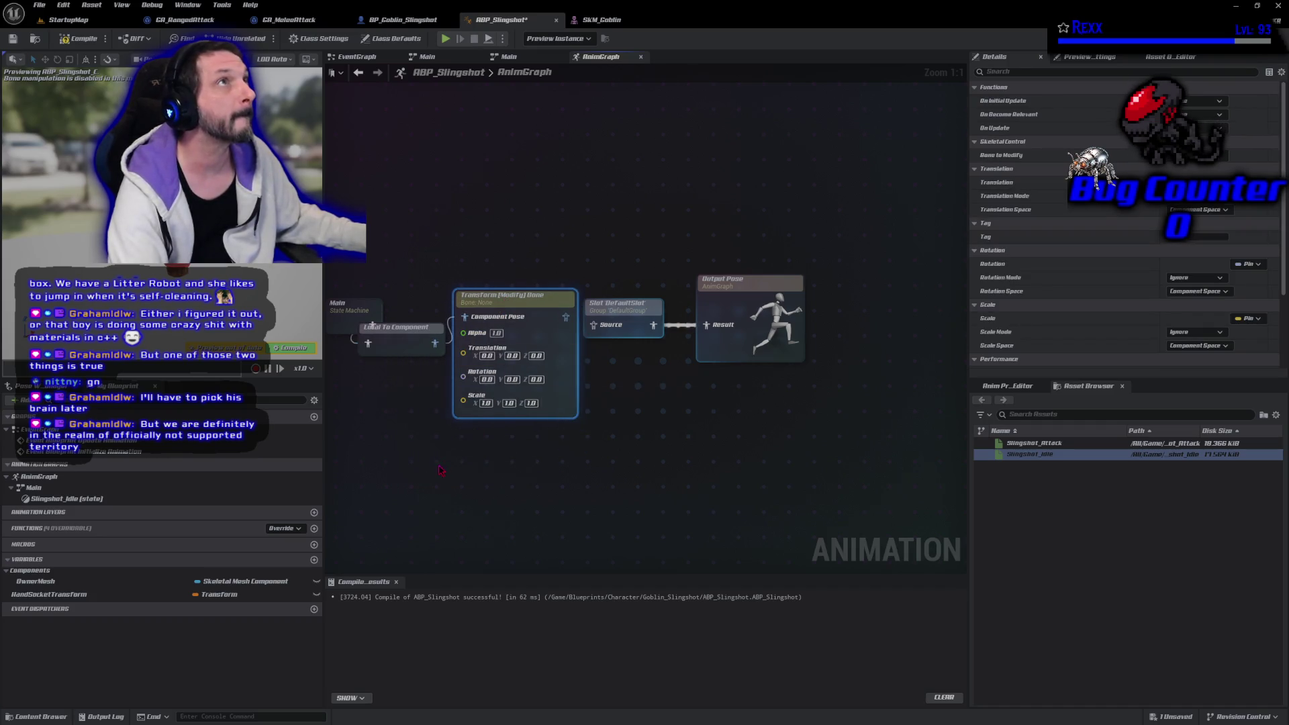
pyautogui.moveTo(443, 470); pyautogui.dragTo(573, 469)
pyautogui.moveTo(470, 329); pyautogui.dragTo(427, 328)
pyautogui.moveTo(531, 351); pyautogui.dragTo(530, 327)
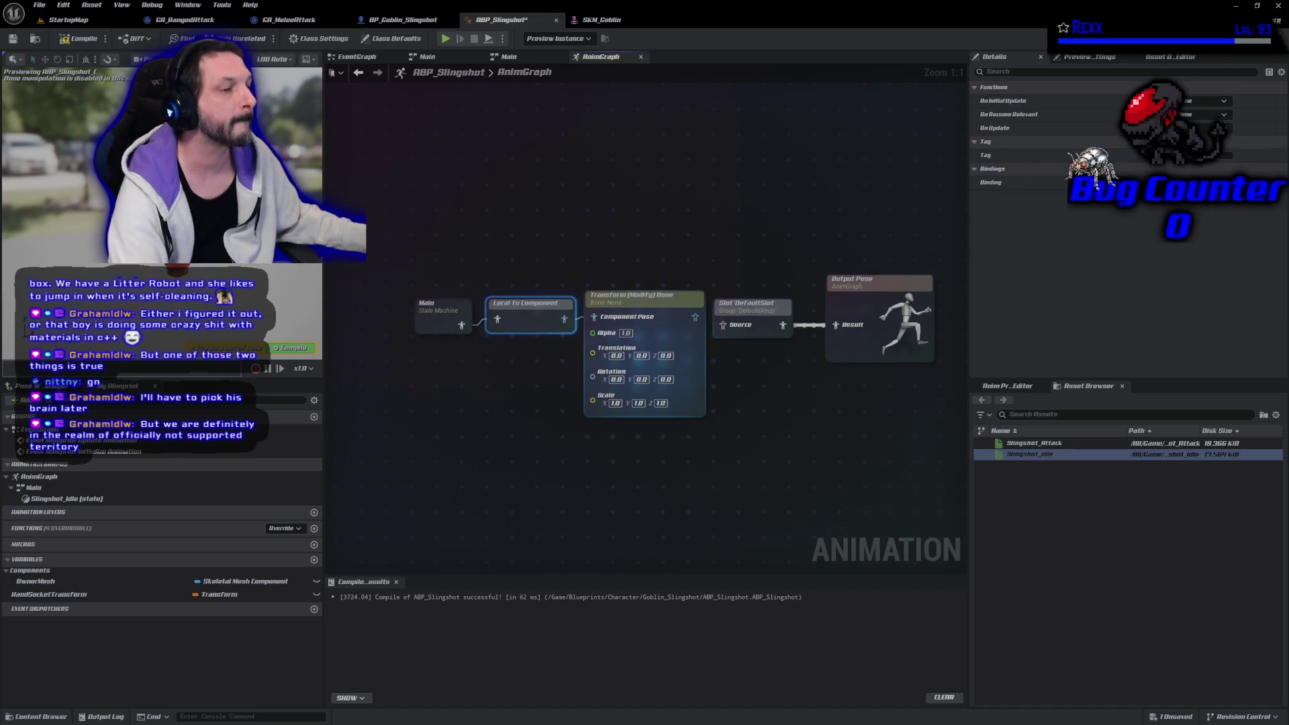
# Split a HandSocketTransform getter and wire its location, rotation and scale into the bone node
pyautogui.moveTo(67, 595); pyautogui.dragTo(399, 400)
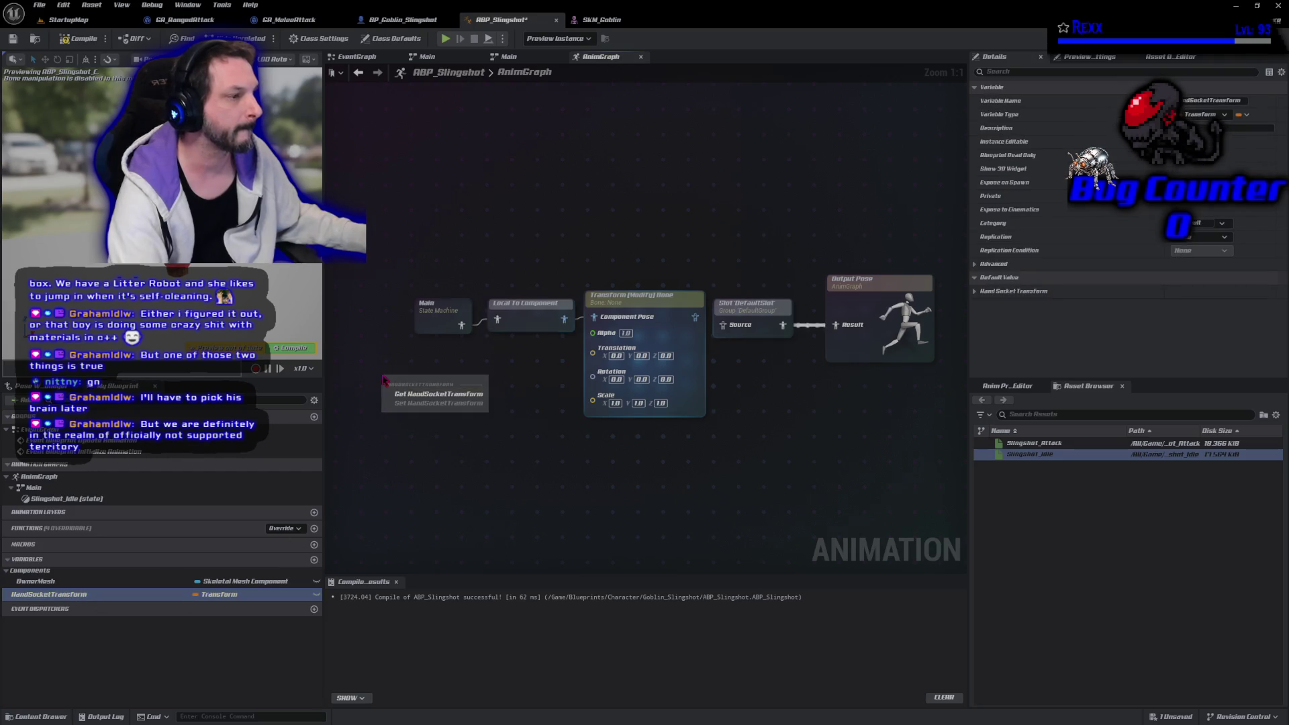
pyautogui.click(399, 395)
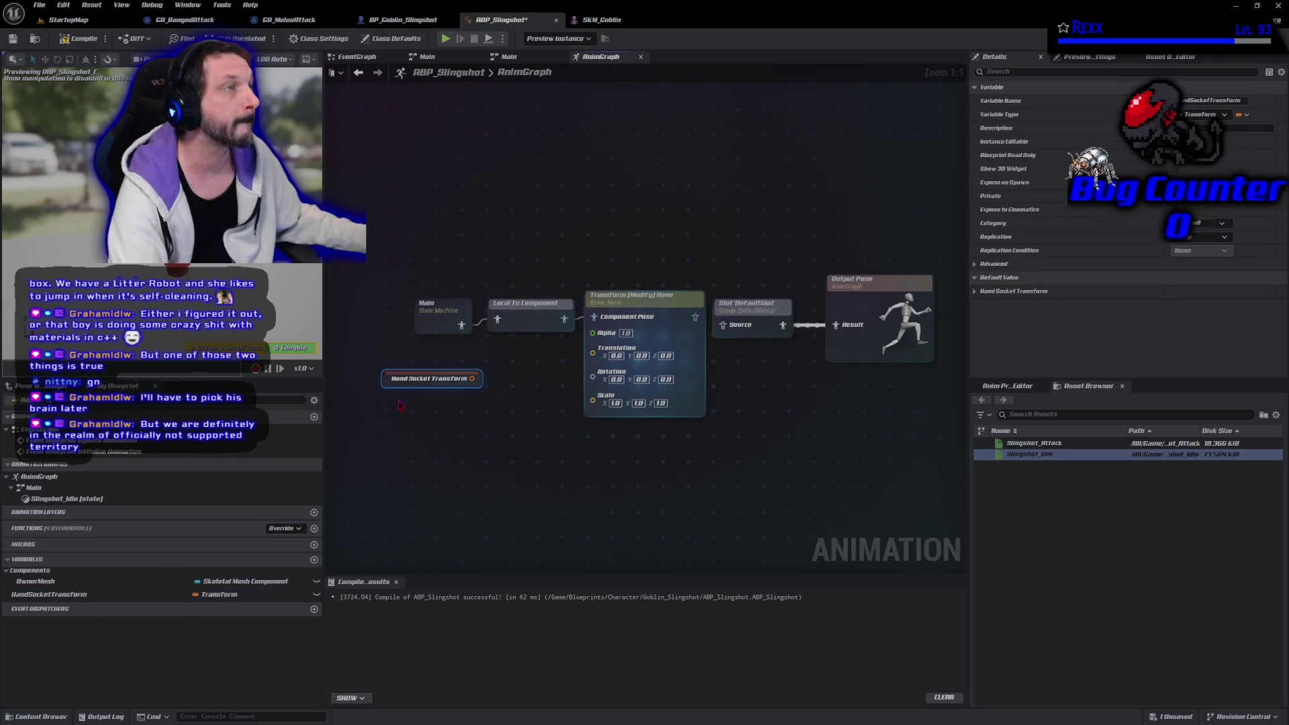
pyautogui.rightClick(473, 378)
pyautogui.click(504, 422)
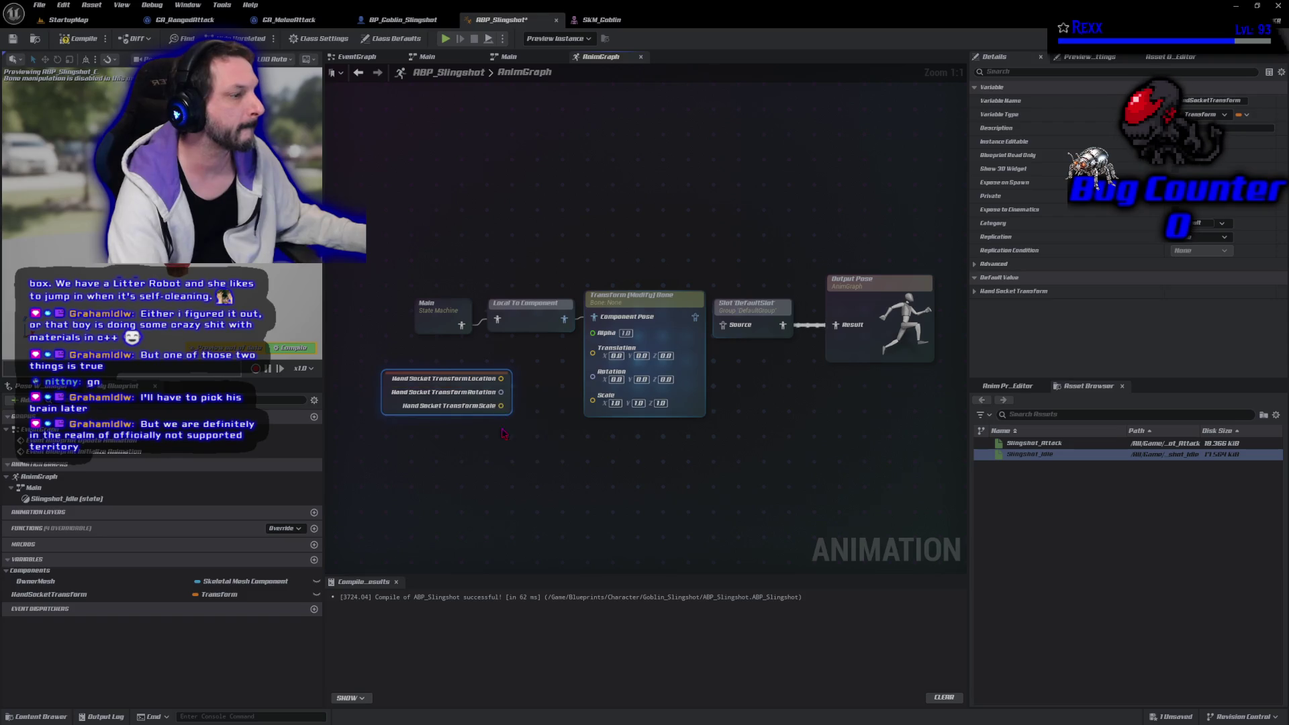
pyautogui.moveTo(501, 379)
pyautogui.mouseDown()
pyautogui.moveTo(578, 377)
pyautogui.moveTo(568, 451)
pyautogui.moveTo(592, 348)
pyautogui.mouseUp()
pyautogui.moveTo(501, 392)
pyautogui.mouseDown()
pyautogui.moveTo(593, 371)
pyautogui.moveTo(585, 413)
pyautogui.moveTo(575, 400)
pyautogui.moveTo(592, 380)
pyautogui.mouseUp()
pyautogui.moveTo(391, 398); pyautogui.dragTo(448, 374)
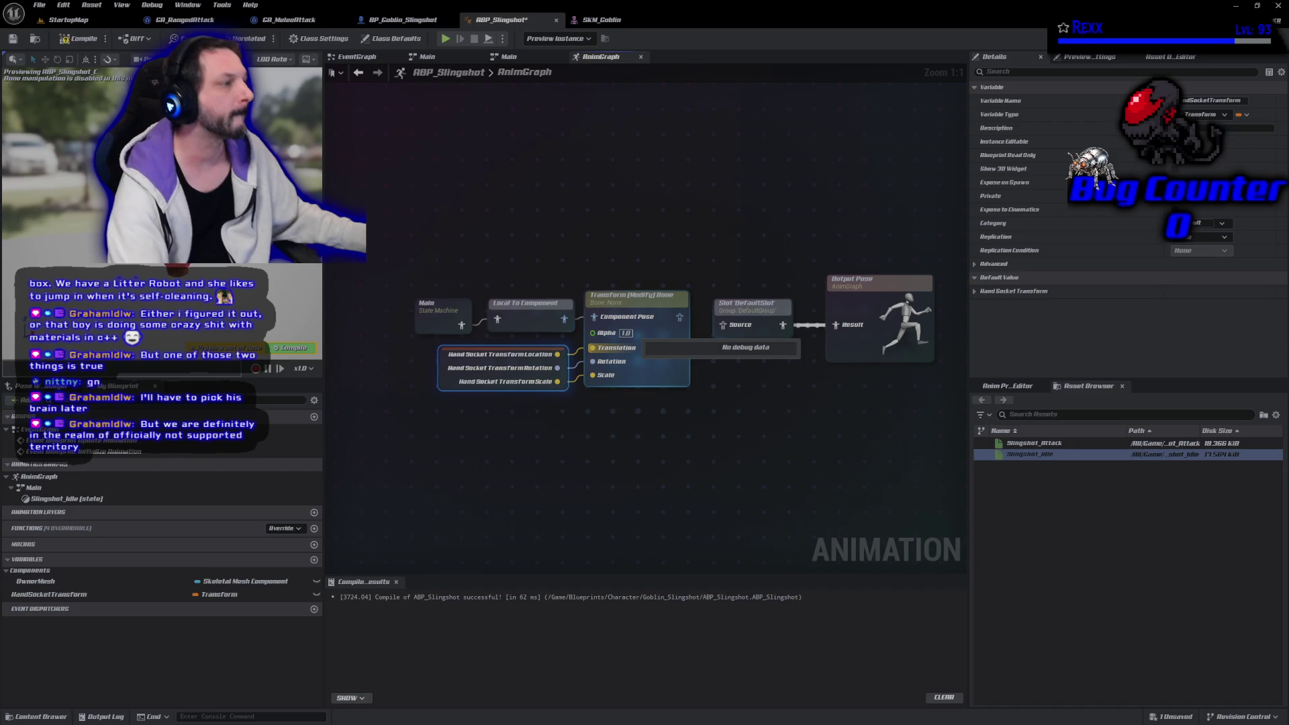
# Route the modified pose into DefaultSlot's Source, tidy the nodes, and compile
pyautogui.moveTo(613, 457); pyautogui.dragTo(630, 306)
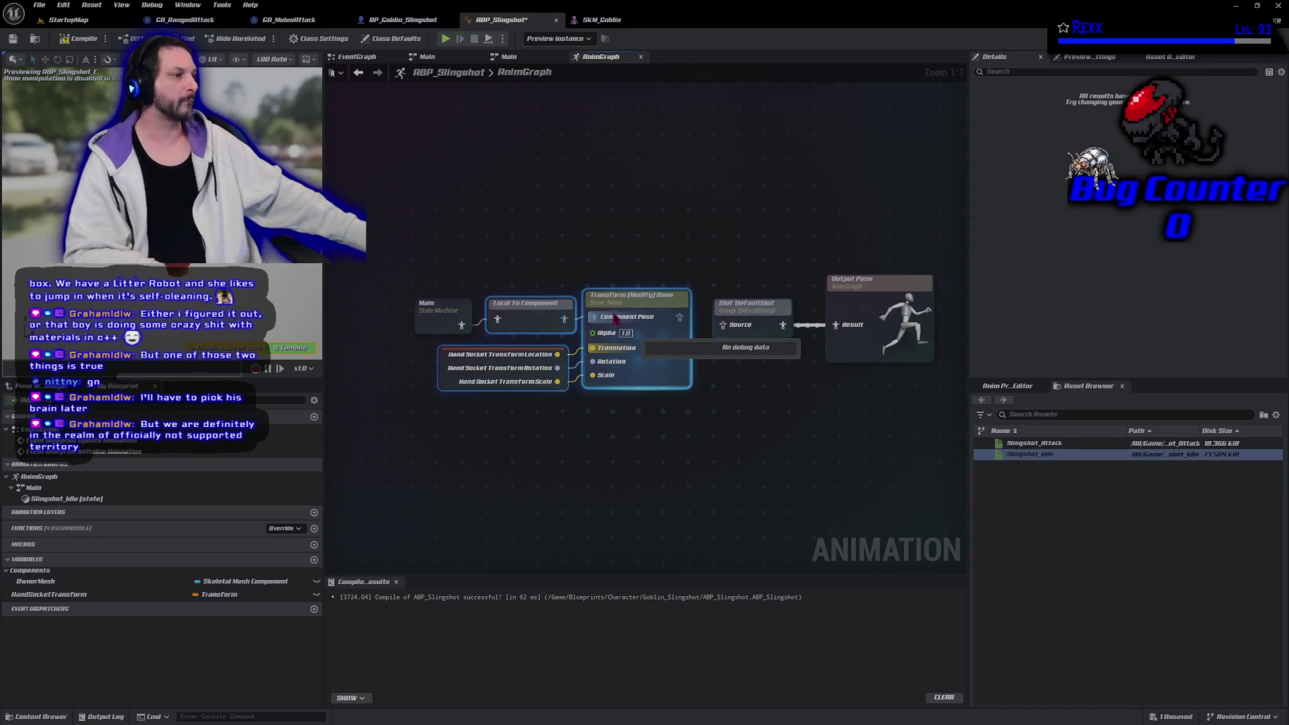
pyautogui.click(739, 309)
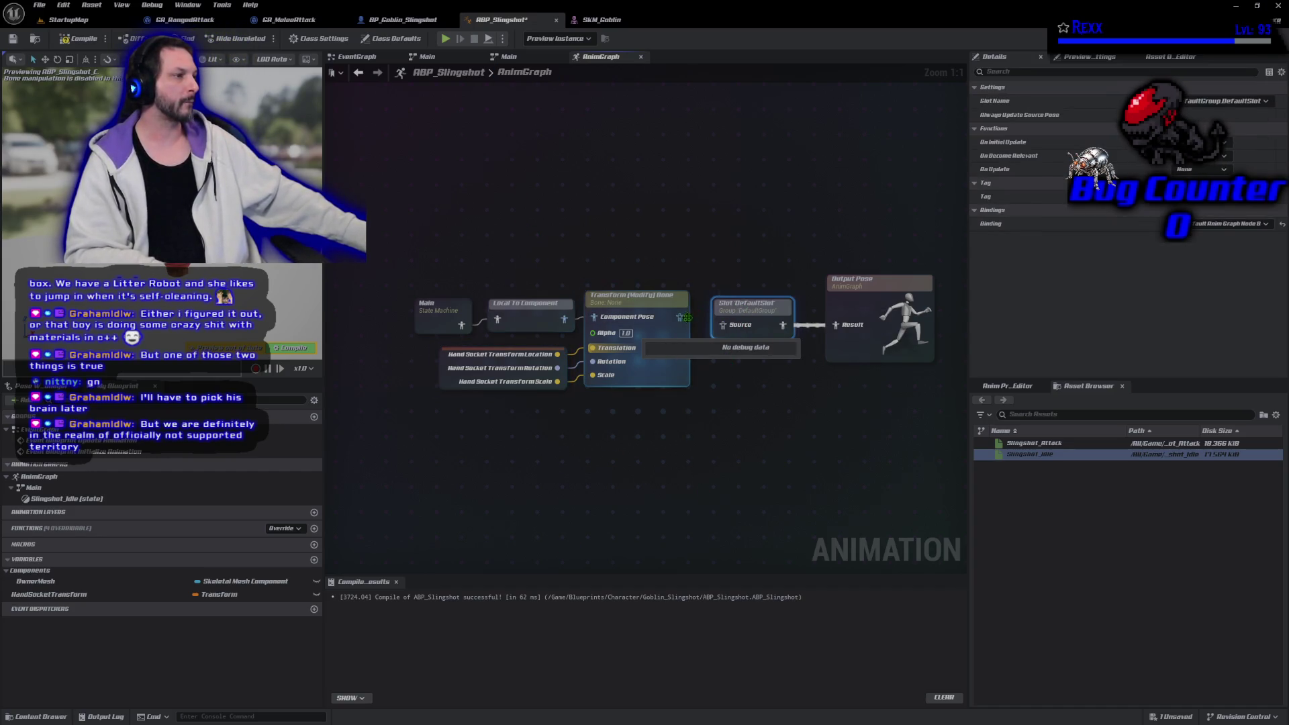
pyautogui.moveTo(712, 336); pyautogui.dragTo(724, 325)
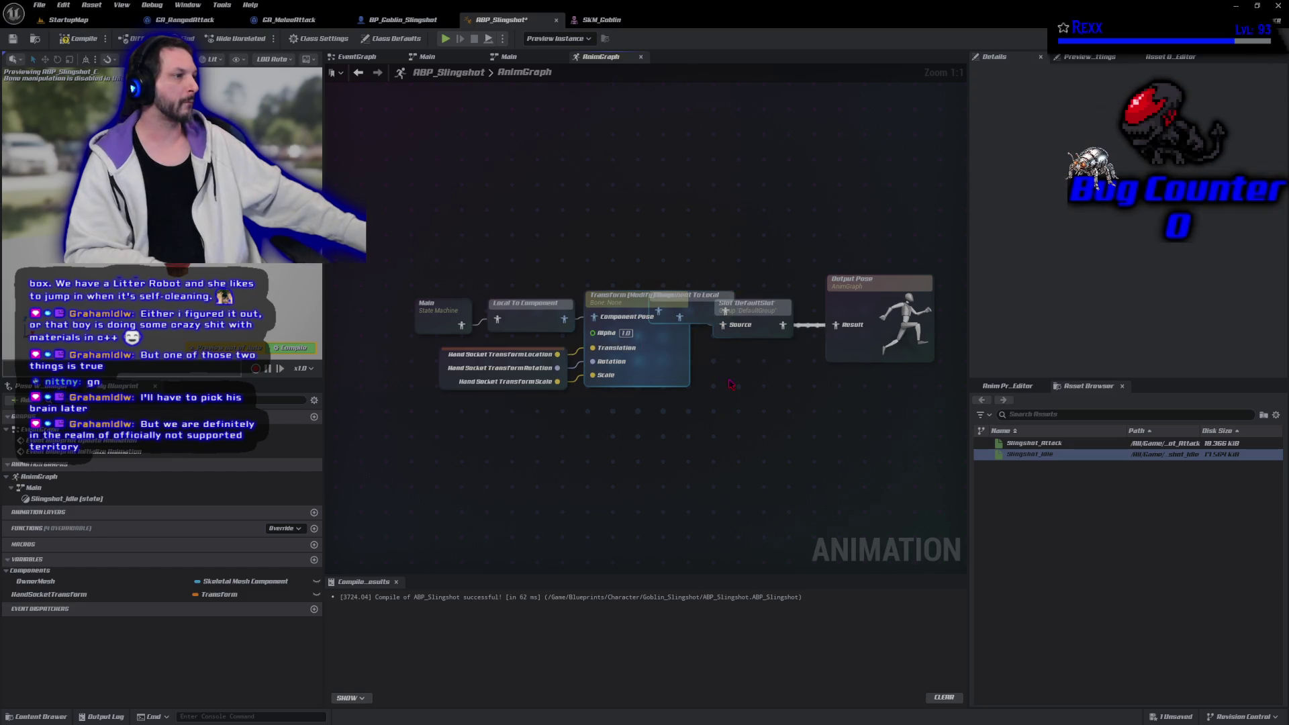
pyautogui.moveTo(388, 210)
pyautogui.mouseDown()
pyautogui.moveTo(690, 383)
pyautogui.moveTo(590, 385)
pyautogui.mouseUp()
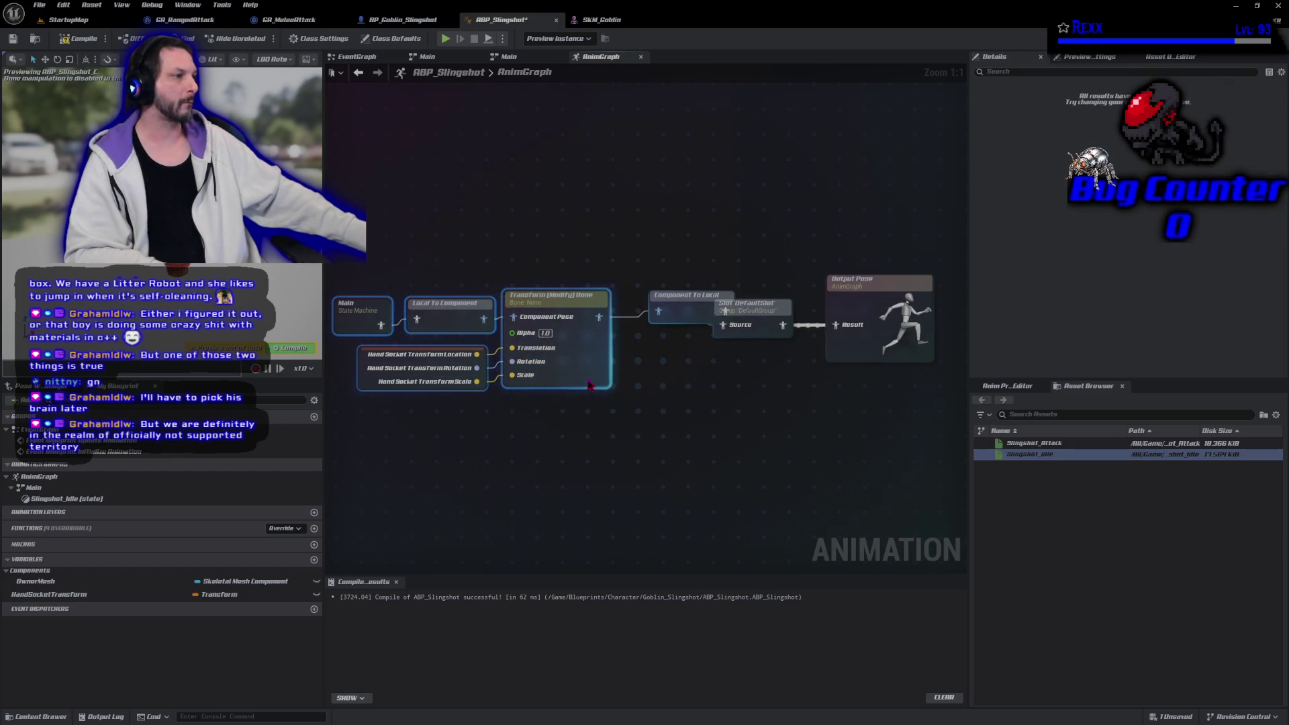
pyautogui.moveTo(677, 320); pyautogui.dragTo(650, 325)
pyautogui.moveTo(543, 211)
pyautogui.mouseDown()
pyautogui.moveTo(577, 236)
pyautogui.moveTo(543, 231)
pyautogui.mouseUp()
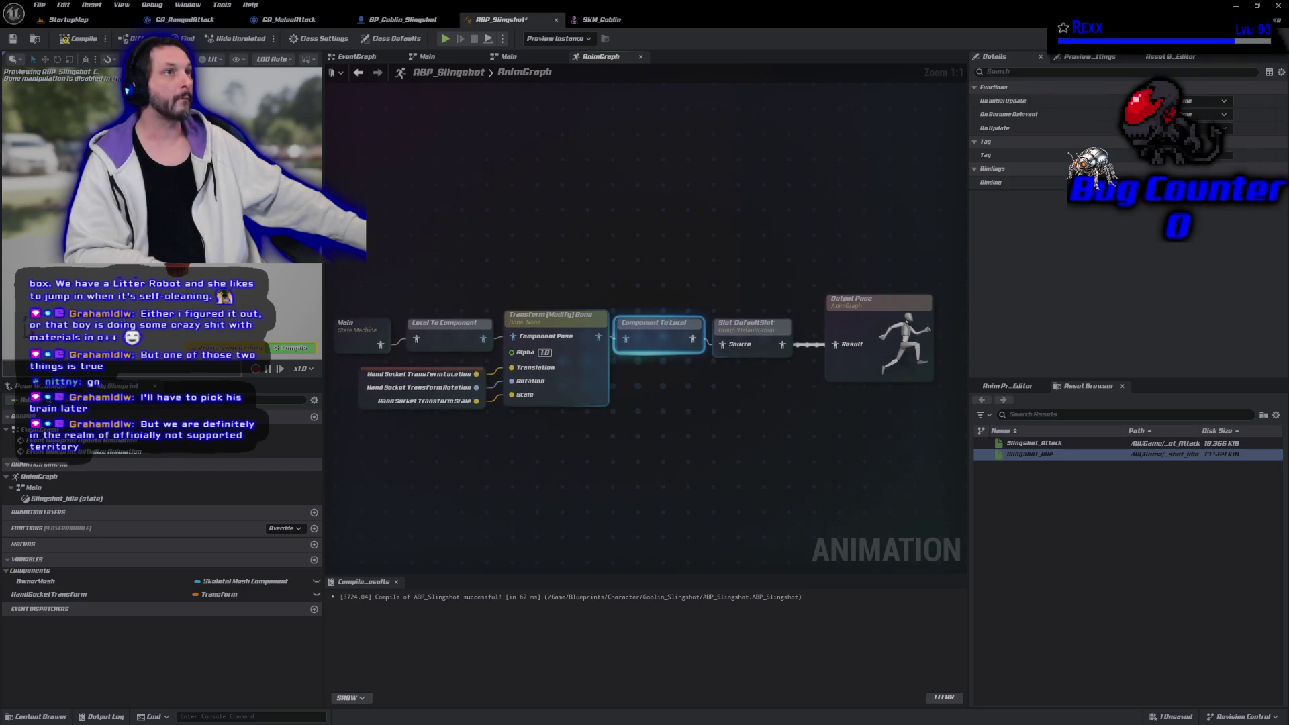
pyautogui.click(77, 38)
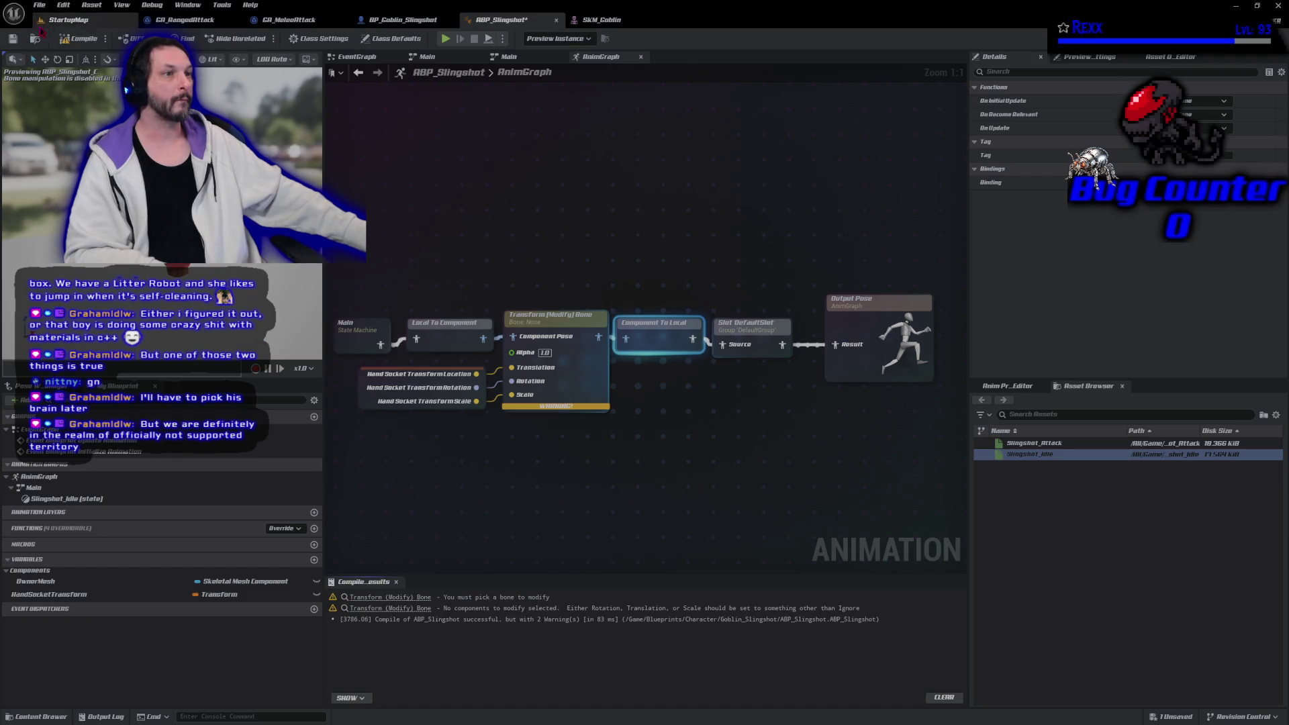
# Save, then set the Transform (Modify) Bone node's bone to Pouch
pyautogui.hotkey('ctrl', 's')
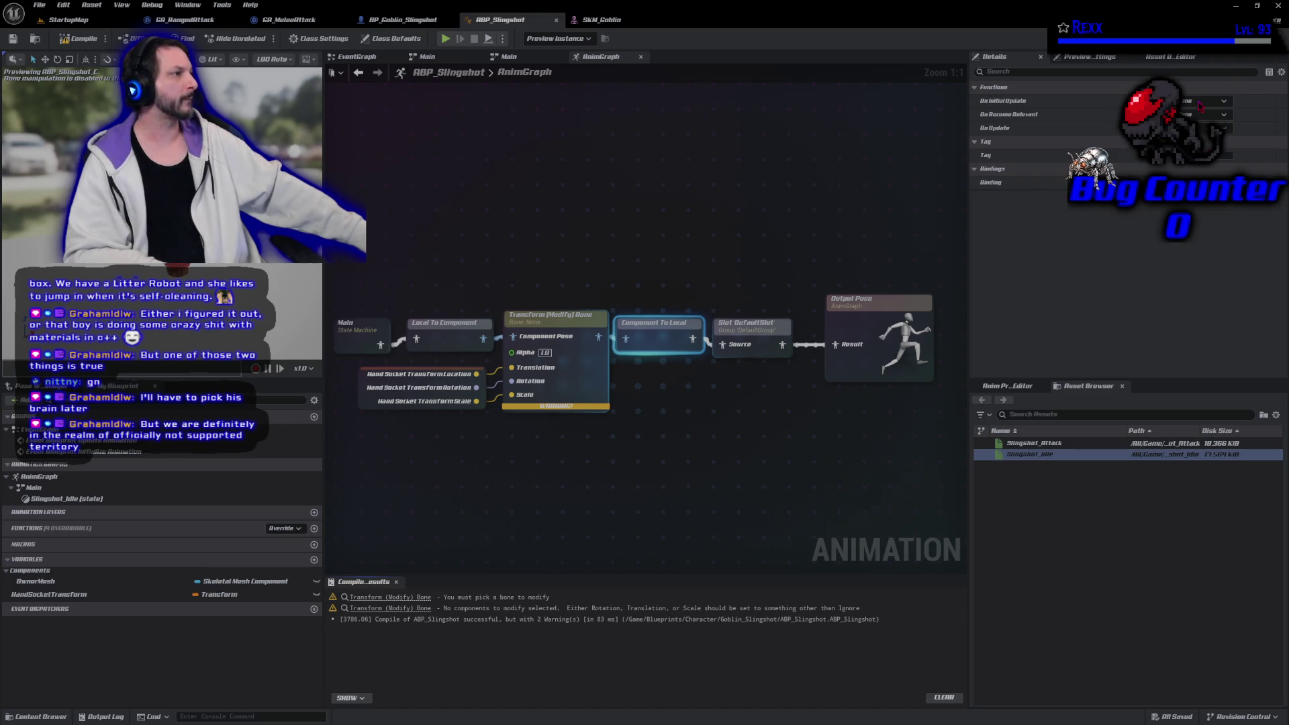
pyautogui.click(583, 319)
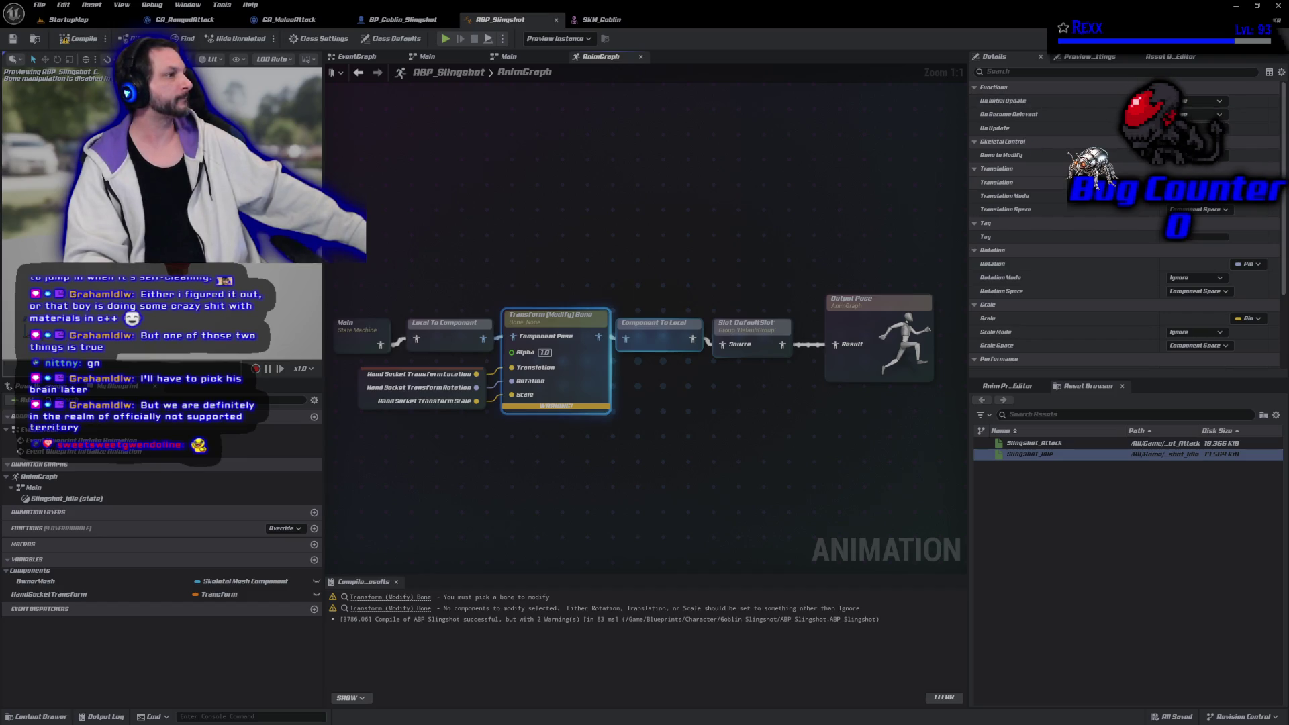
pyautogui.click(1182, 155)
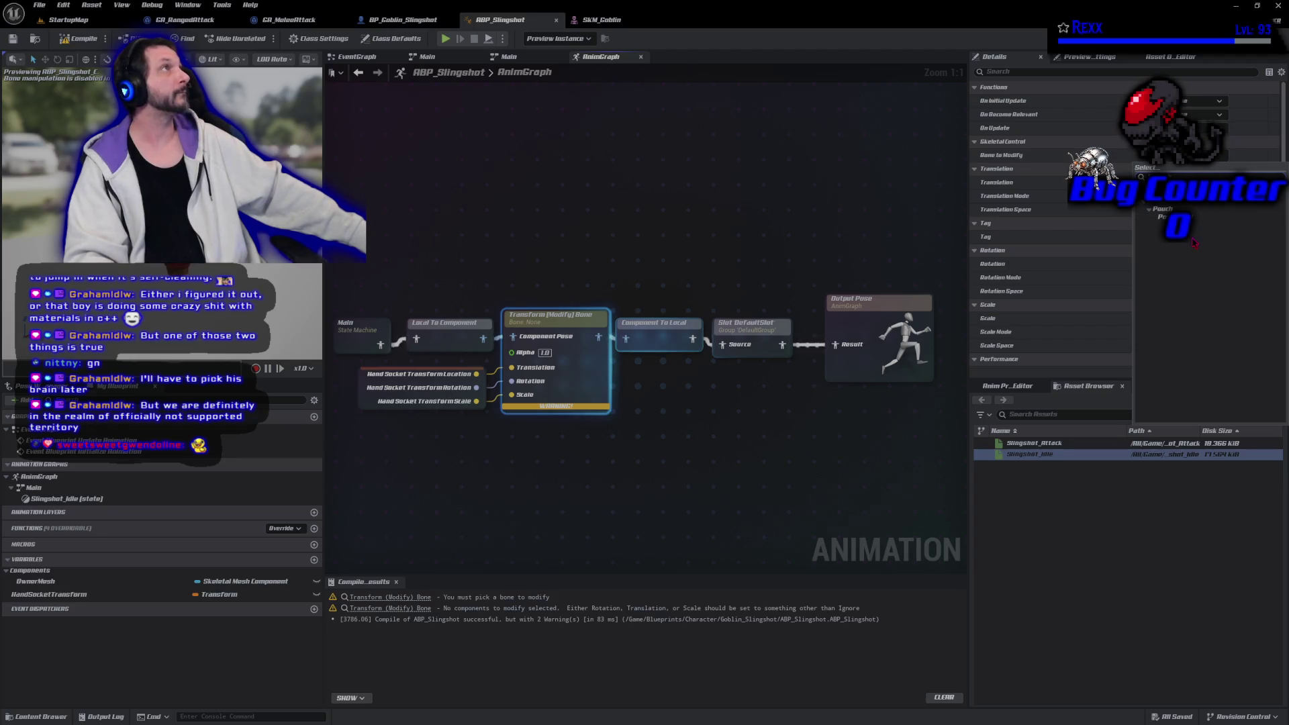
pyautogui.click(1164, 209)
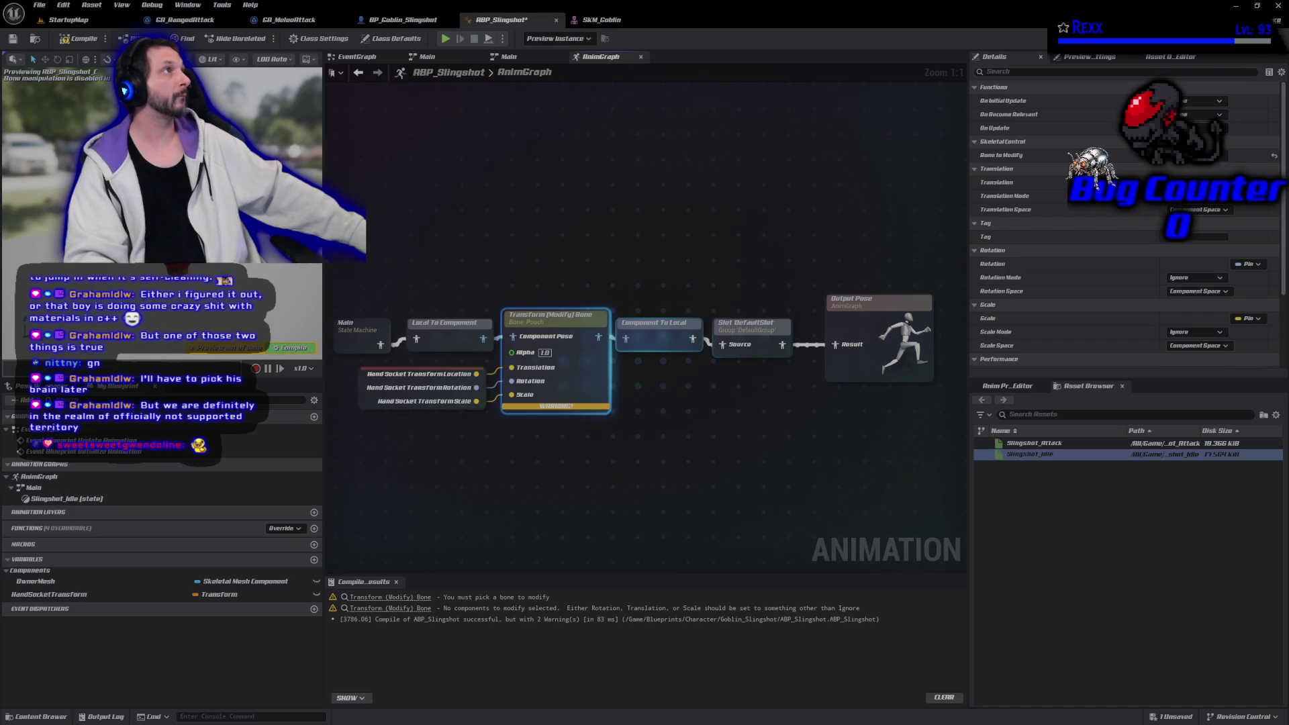
# Set the translation space to World Space, then recompile and save
pyautogui.click(1199, 210)
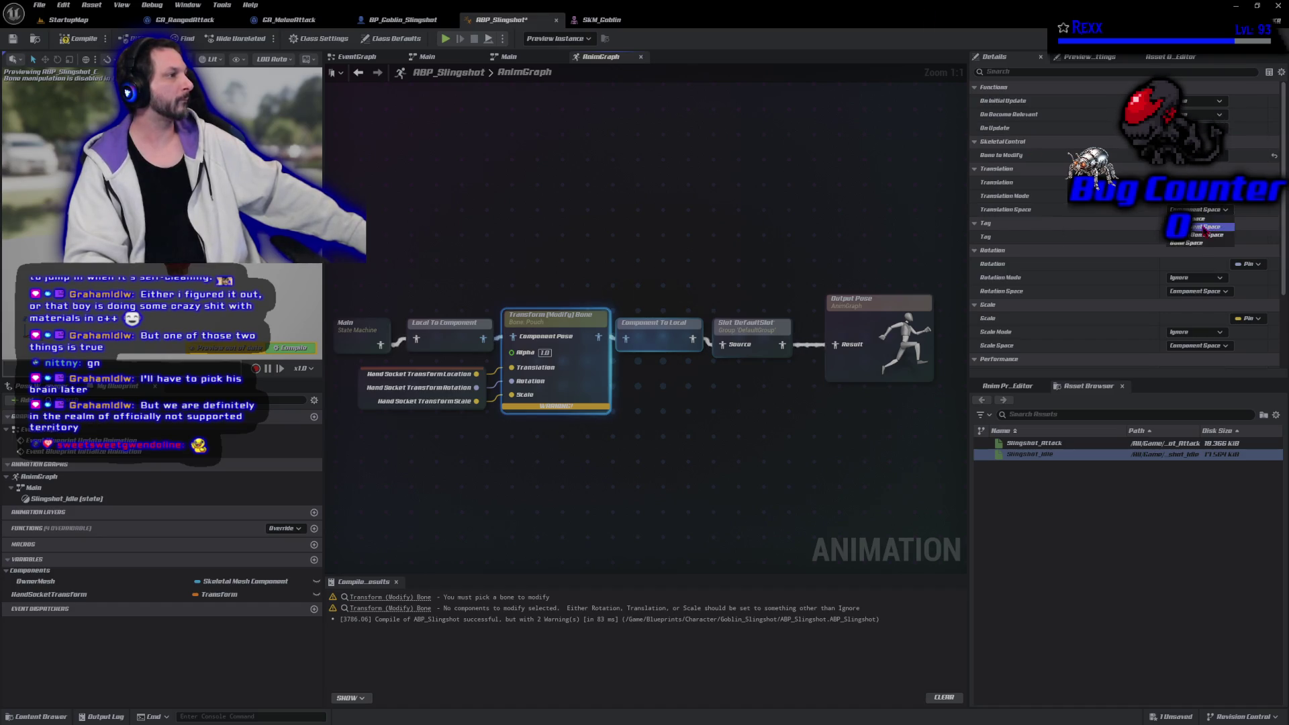
pyautogui.click(1206, 227)
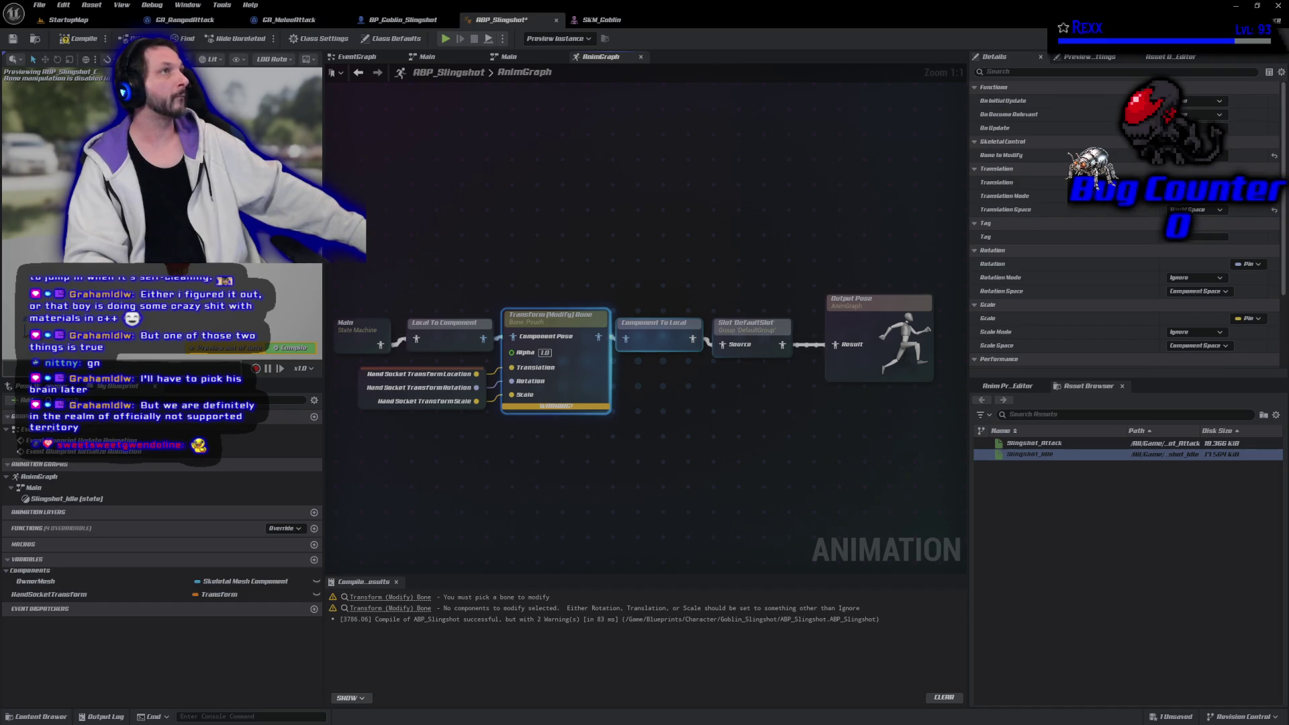
pyautogui.click(63, 40)
pyautogui.click(13, 38)
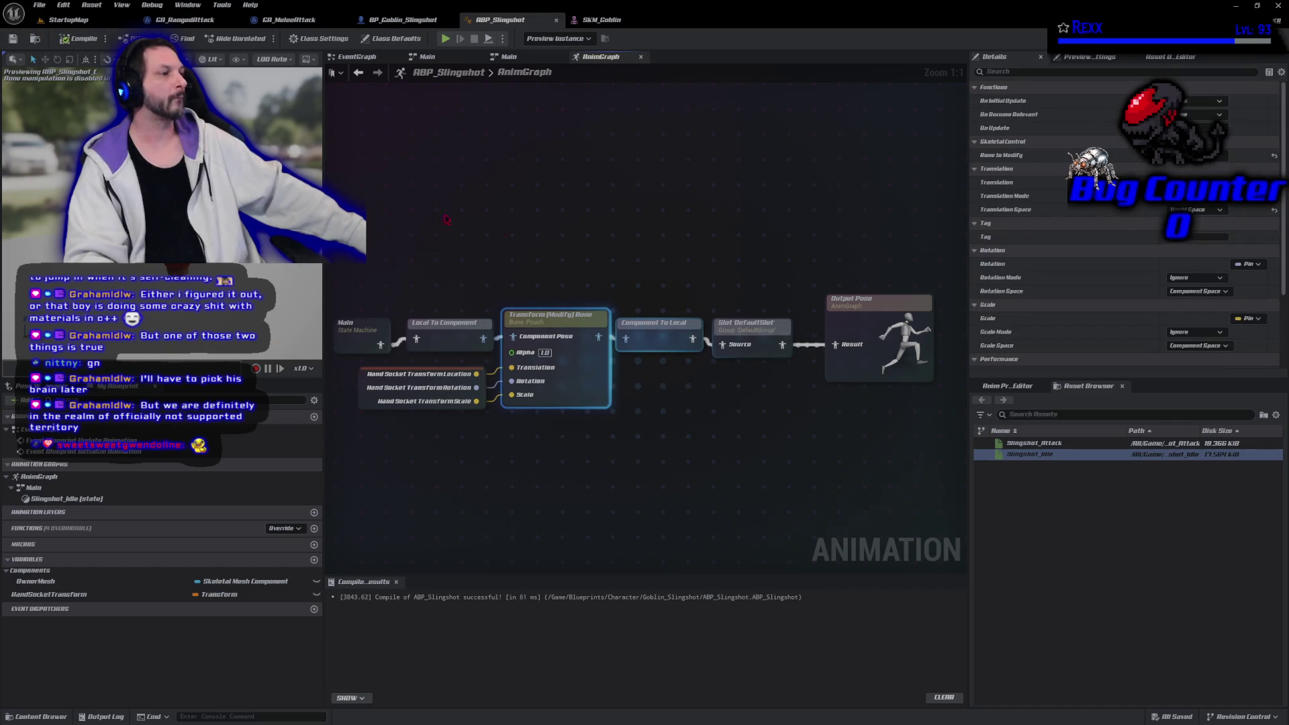
# Set Rotation Mode to Add to Existing and Rotation Space to World Space, then recompile
pyautogui.scroll(-1, 1085, 244)
pyautogui.scroll(-2, 1084, 243)
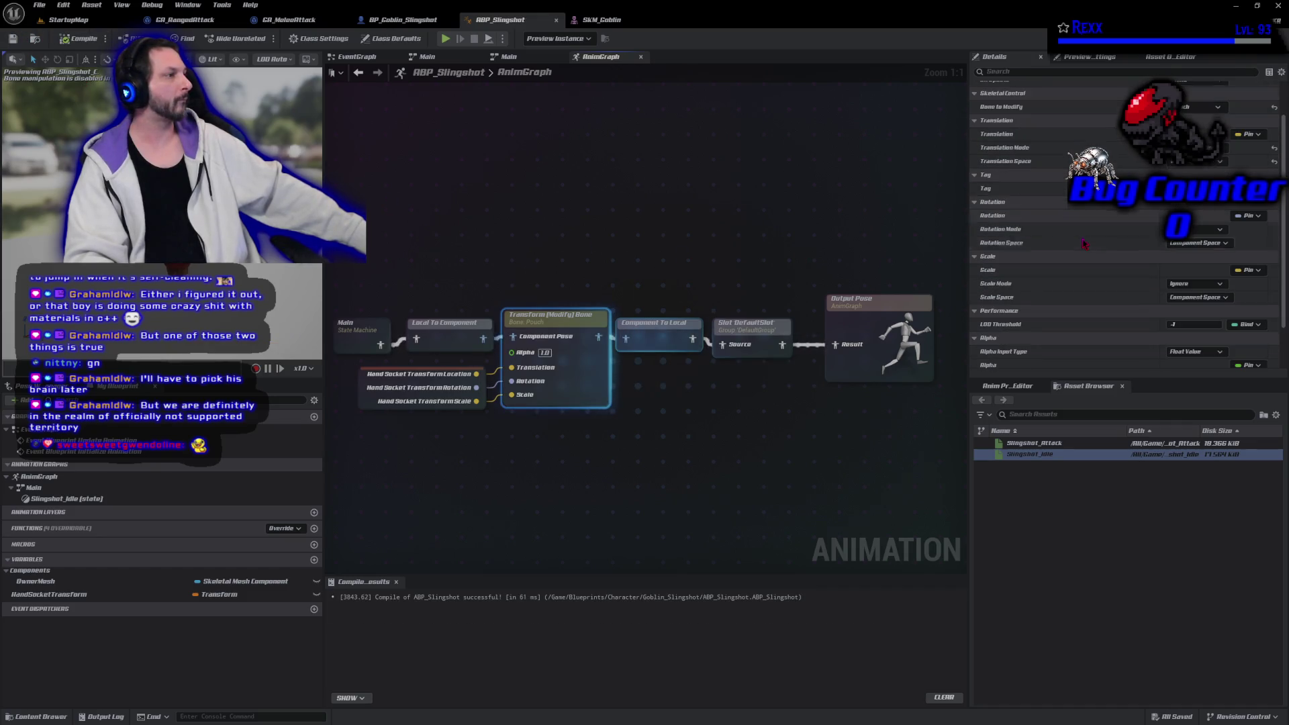
pyautogui.click(1194, 229)
pyautogui.click(1190, 254)
pyautogui.click(1197, 243)
pyautogui.click(1197, 253)
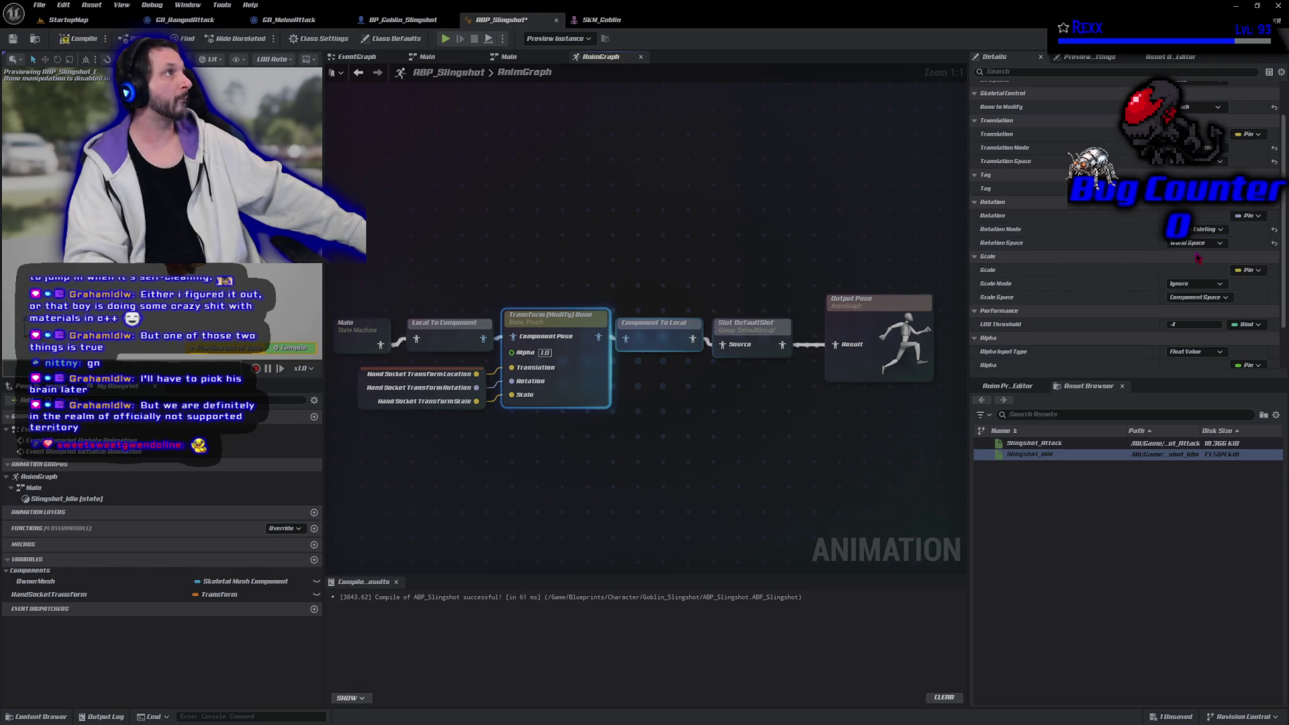
pyautogui.click(72, 41)
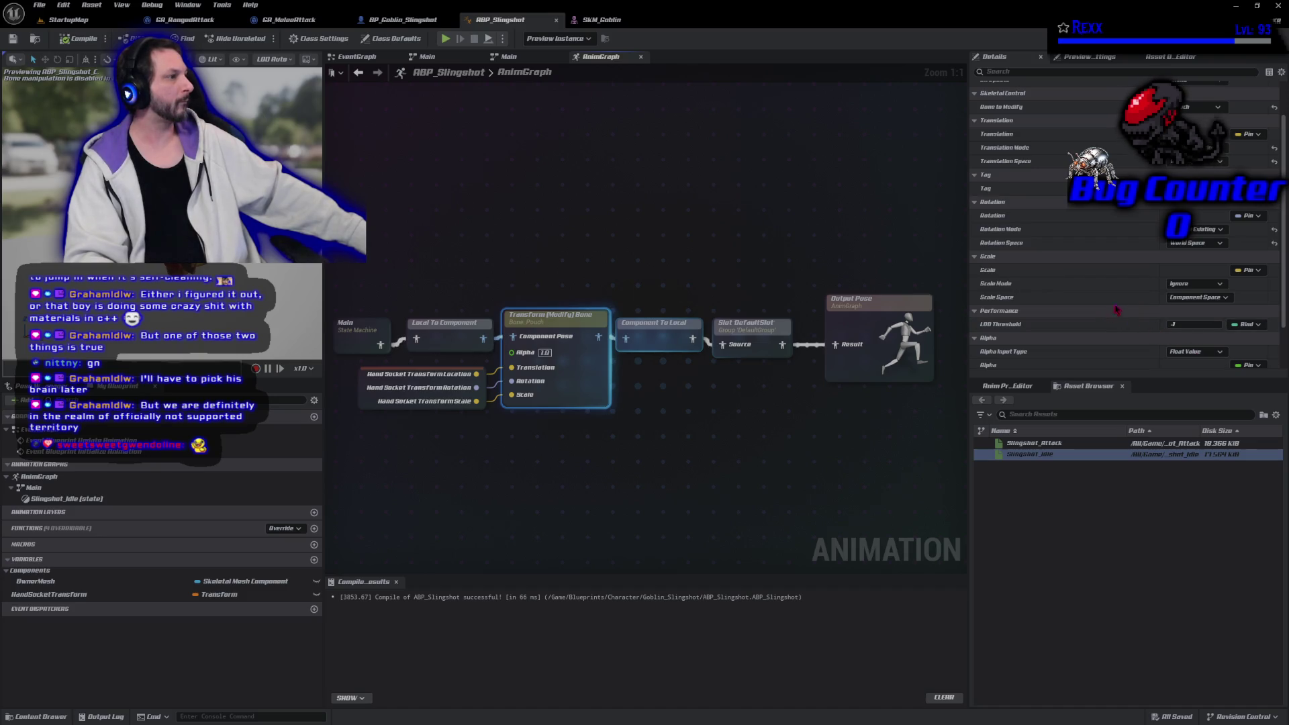
# Stop exposing Scale as a pin and save ABP_Slingshot
pyautogui.click(1250, 270)
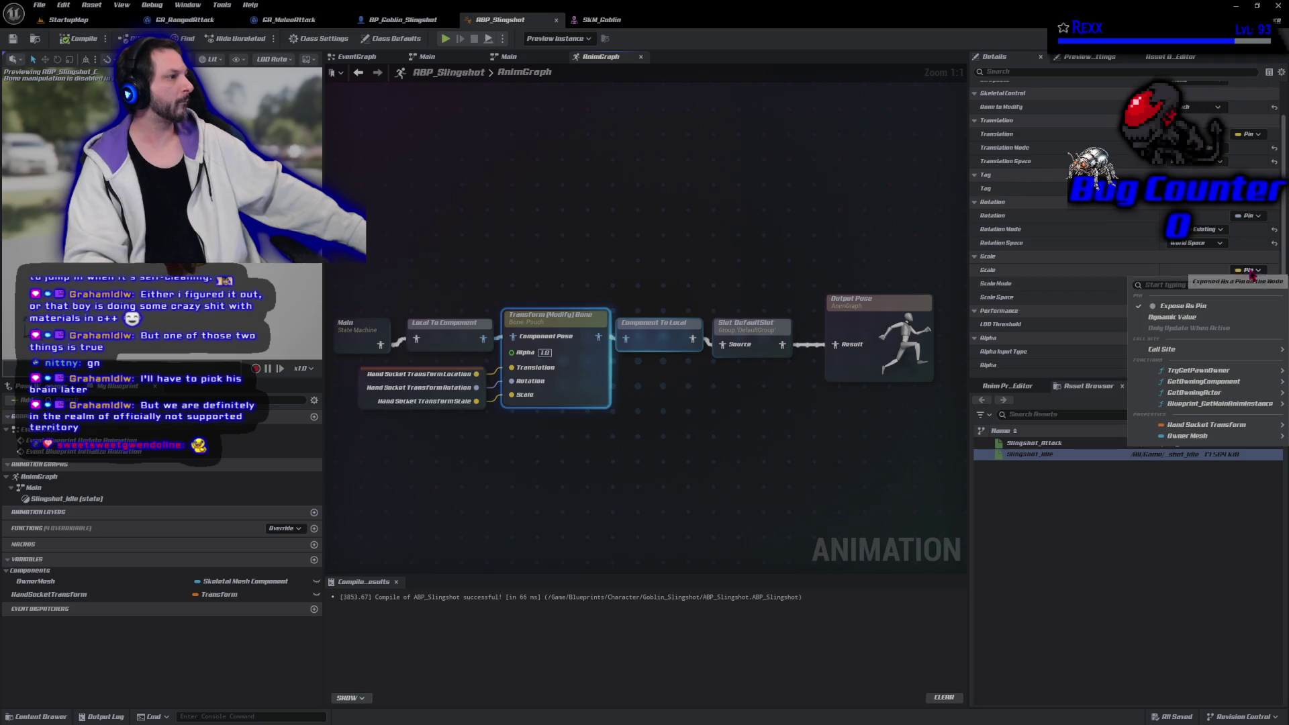
pyautogui.click(1192, 308)
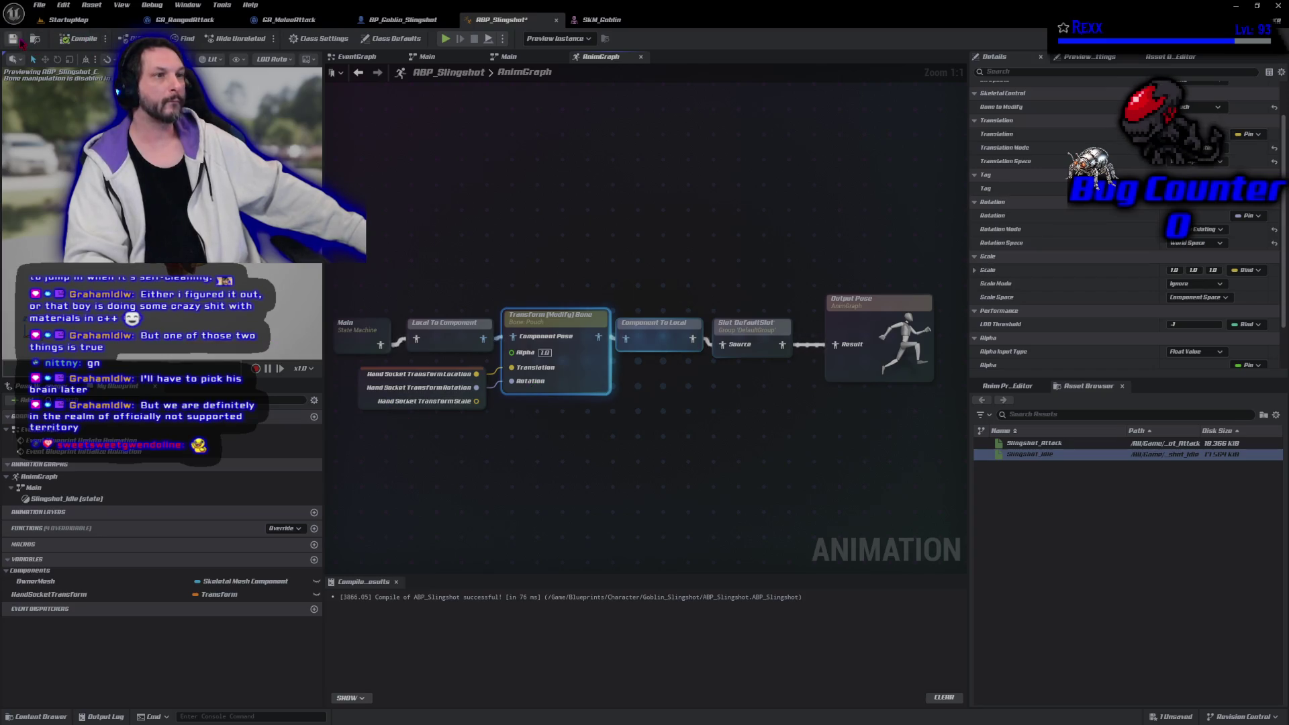
pyautogui.click(15, 39)
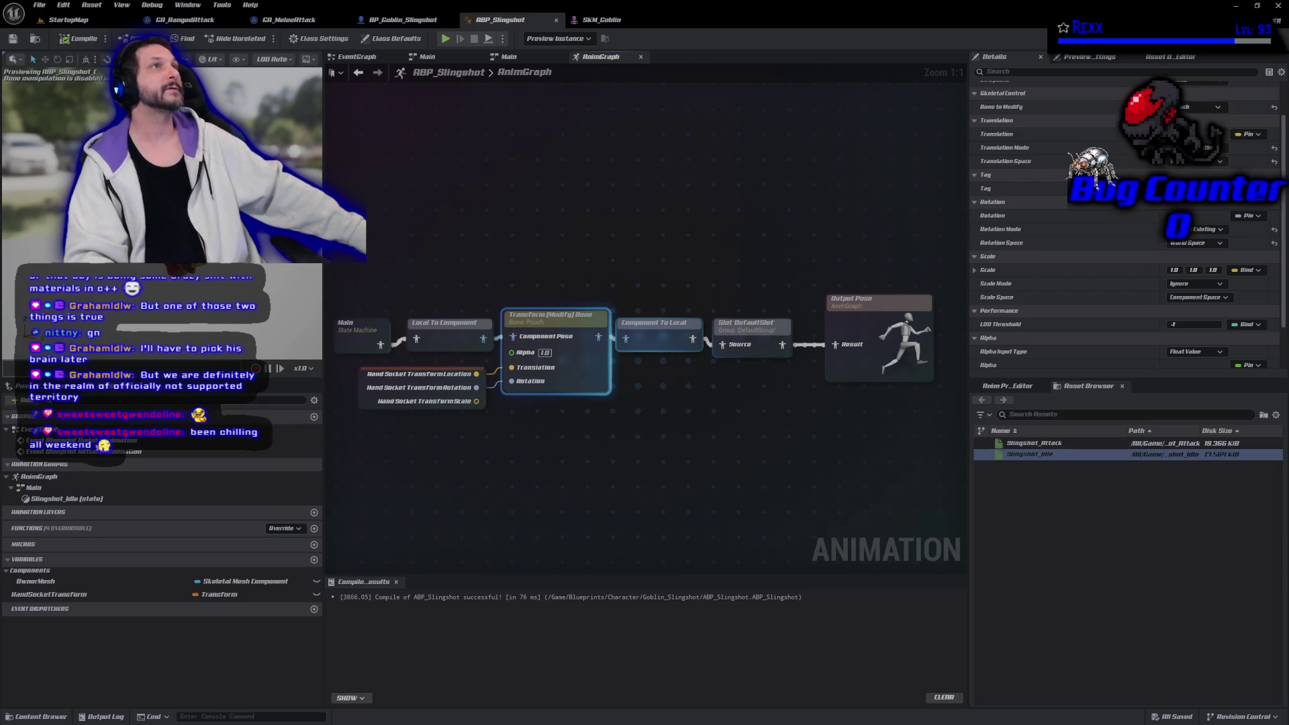
pyautogui.moveTo(513, 255)
pyautogui.mouseDown()
pyautogui.moveTo(557, 249)
pyautogui.moveTo(485, 237)
pyautogui.moveTo(513, 288)
pyautogui.mouseUp()
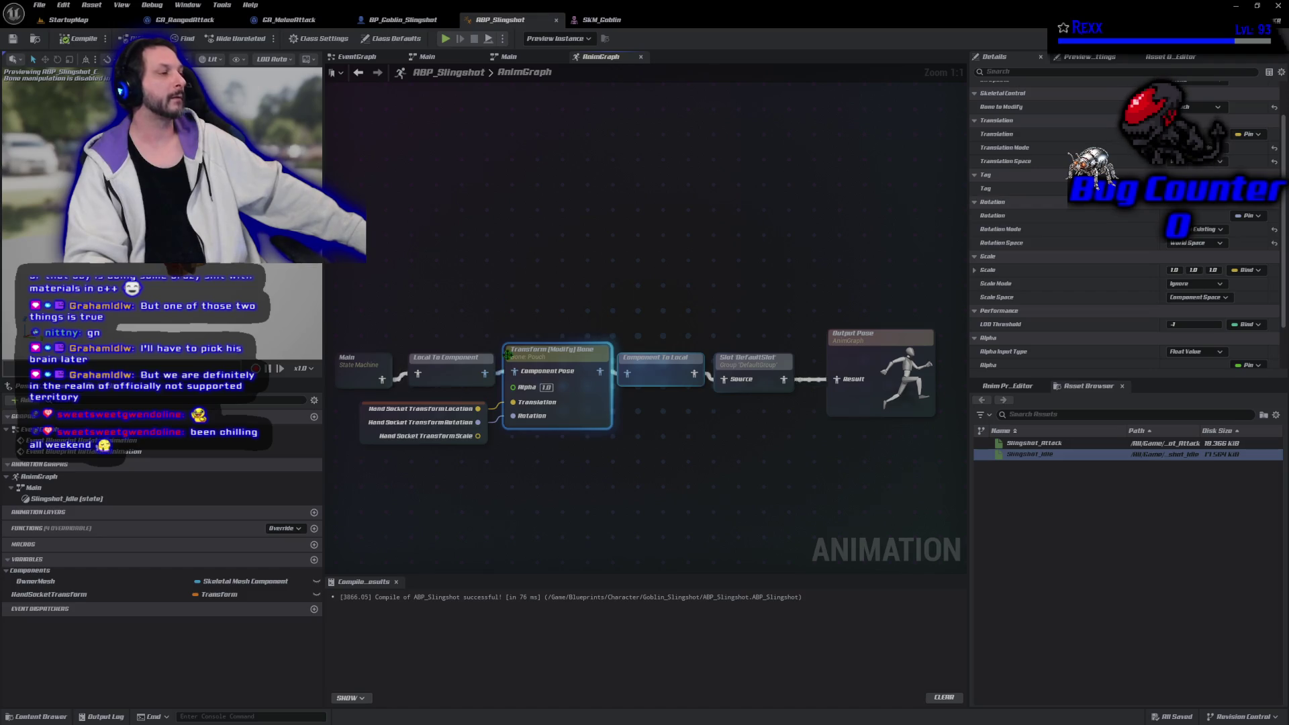
pyautogui.moveTo(556, 500); pyautogui.dragTo(569, 512)
pyautogui.click(572, 506)
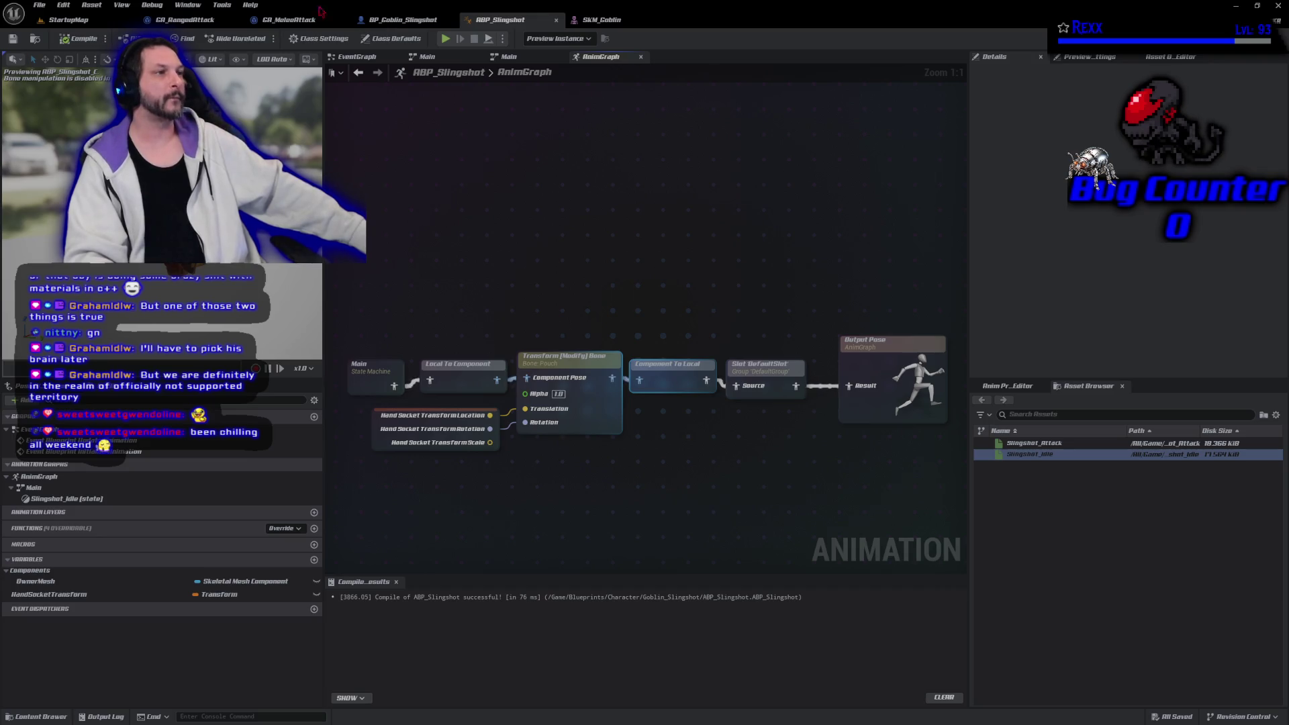
# In BP_Goblin_Slingshot, set the Weapon component's Anim Class to ABP_Slingshot
pyautogui.click(421, 20)
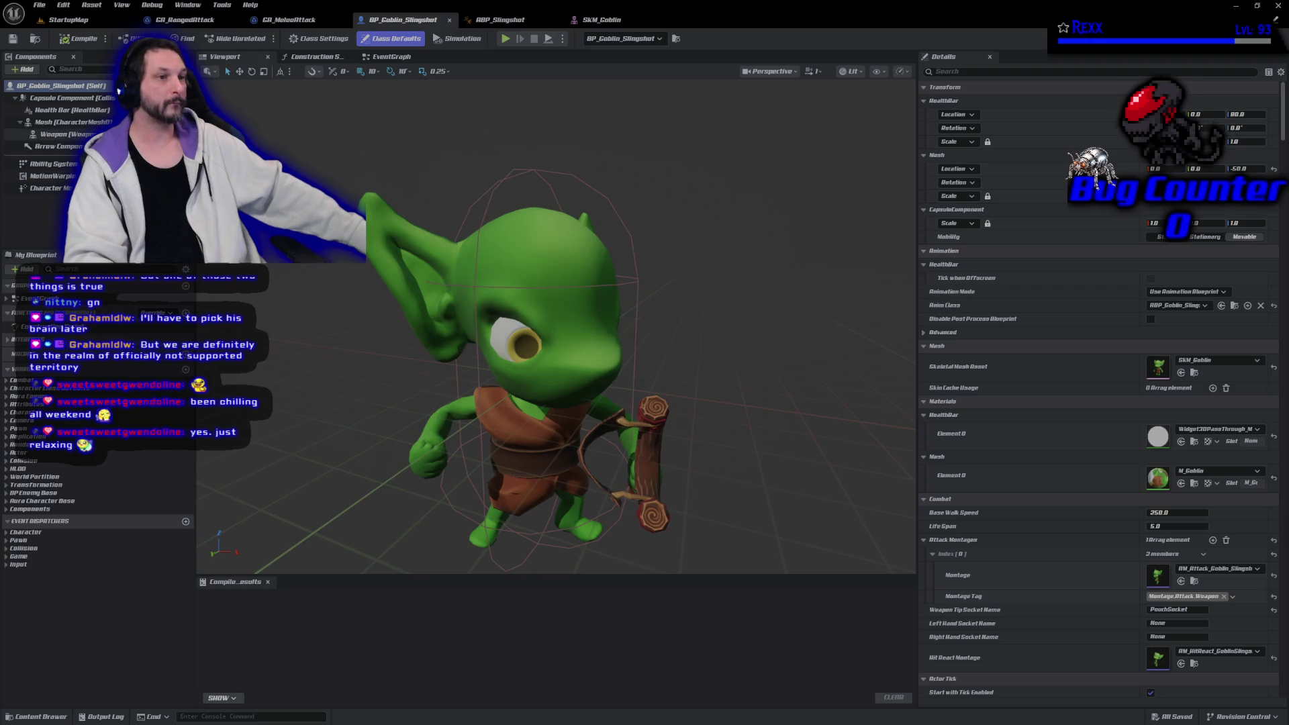
pyautogui.click(27, 134)
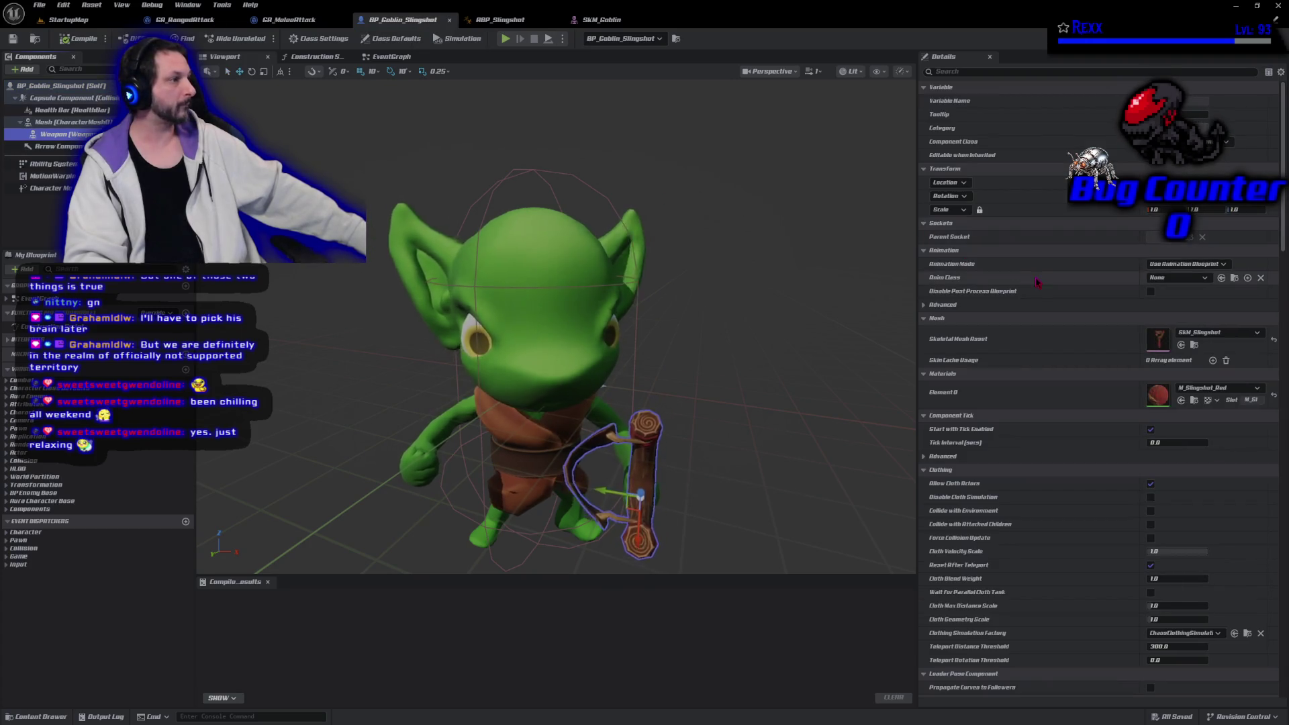
pyautogui.click(1182, 278)
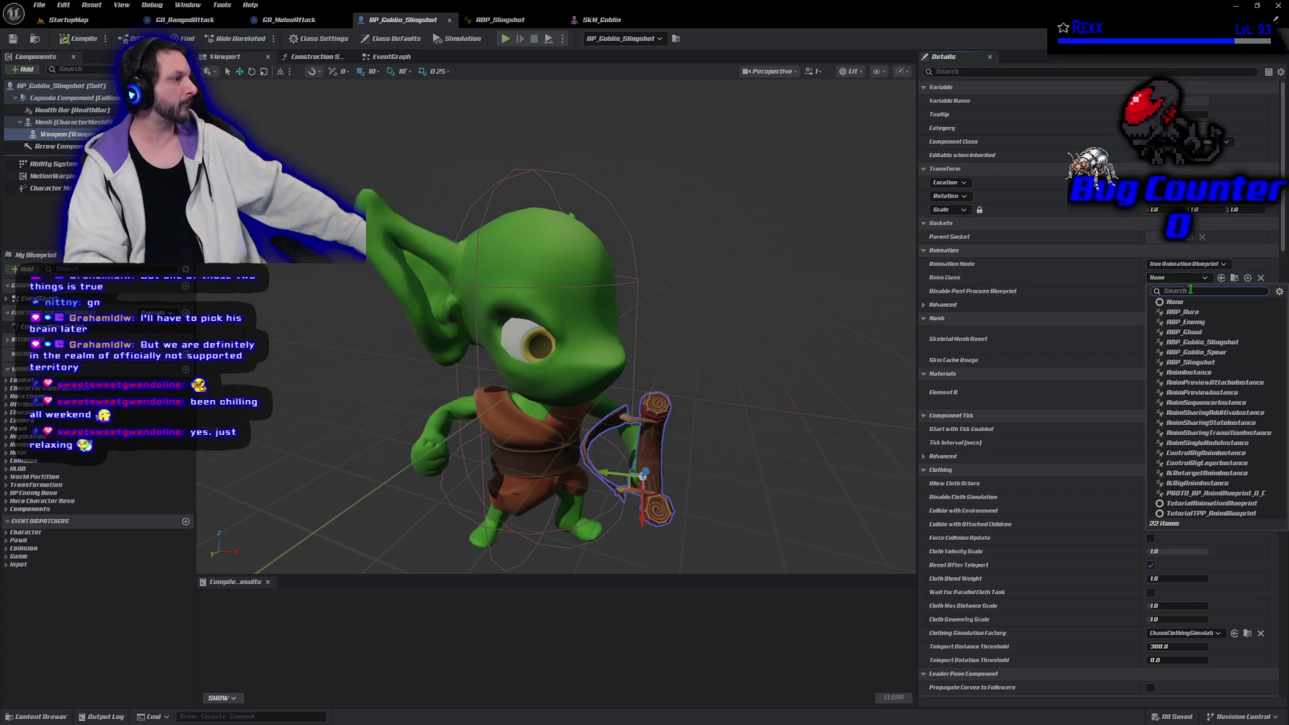
pyautogui.click(1234, 342)
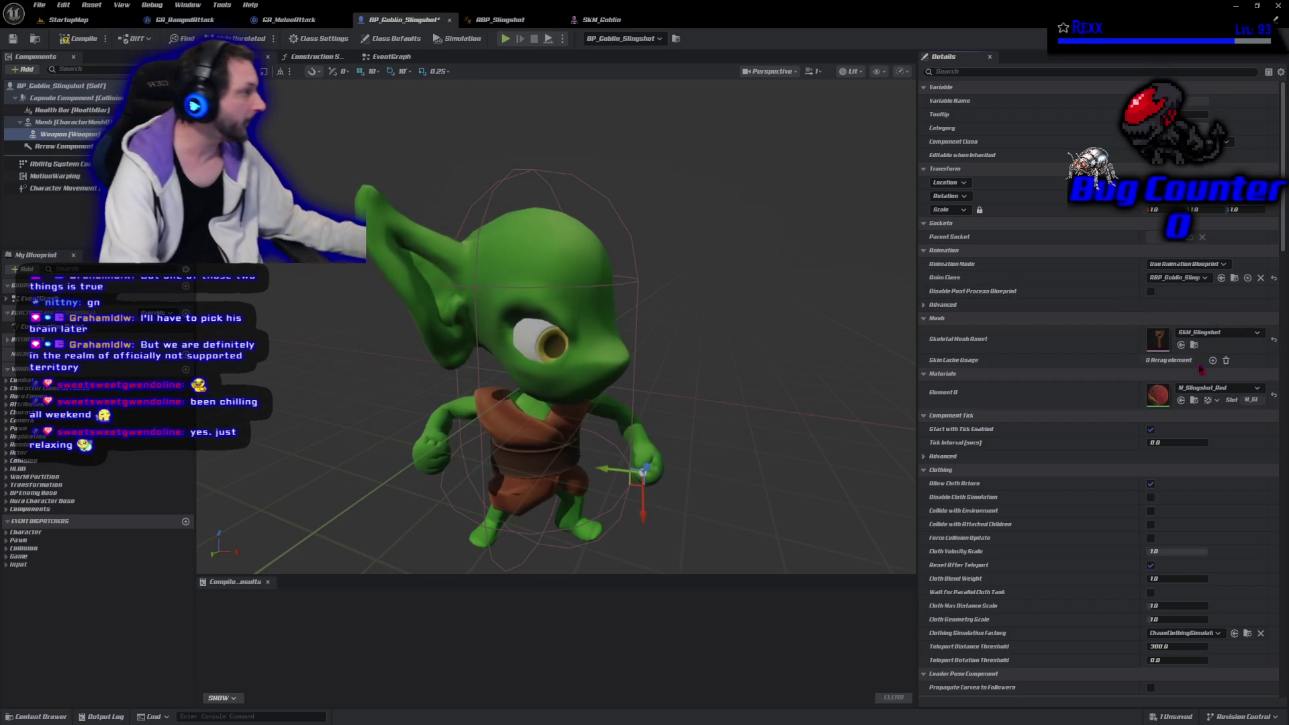
pyautogui.click(1183, 278)
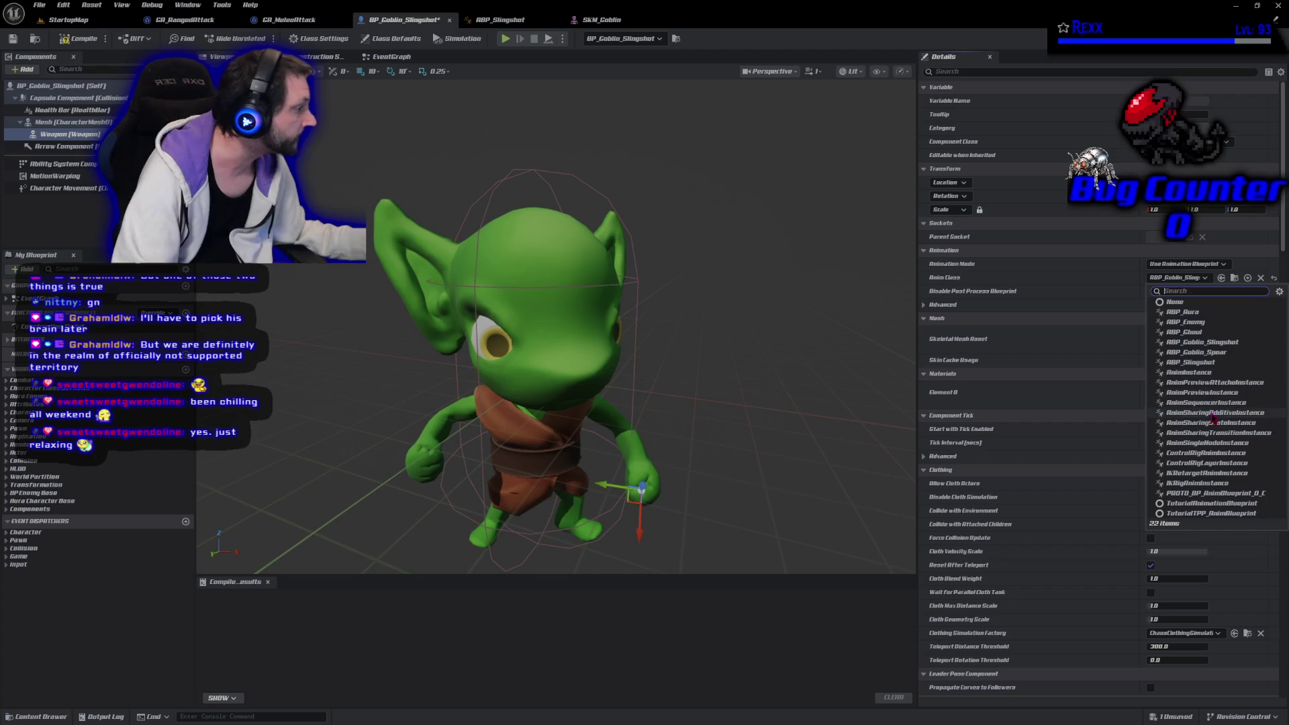
pyautogui.click(1202, 363)
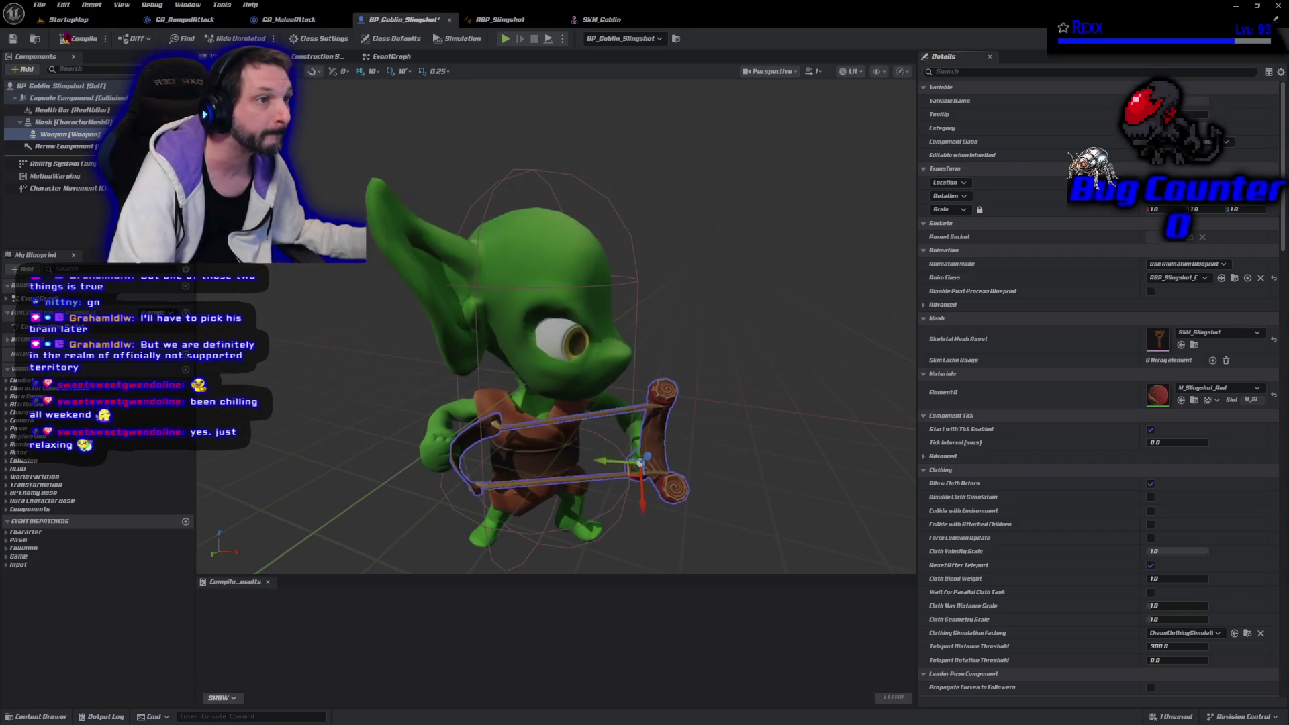
# Compile and save BP_Goblin_Slingshot, then return to the StartupMap level
pyautogui.click(79, 38)
pyautogui.press('Escape')
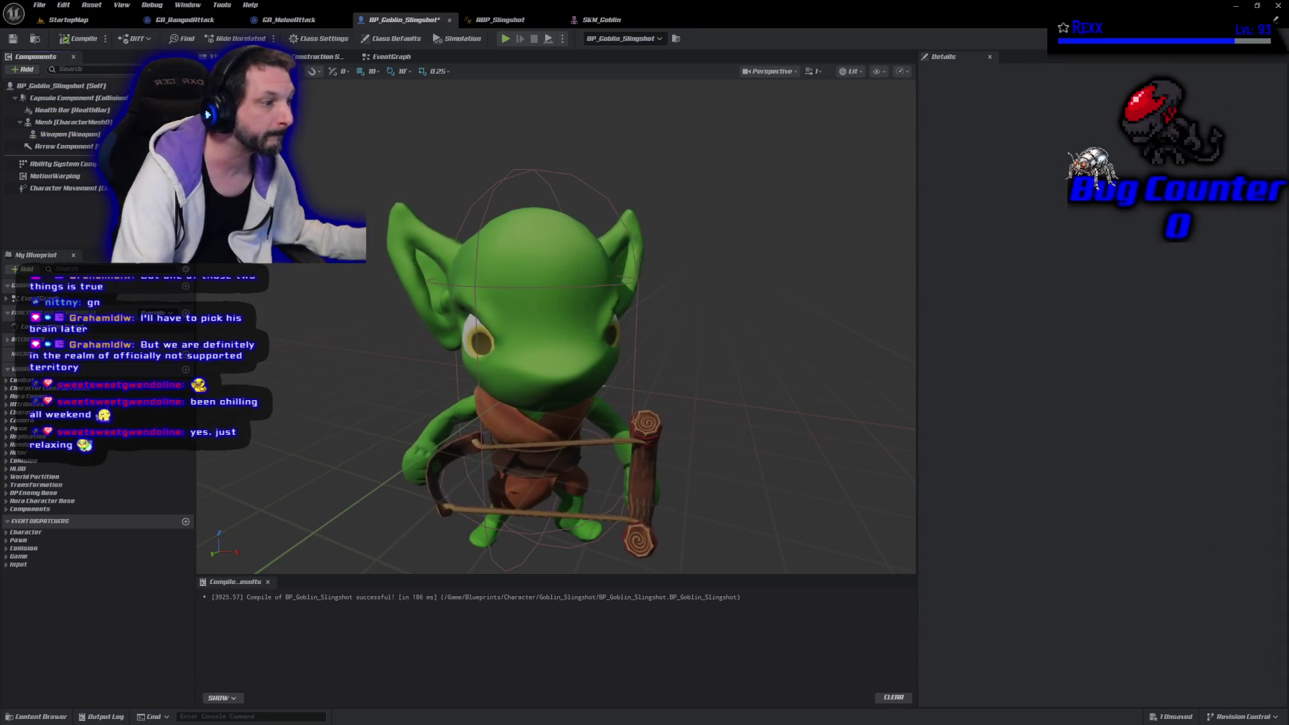
pyautogui.hotkey('ctrl', 's')
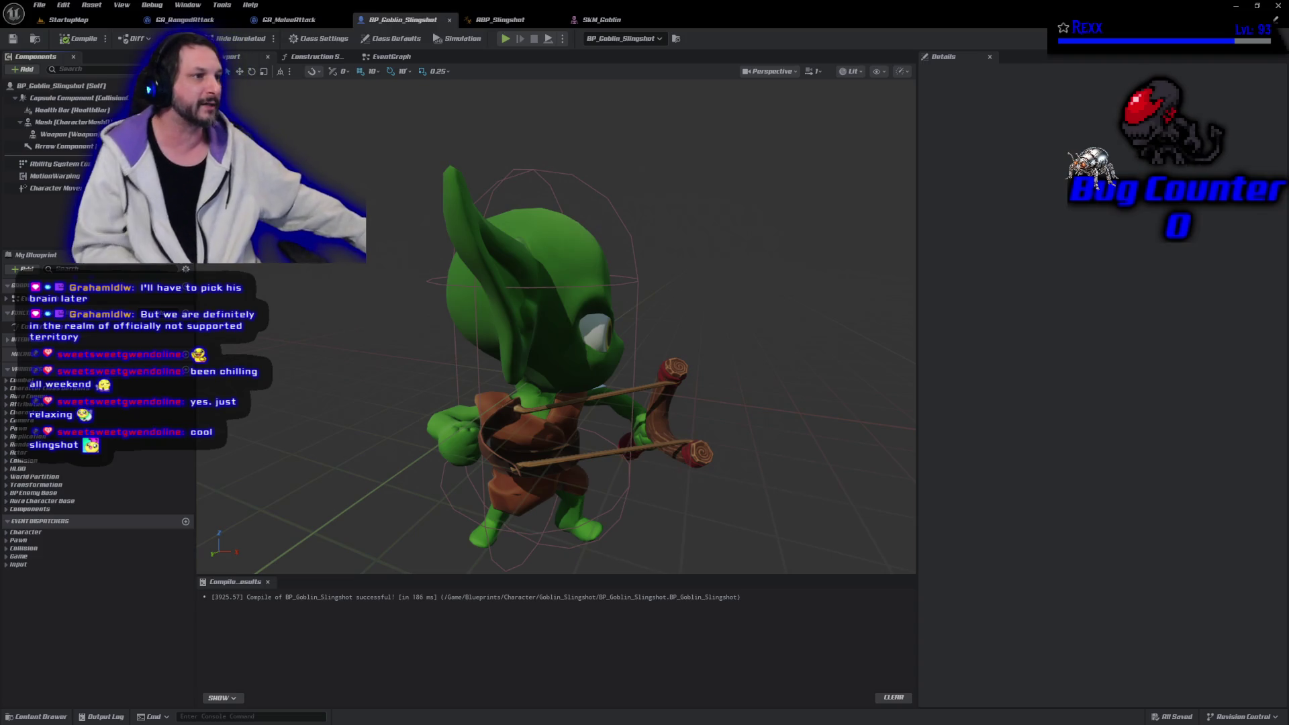
pyautogui.click(78, 25)
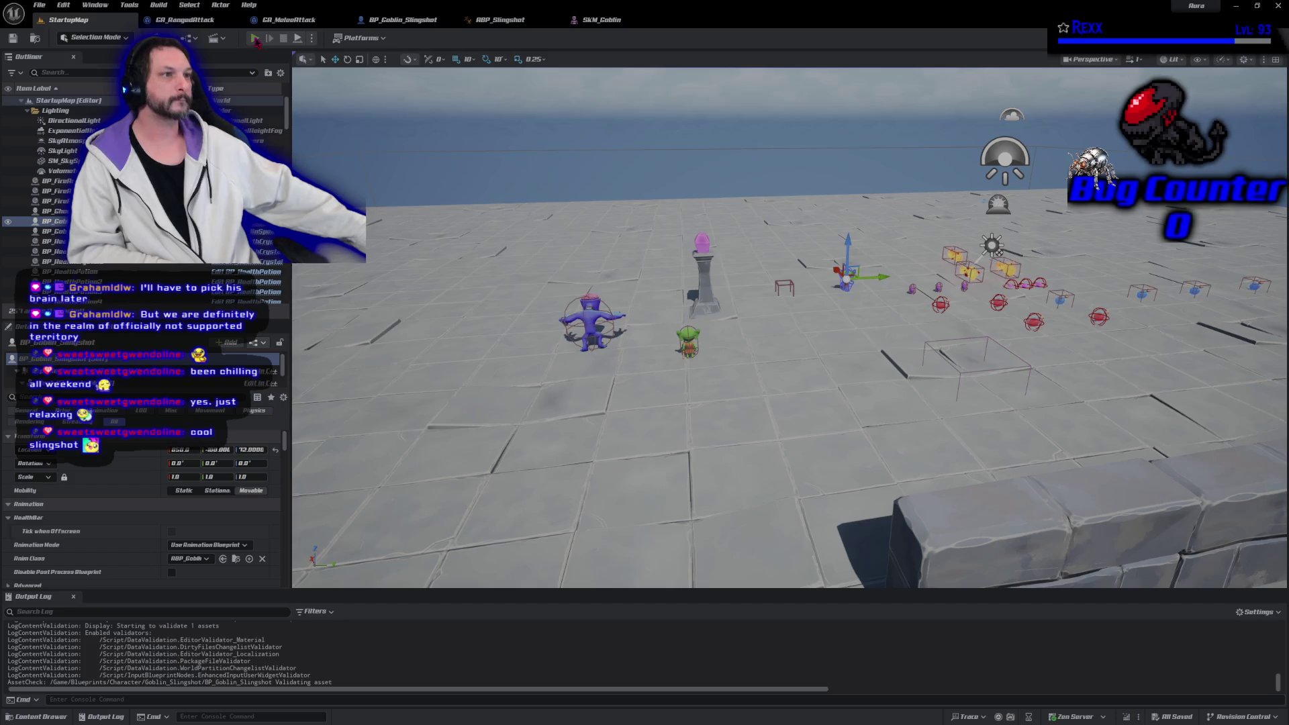
pyautogui.click(256, 39)
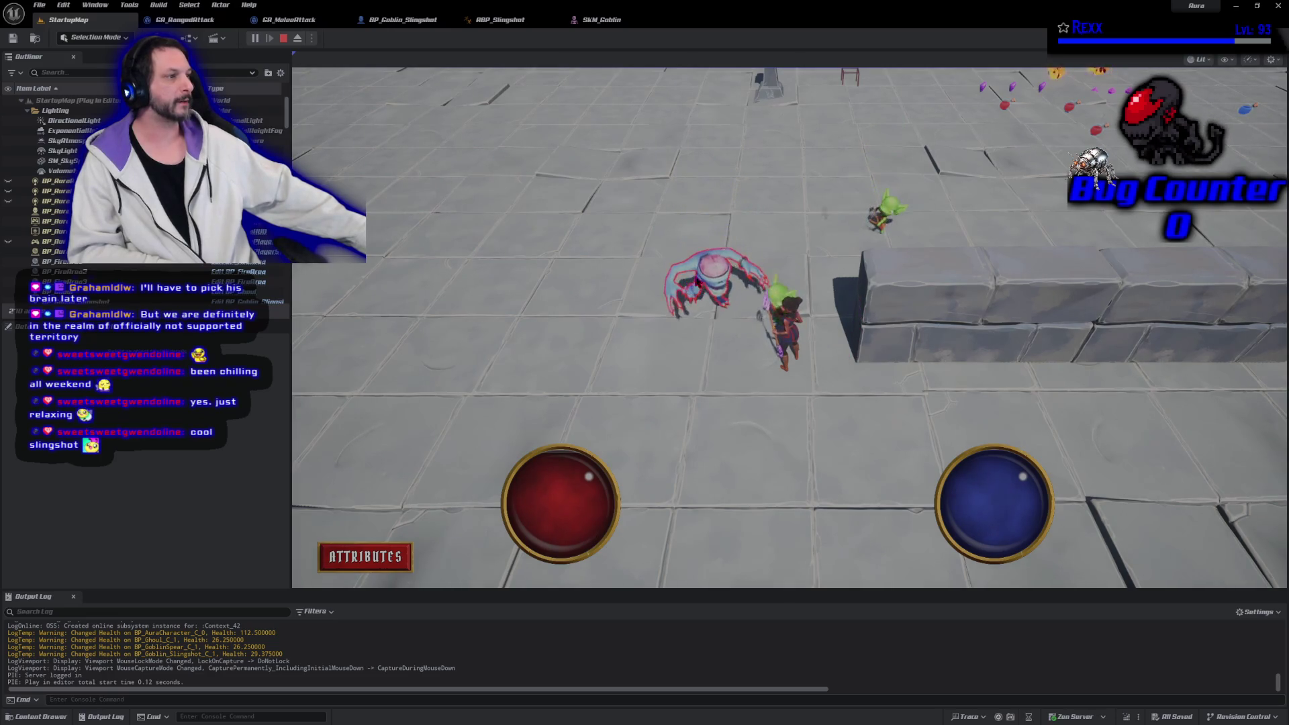
pyautogui.press('Escape')
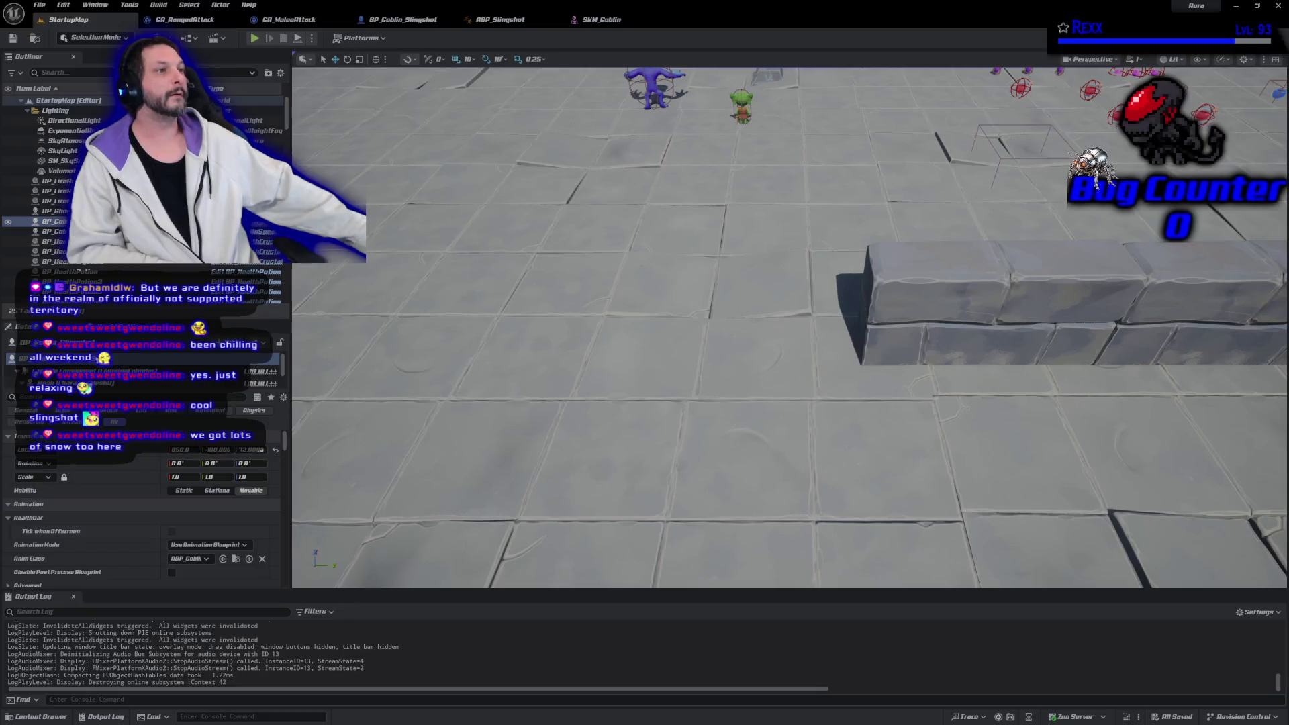
pyautogui.click(398, 20)
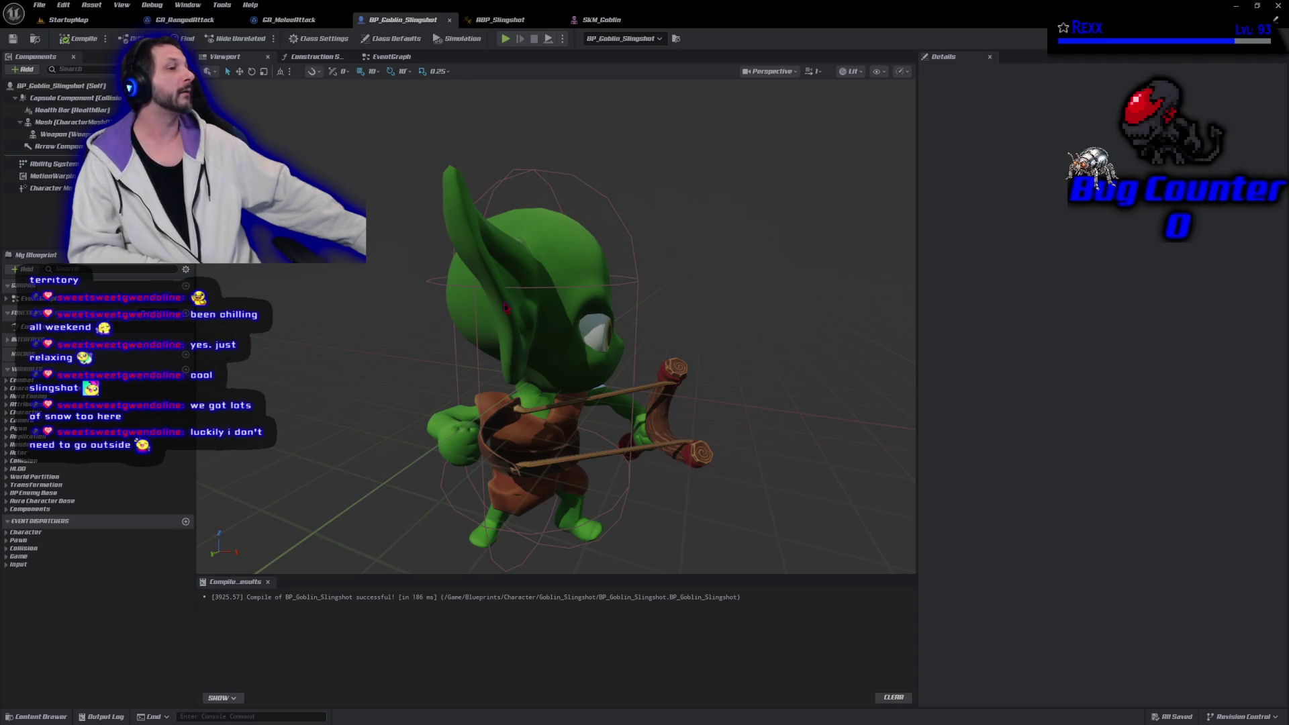
# In GitHub Desktop, commit the 4 files to Development as 'Slingshot Animation Blueprint' and push to origin
pyautogui.hotkey('alt', 'Tab')
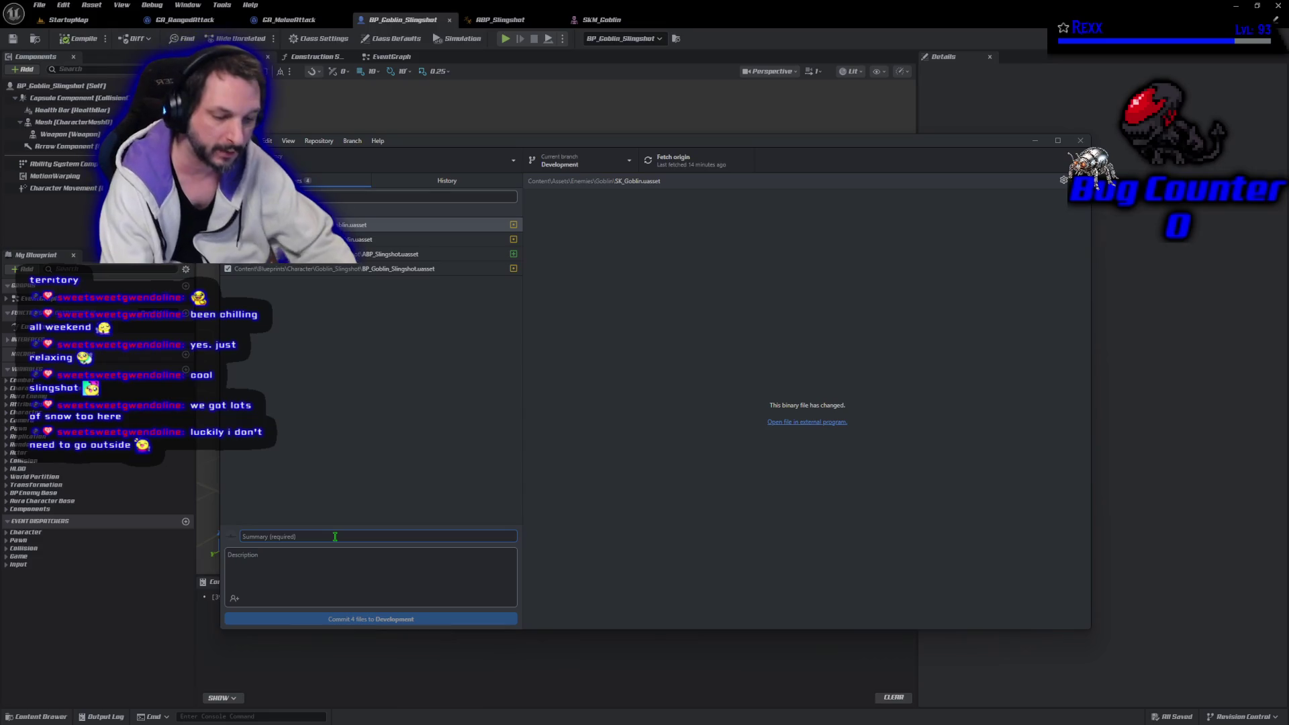
pyautogui.write('sings')
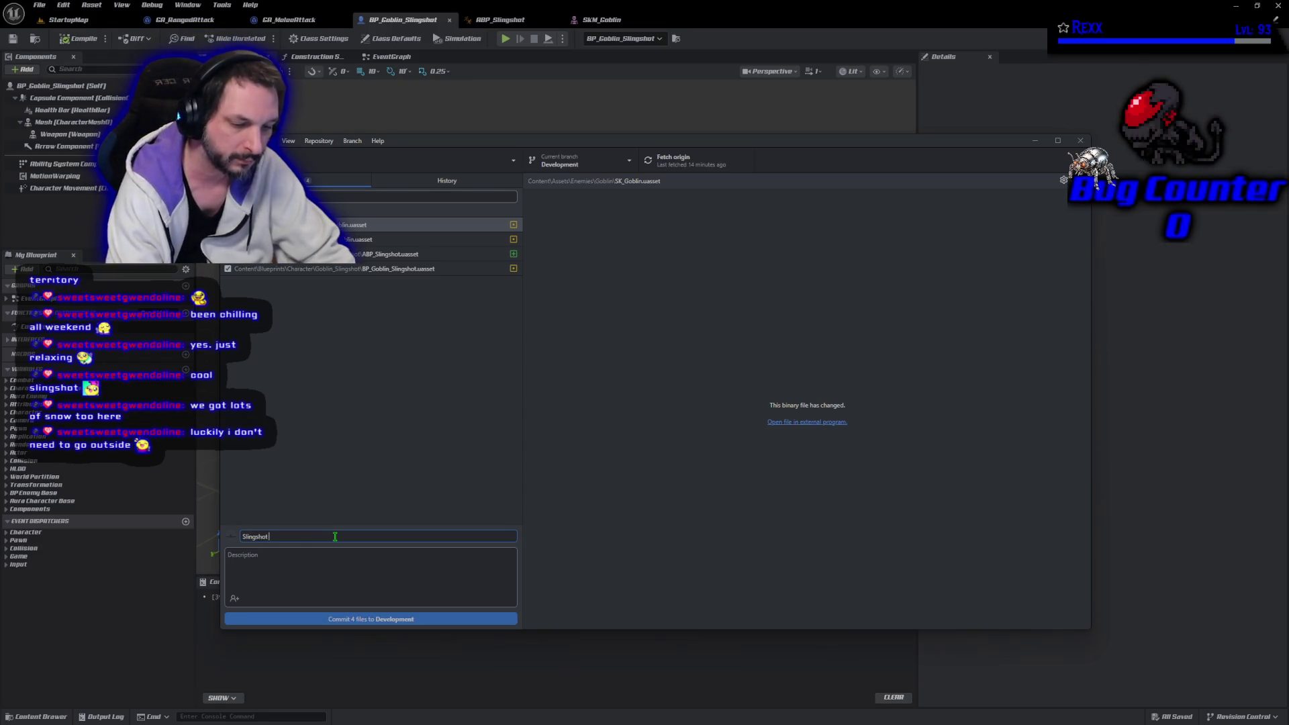
pyautogui.write('tion Blueprint')
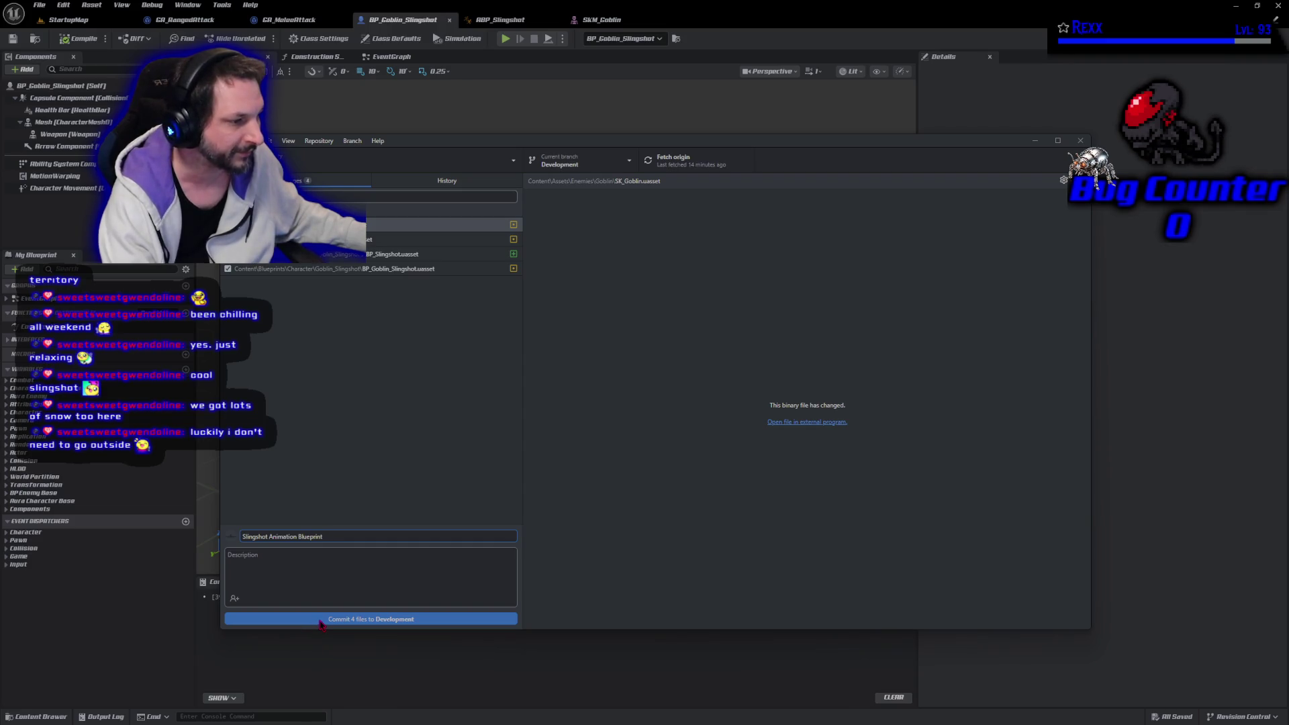
pyautogui.click(320, 621)
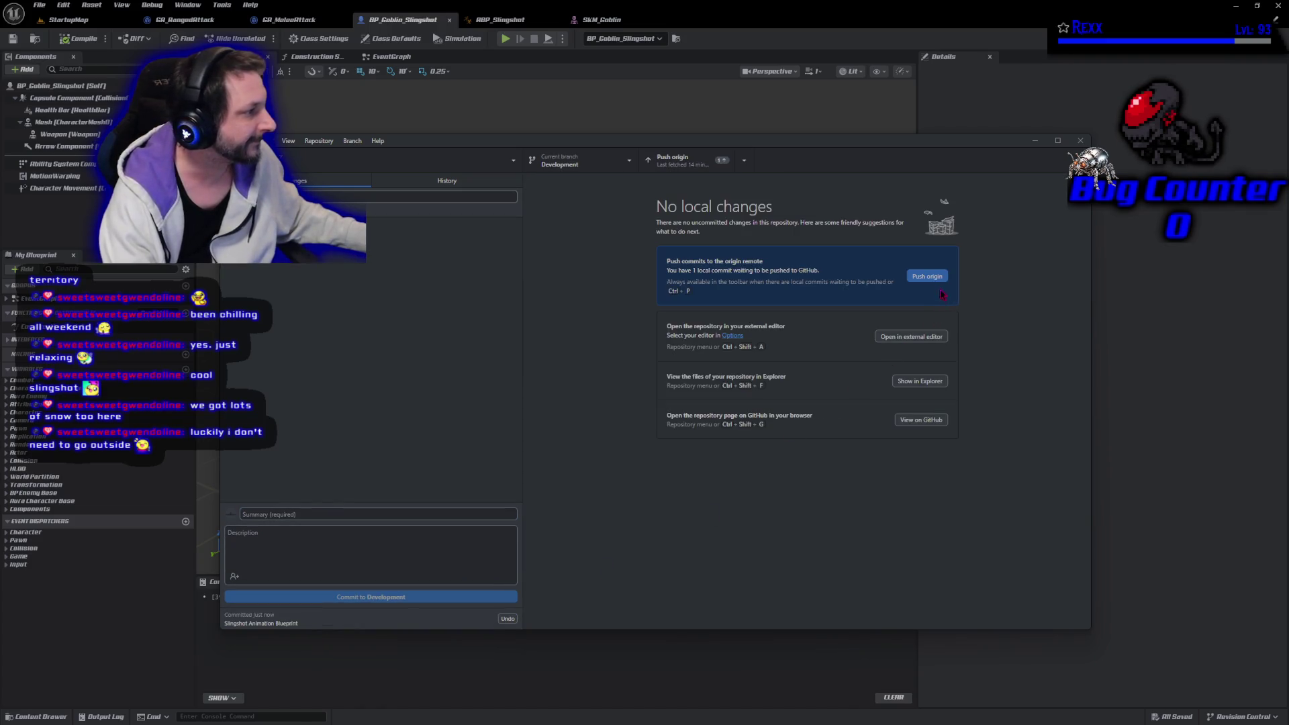
pyautogui.click(942, 280)
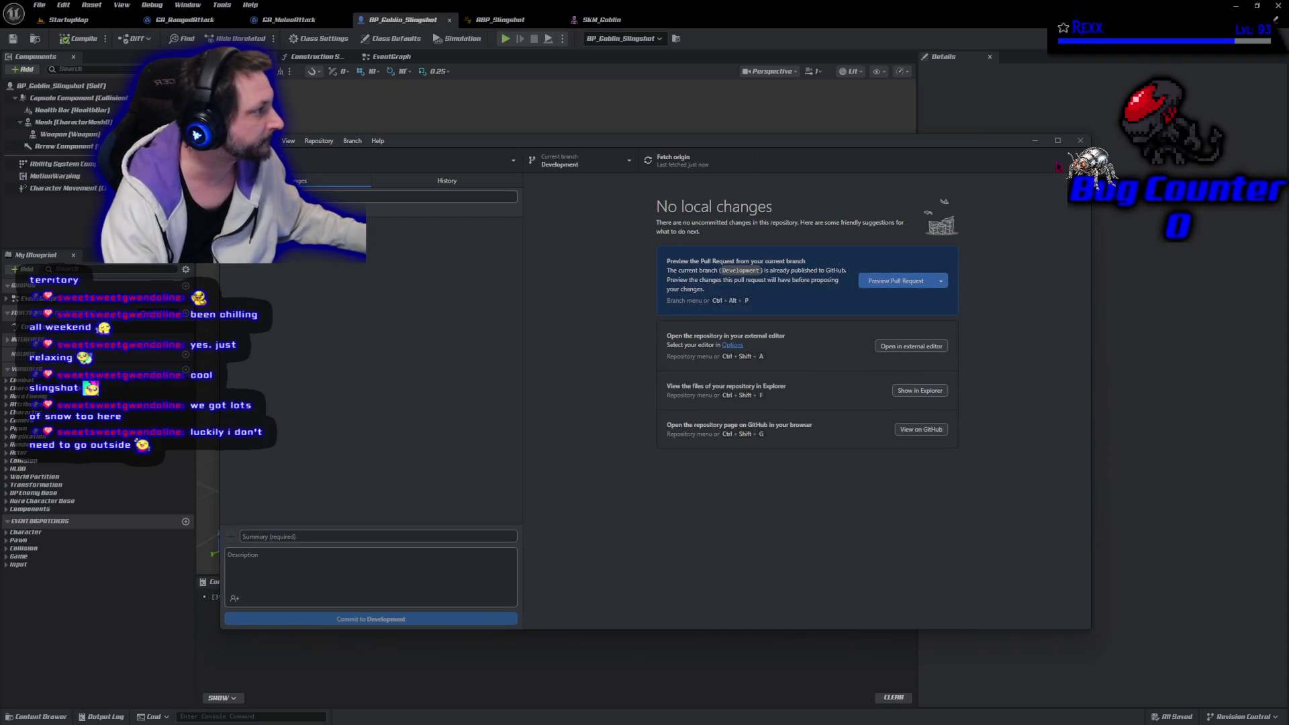
# Close the GitHub Desktop window and the Aura Unreal Editor
pyautogui.click(1080, 141)
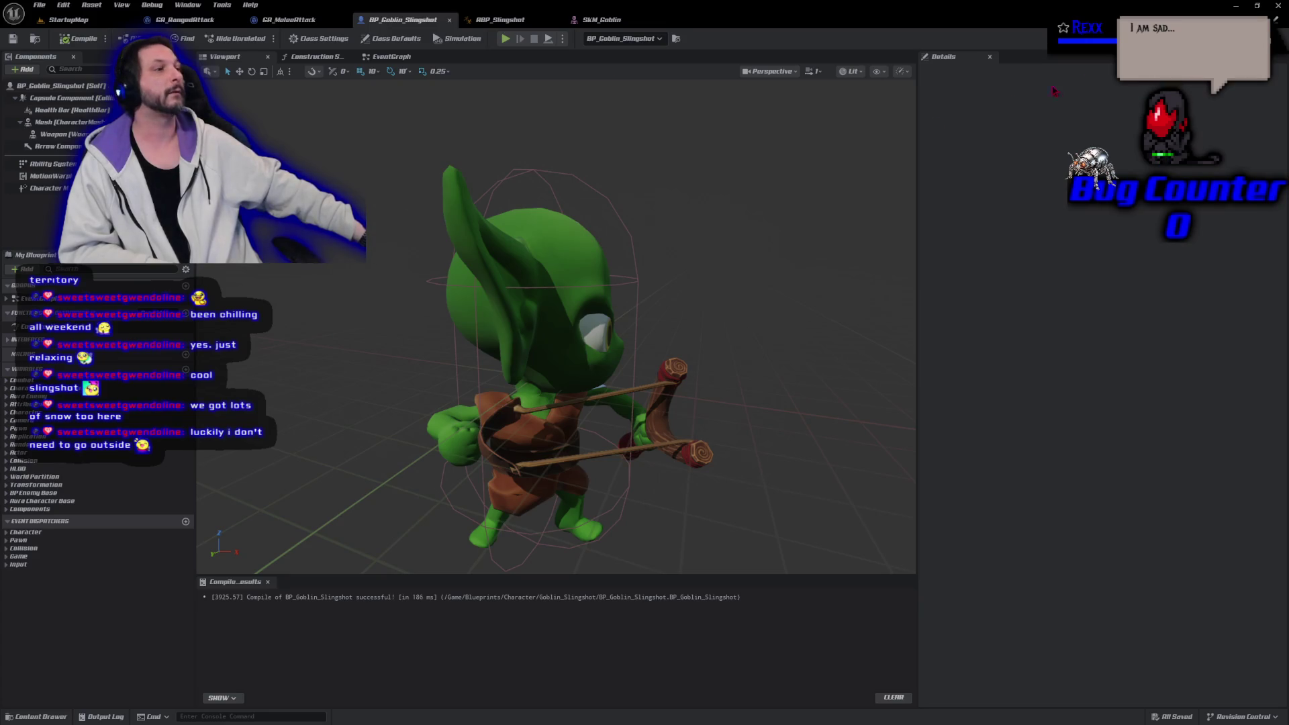
pyautogui.click(1277, 7)
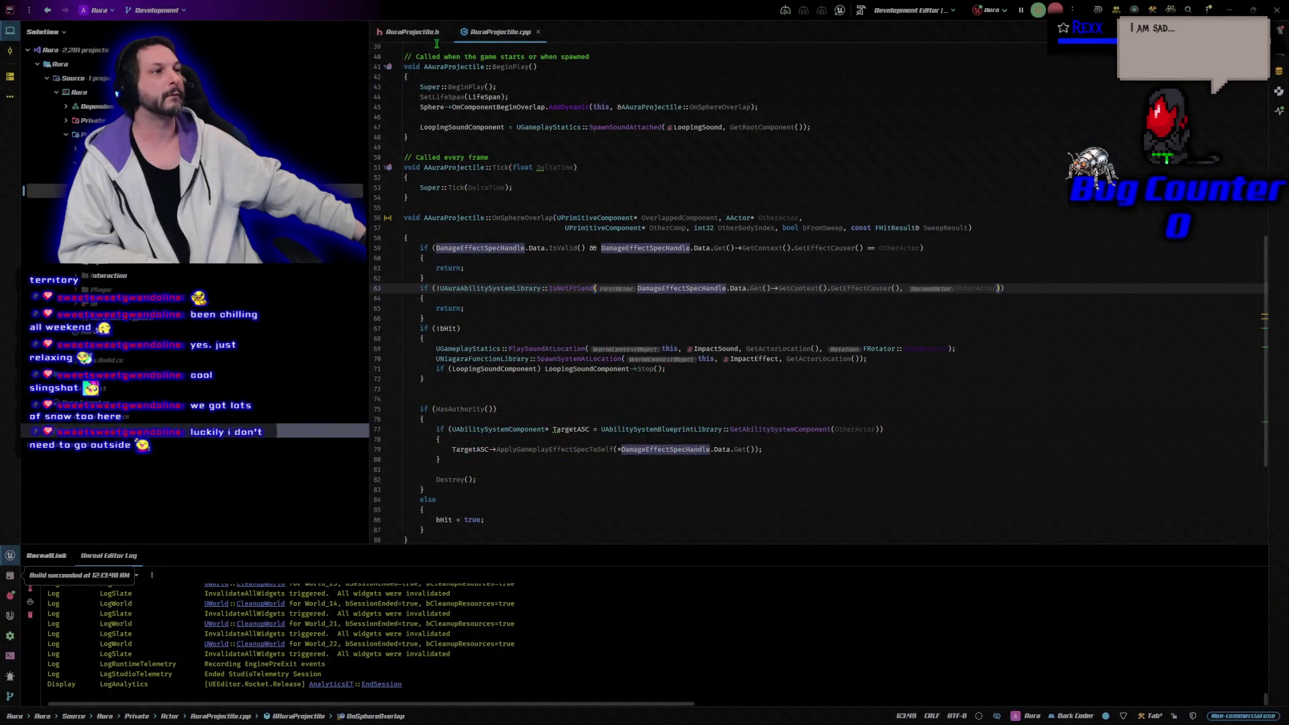
# Close the AuraProjectile files and add BlueprintReadOnly to Weapon's UPROPERTY in AuraCharacterBase.h
pyautogui.middleClick(435, 32)
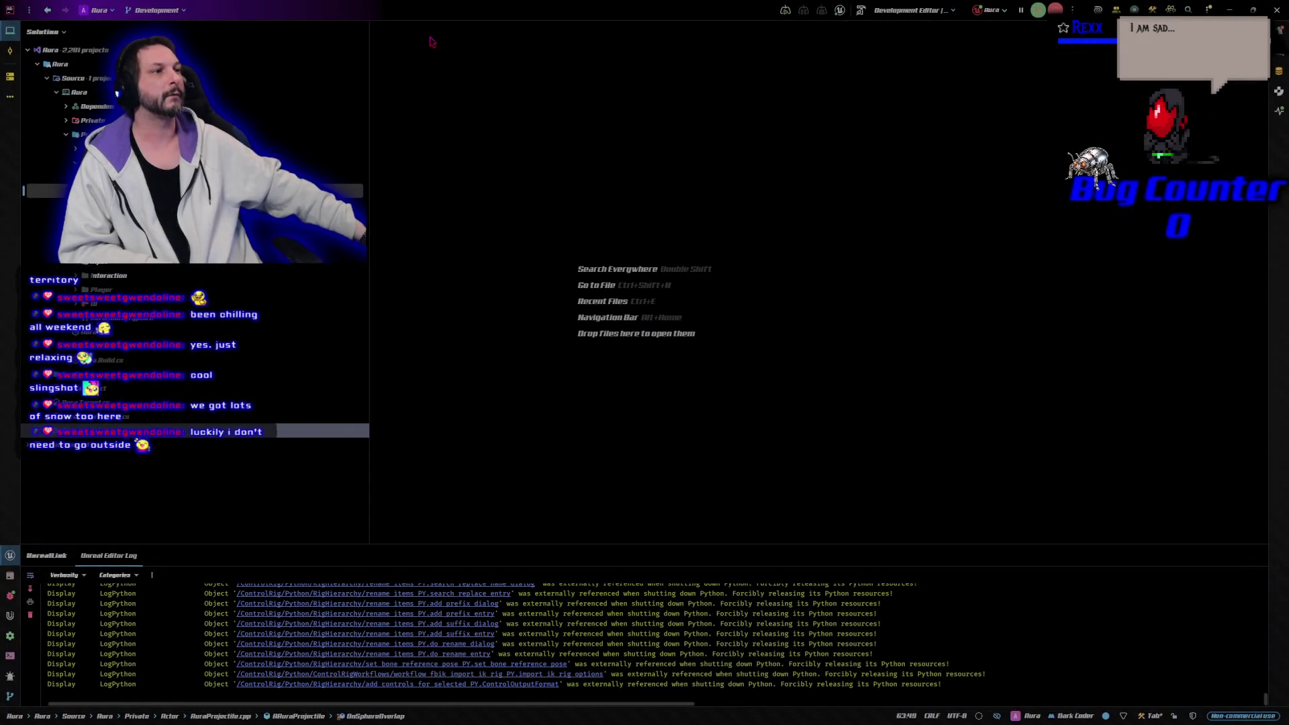
pyautogui.middleClick(435, 33)
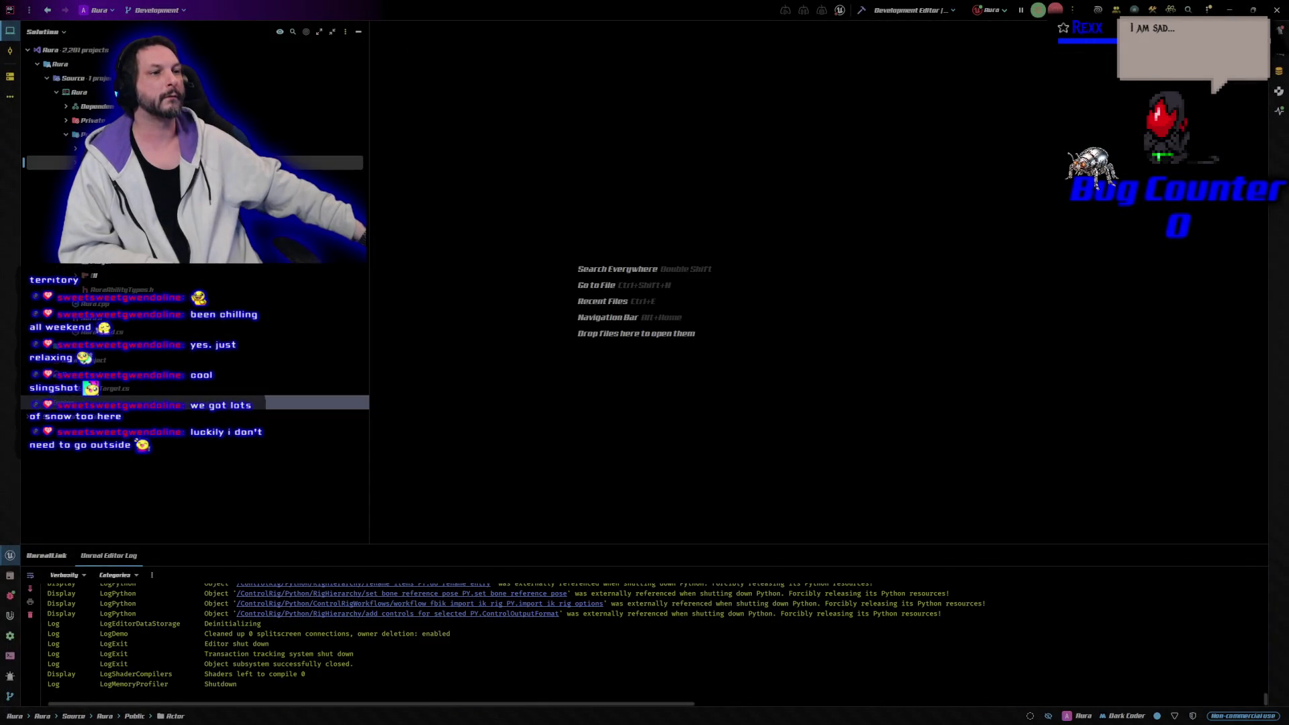
pyautogui.doubleClick(107, 445)
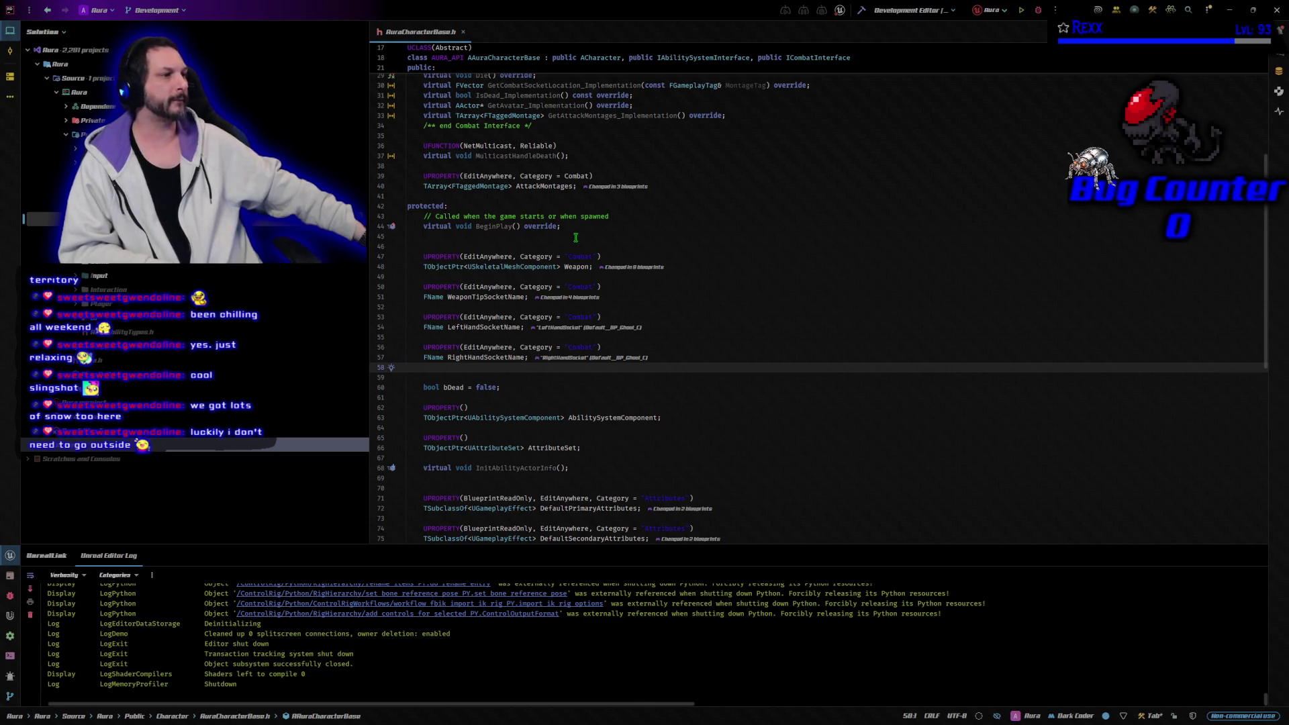
pyautogui.click(618, 255)
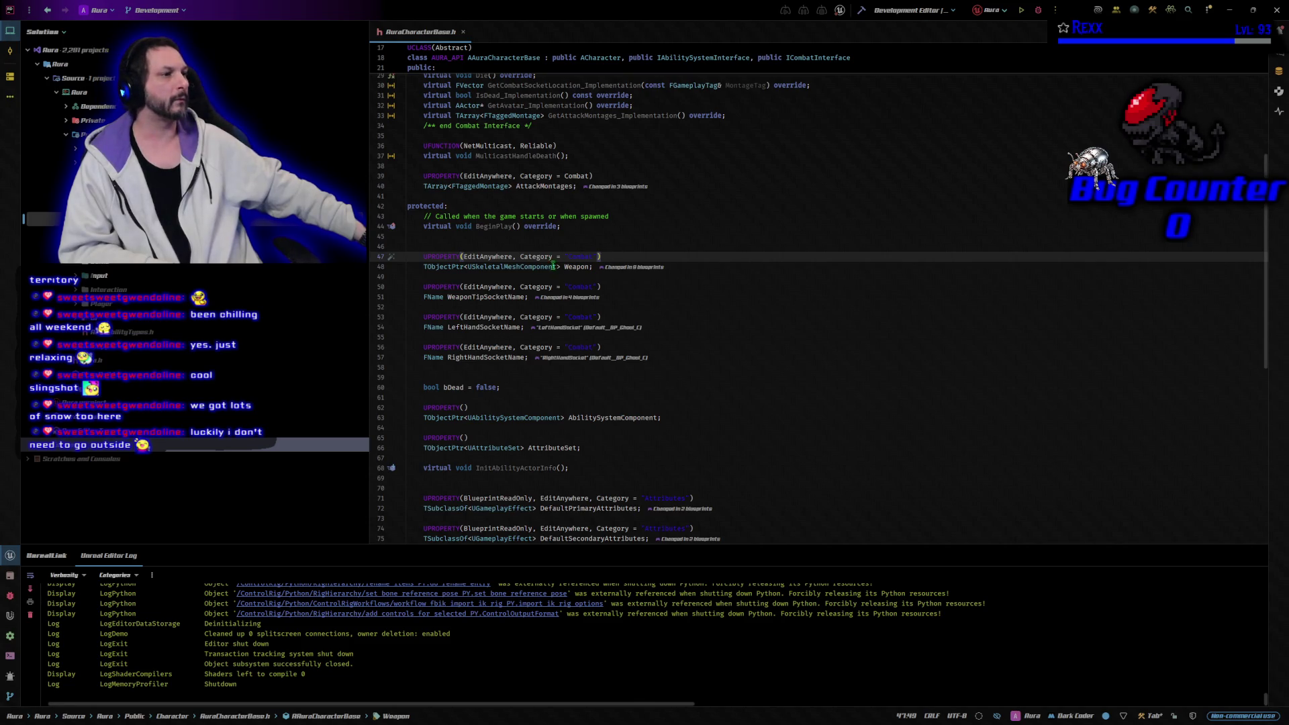
pyautogui.click(517, 256)
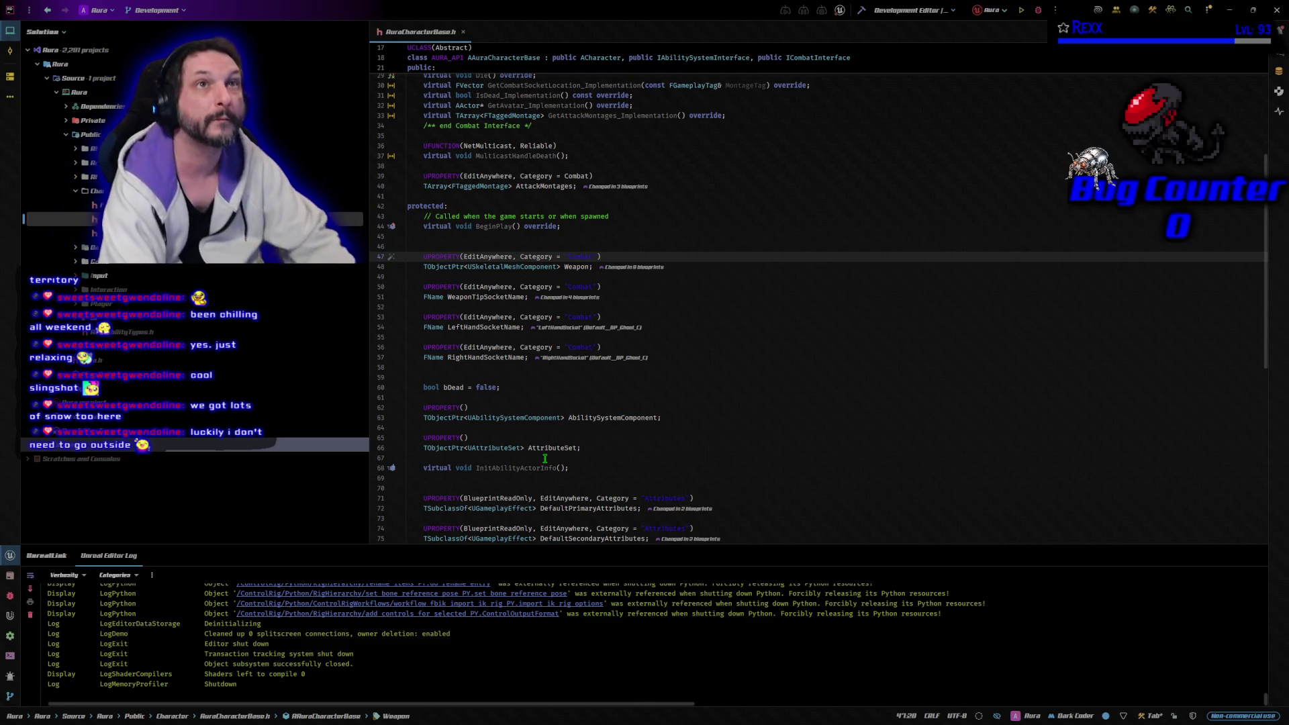
pyautogui.write('Bluep')
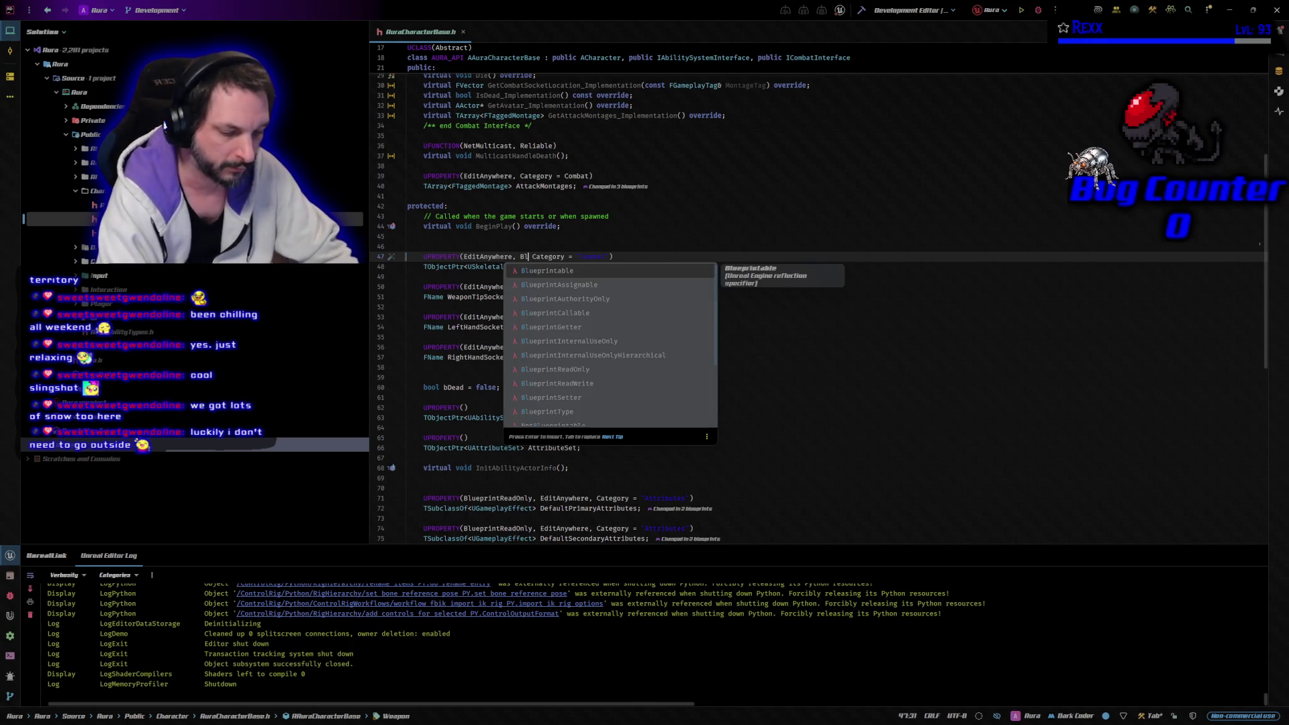
pyautogui.write('rintReadO')
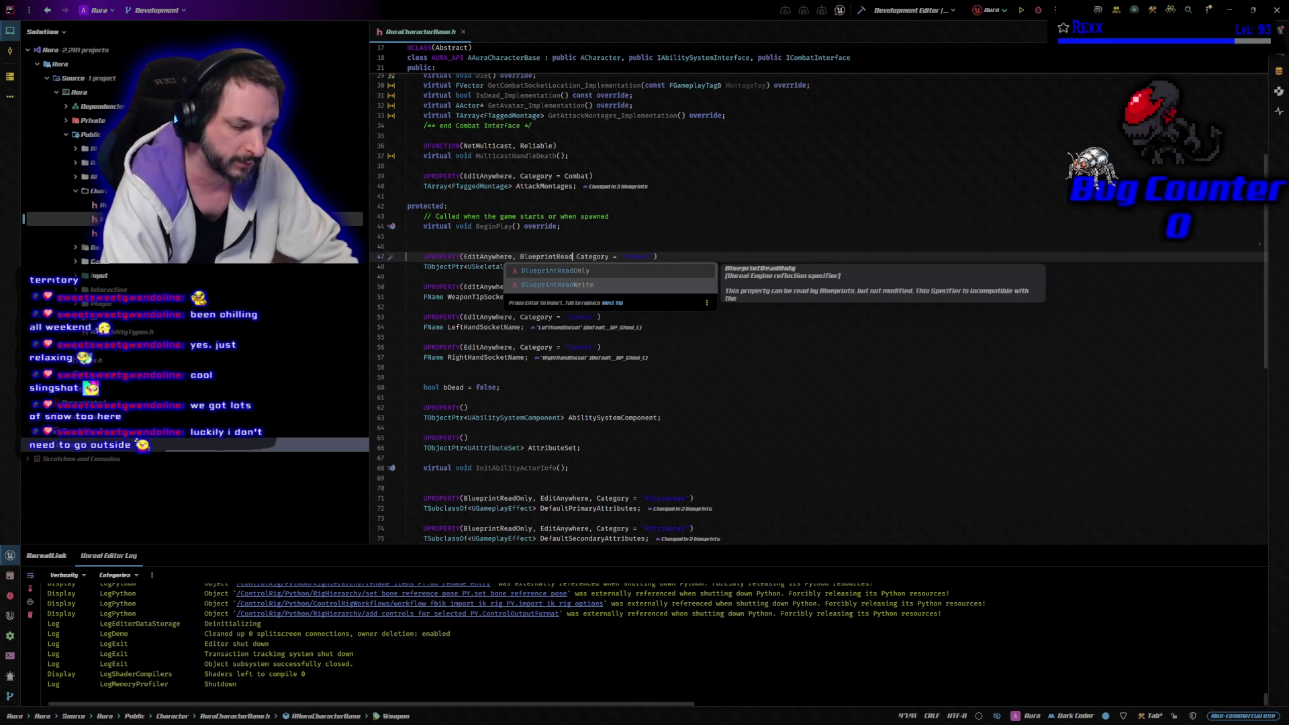
pyautogui.write('nly')
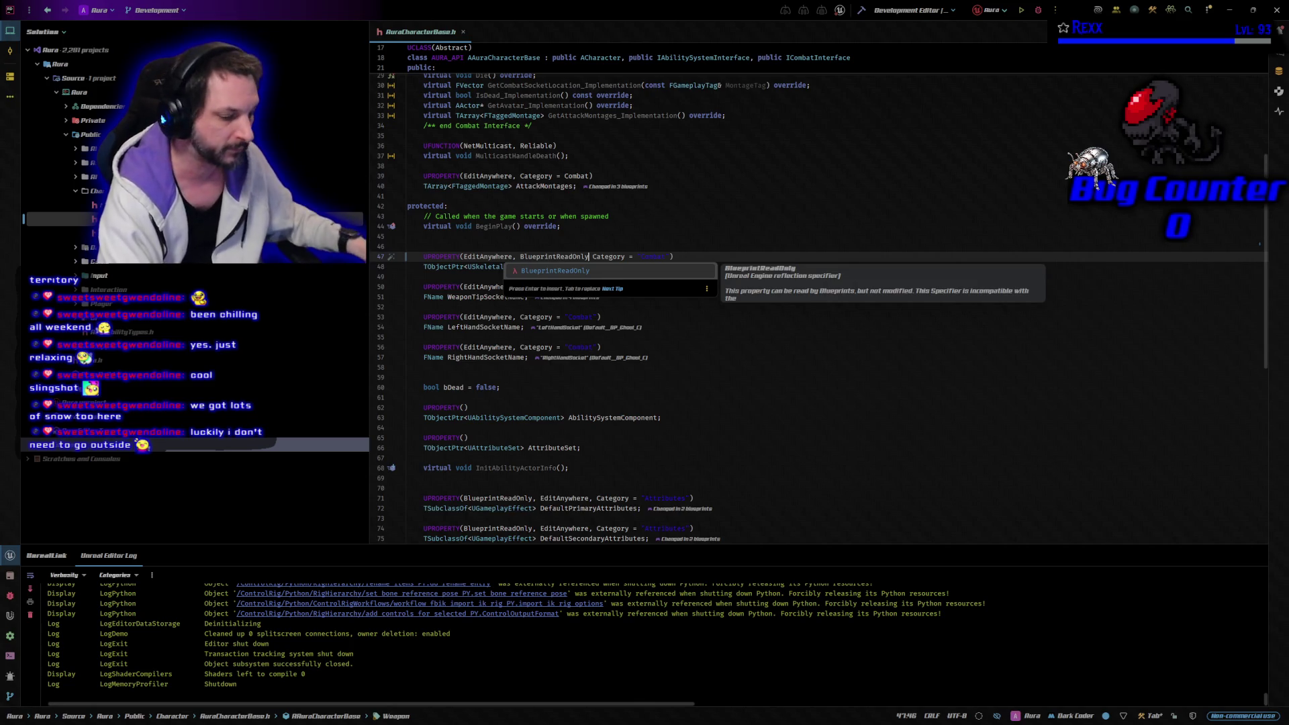
pyautogui.write(',')
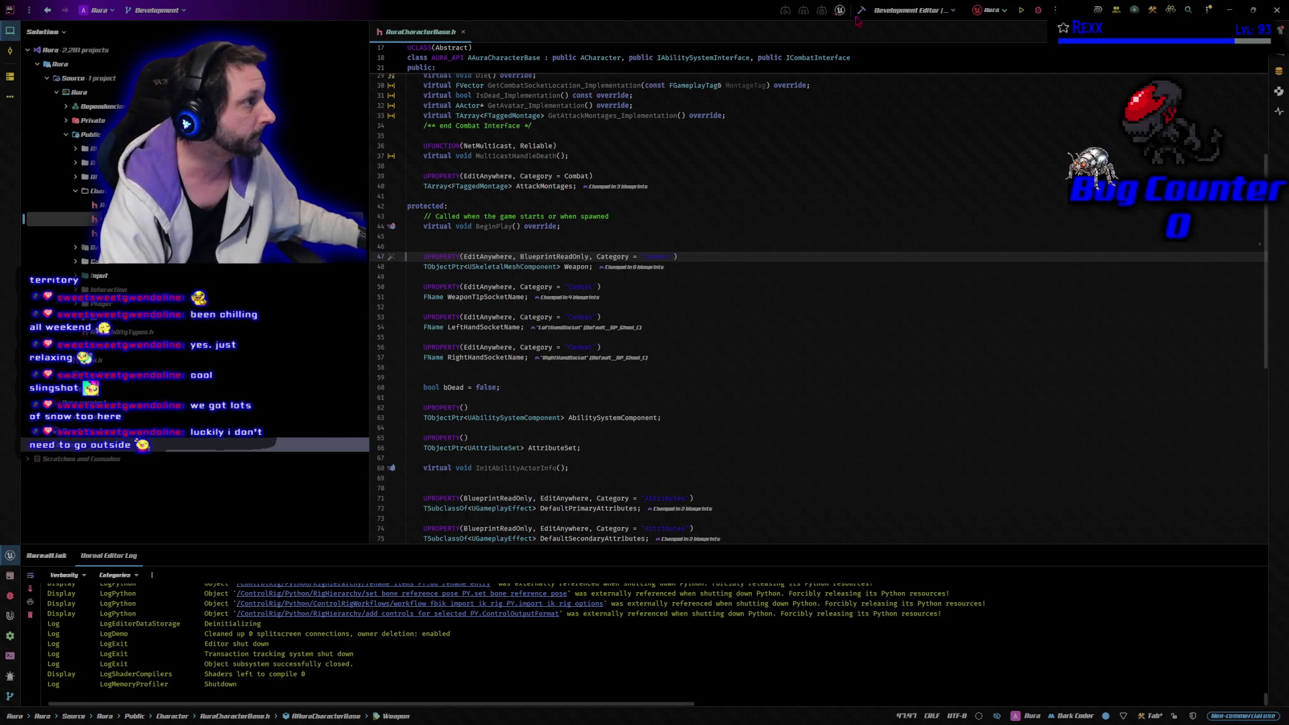
# Build the Aura project in Rider until the build succeeds
pyautogui.click(861, 12)
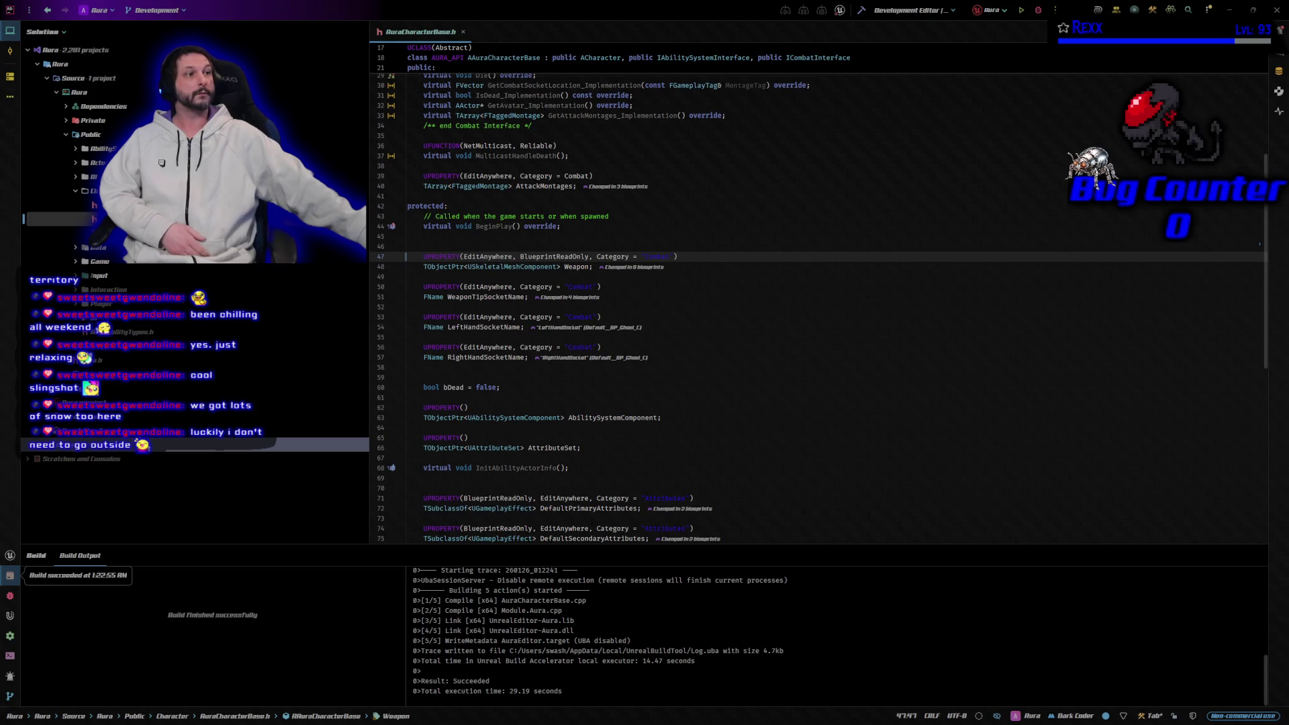
# Relaunch the Aura editor from Rider and show BP_Goblin_Slingshot's event graph
pyautogui.click(1039, 10)
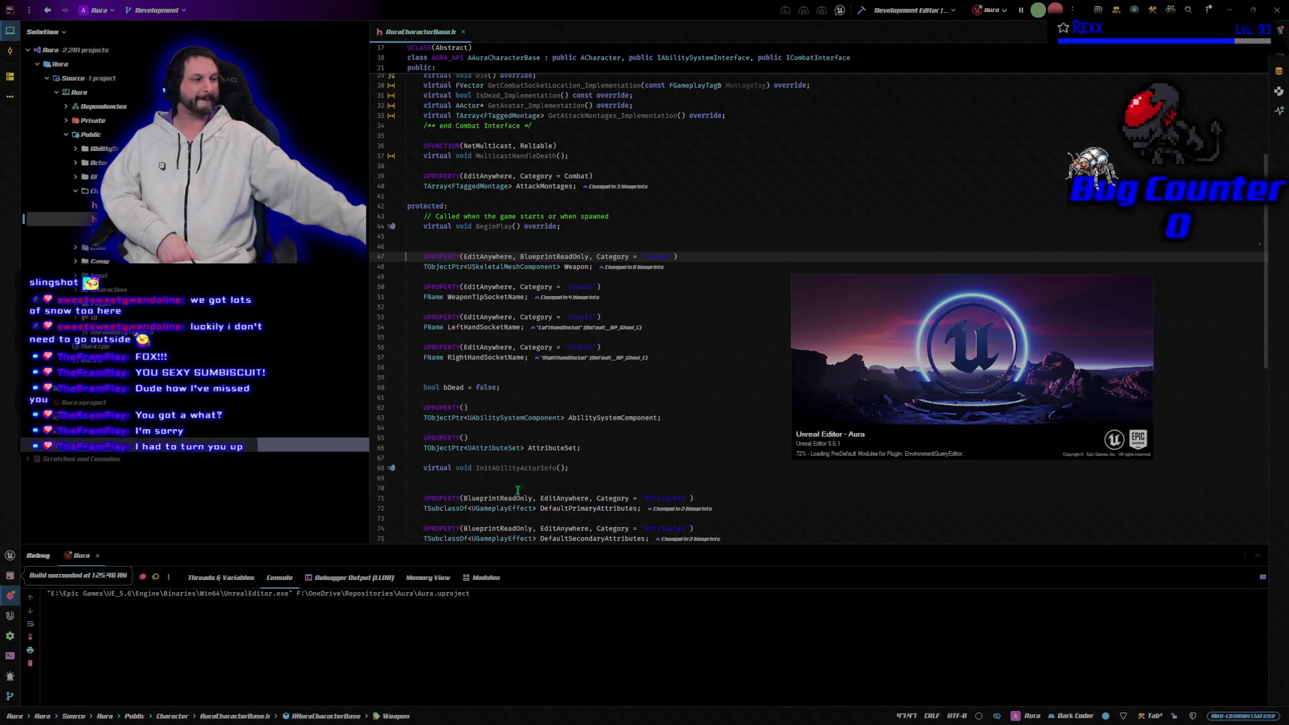
pyautogui.moveTo(982, 395); pyautogui.dragTo(995, 399)
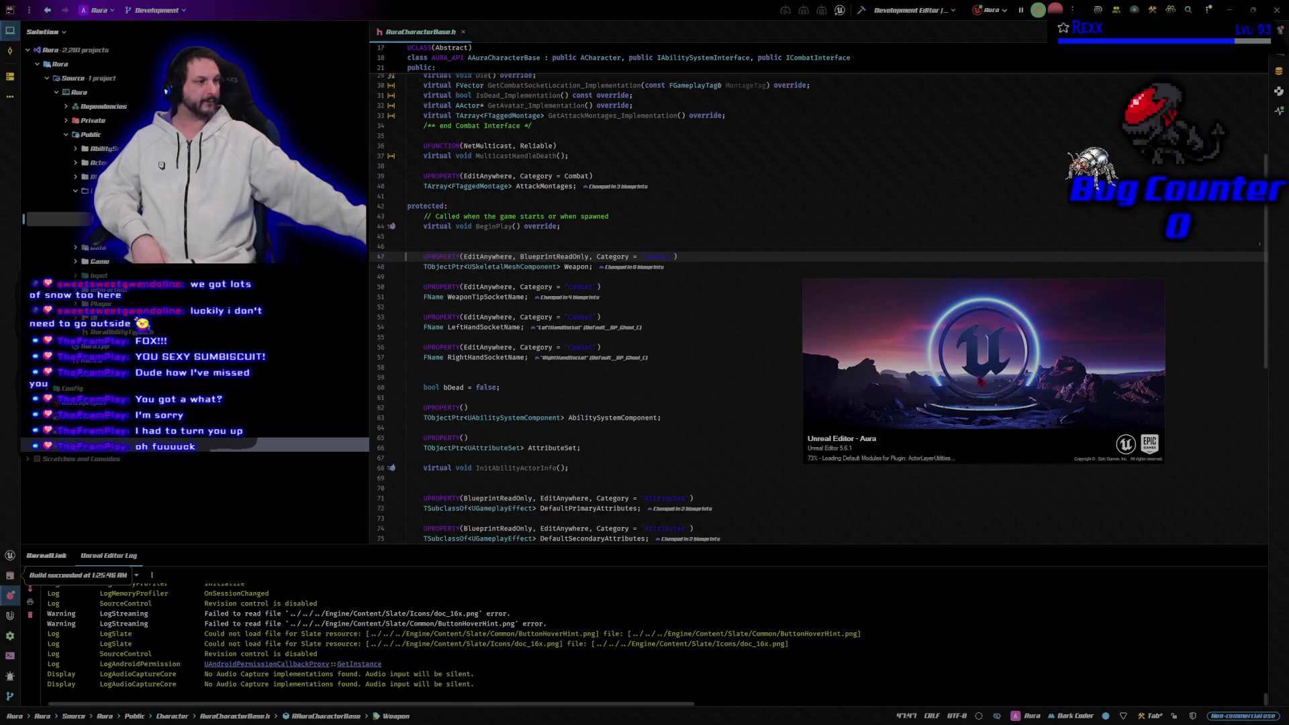
pyautogui.moveTo(979, 425); pyautogui.dragTo(988, 417)
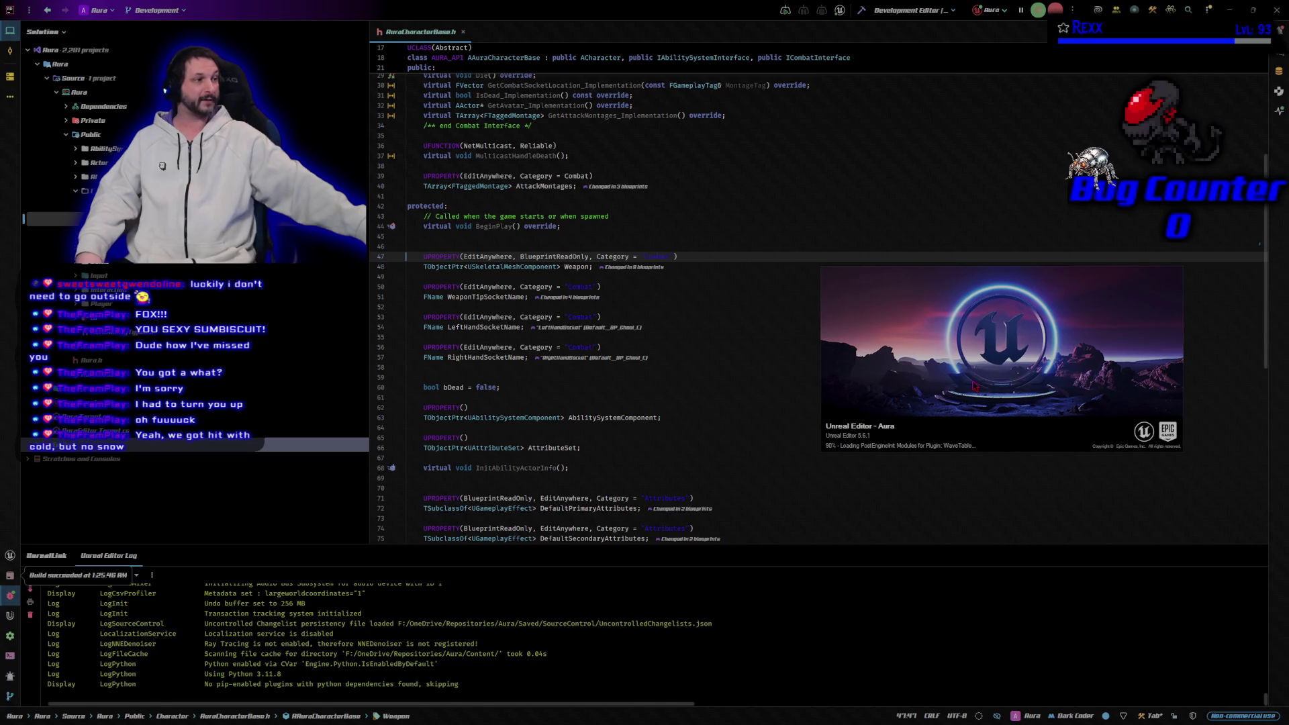
pyautogui.moveTo(964, 391); pyautogui.dragTo(973, 397)
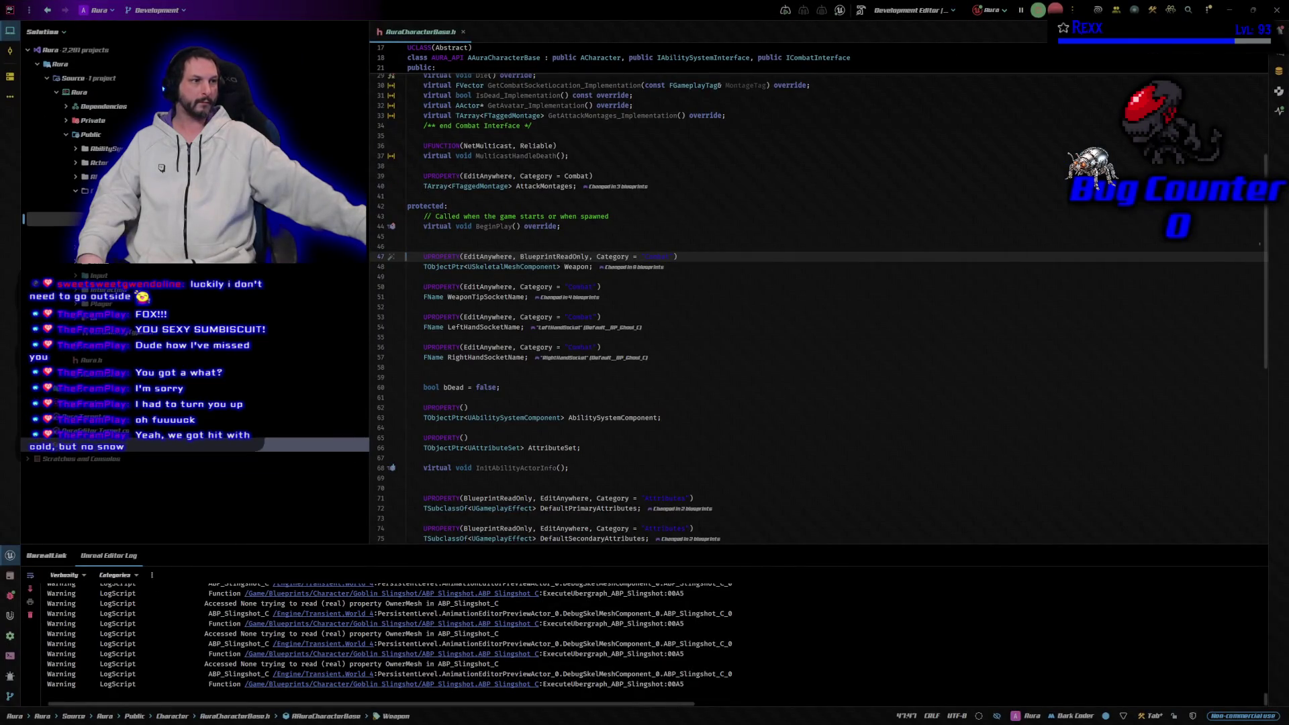
pyautogui.hotkey('alt', 'Tab')
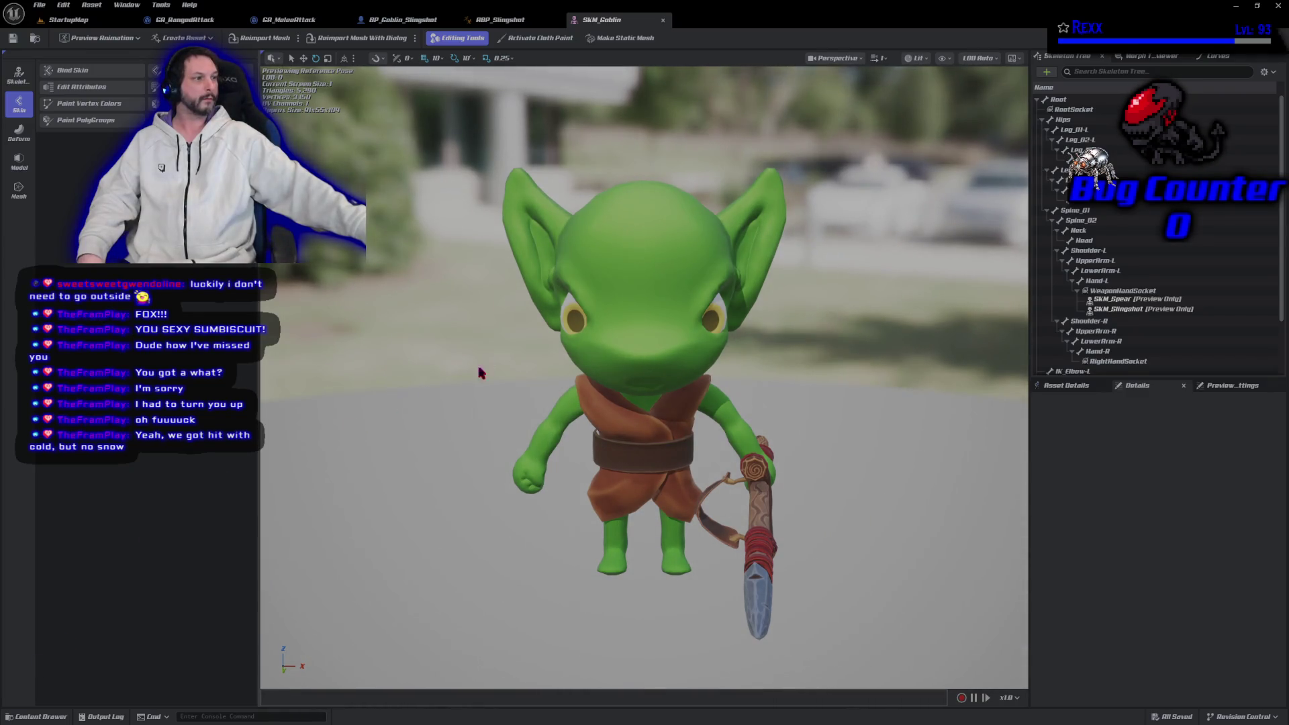
pyautogui.click(403, 20)
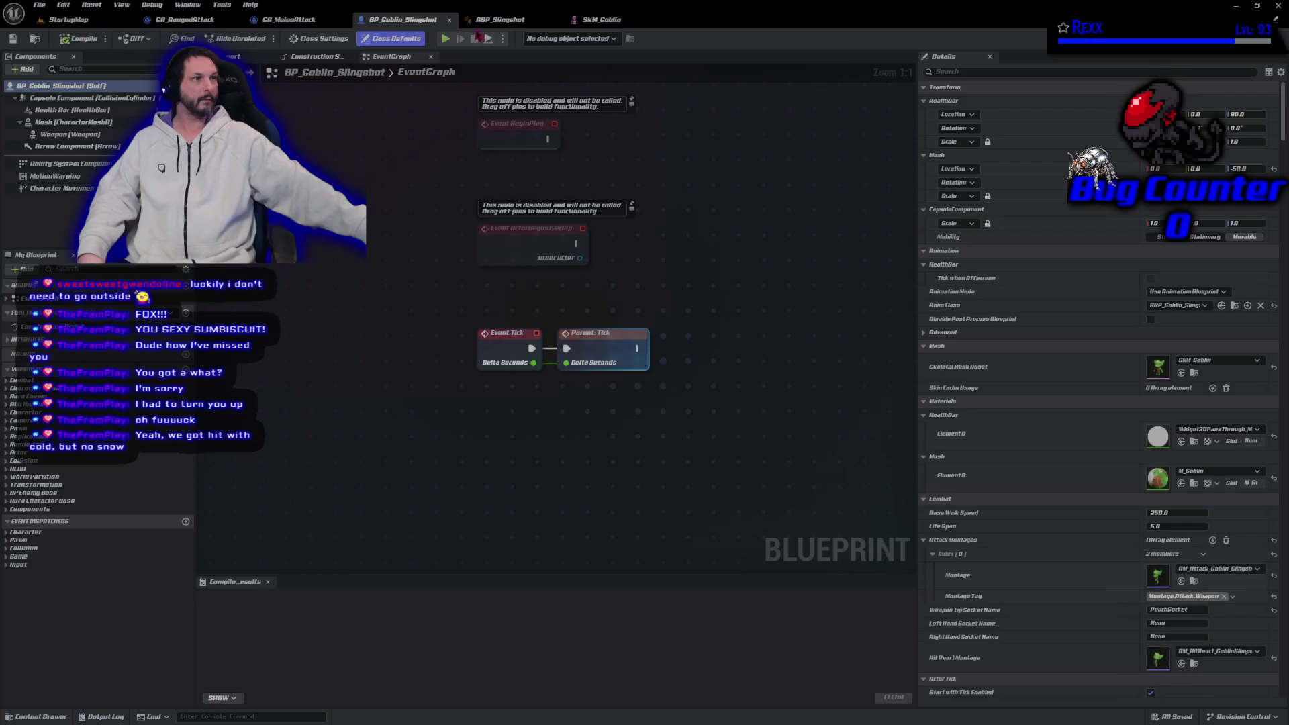
# Add a Boolean variable named HoldingPouch to ABP_Slingshot
pyautogui.click(501, 20)
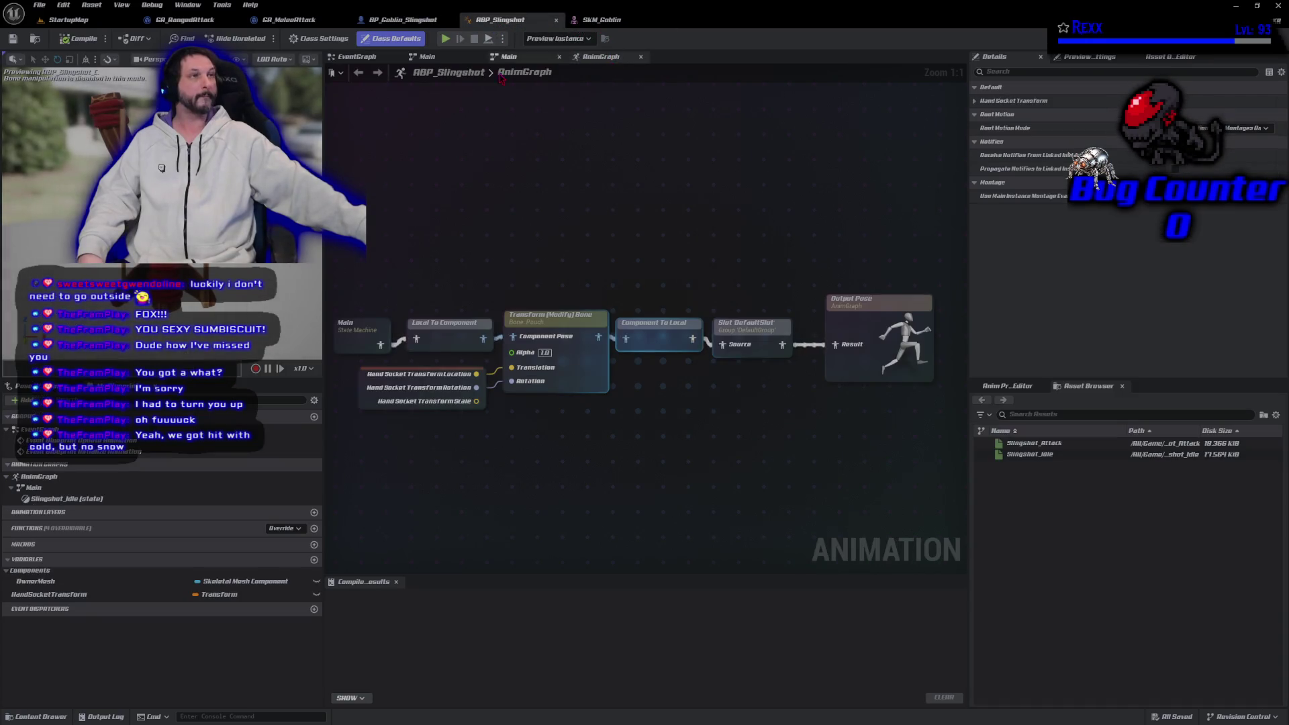
pyautogui.click(314, 560)
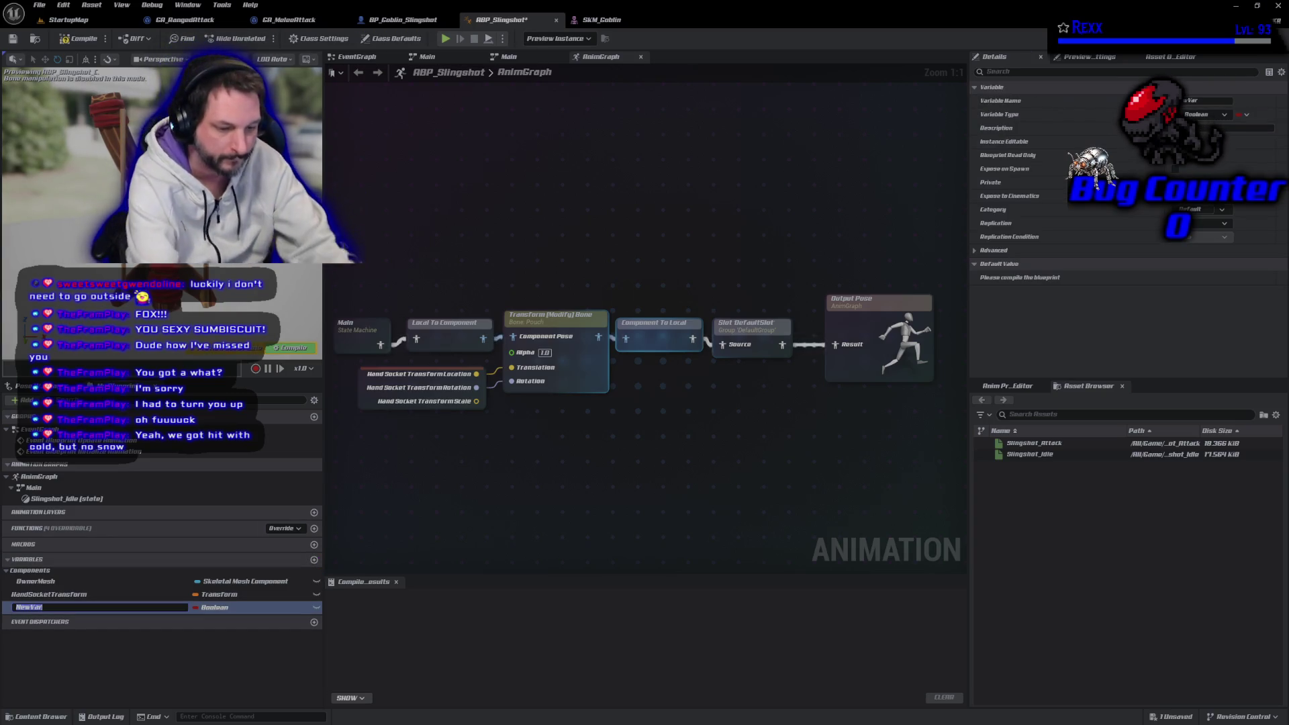
pyautogui.write('Holding')
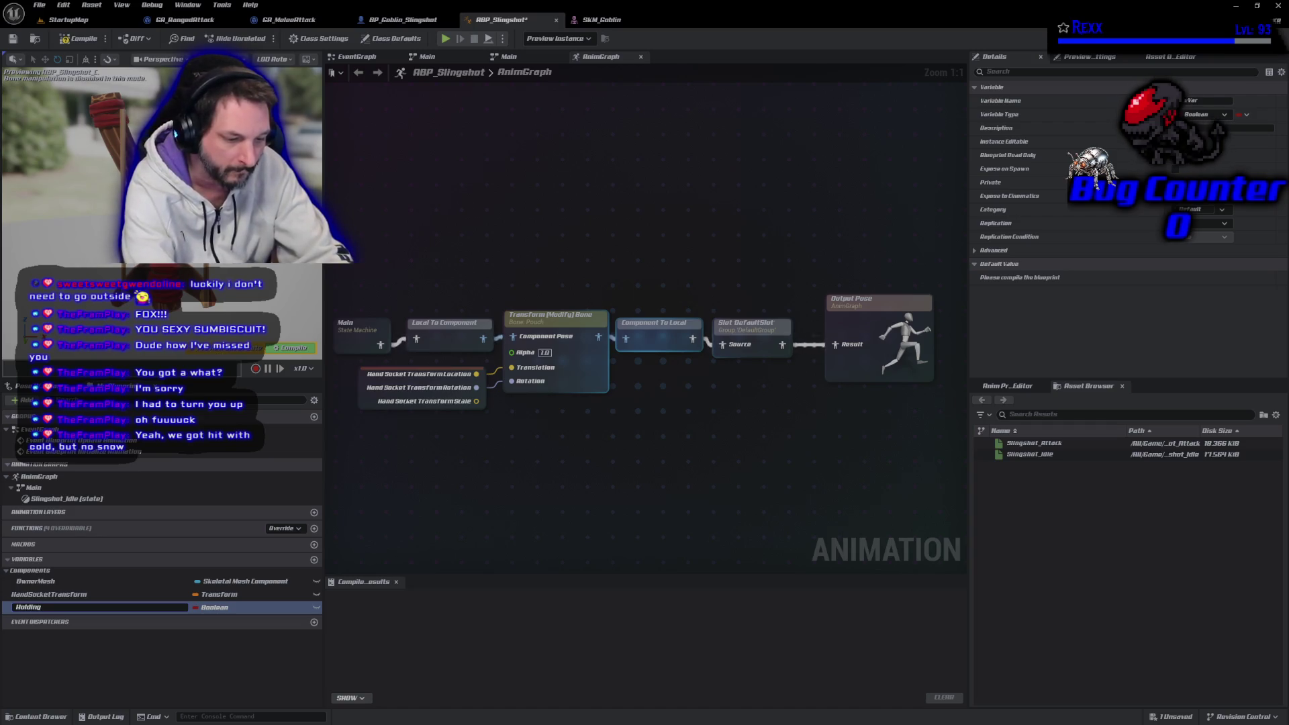
pyautogui.write('Pouch')
pyautogui.press('Return')
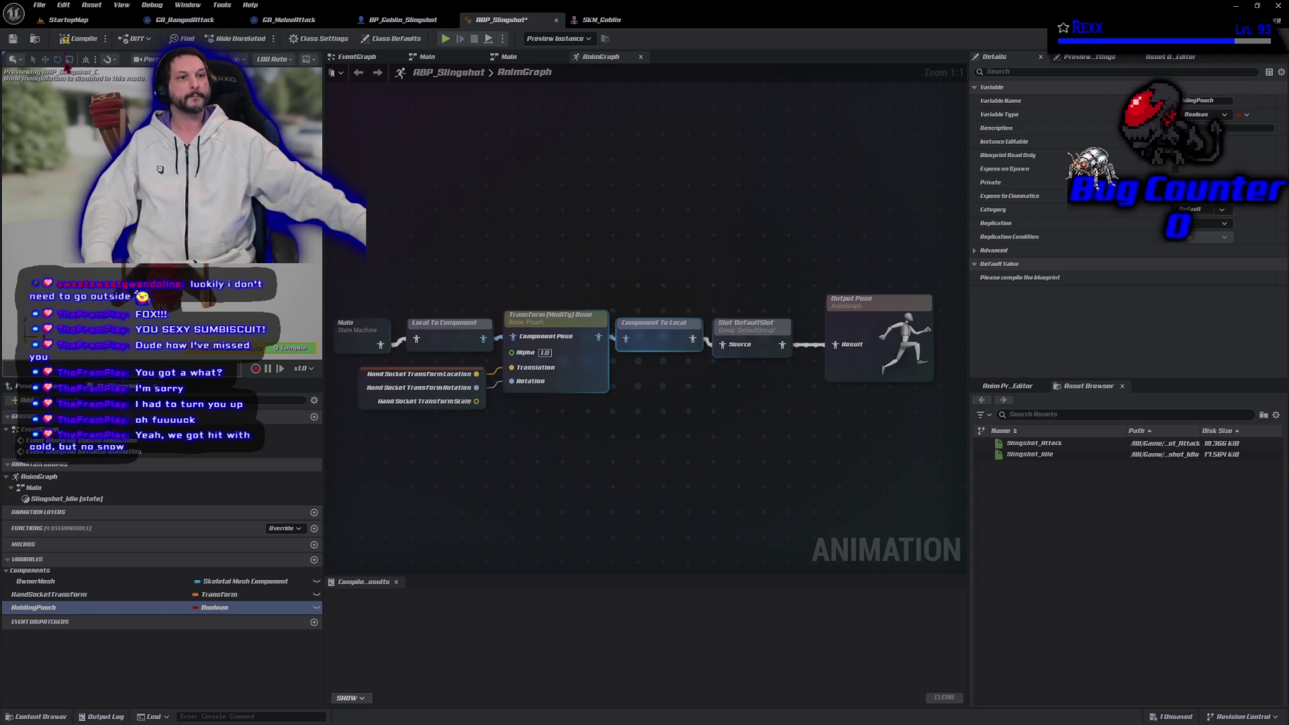
# Set HoldingPouch's default value to true, then compile and save ABP_Slingshot
pyautogui.click(79, 38)
pyautogui.click(12, 38)
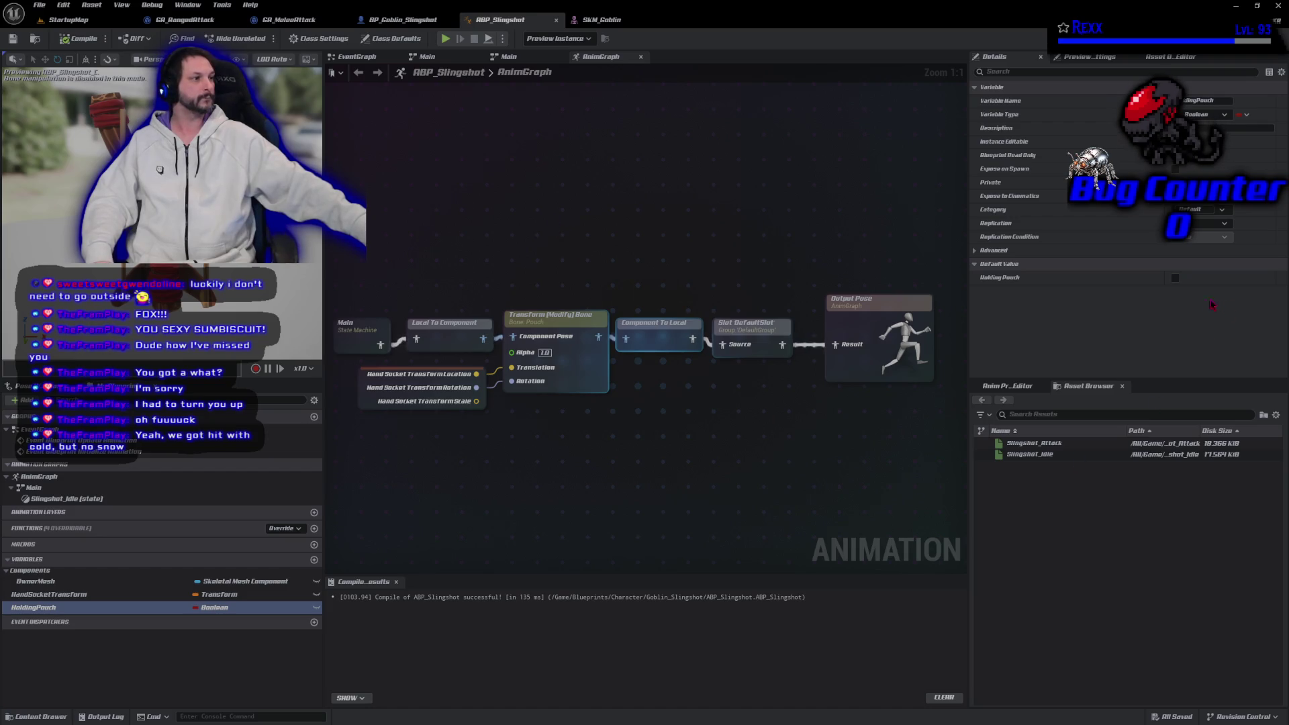
pyautogui.click(1175, 277)
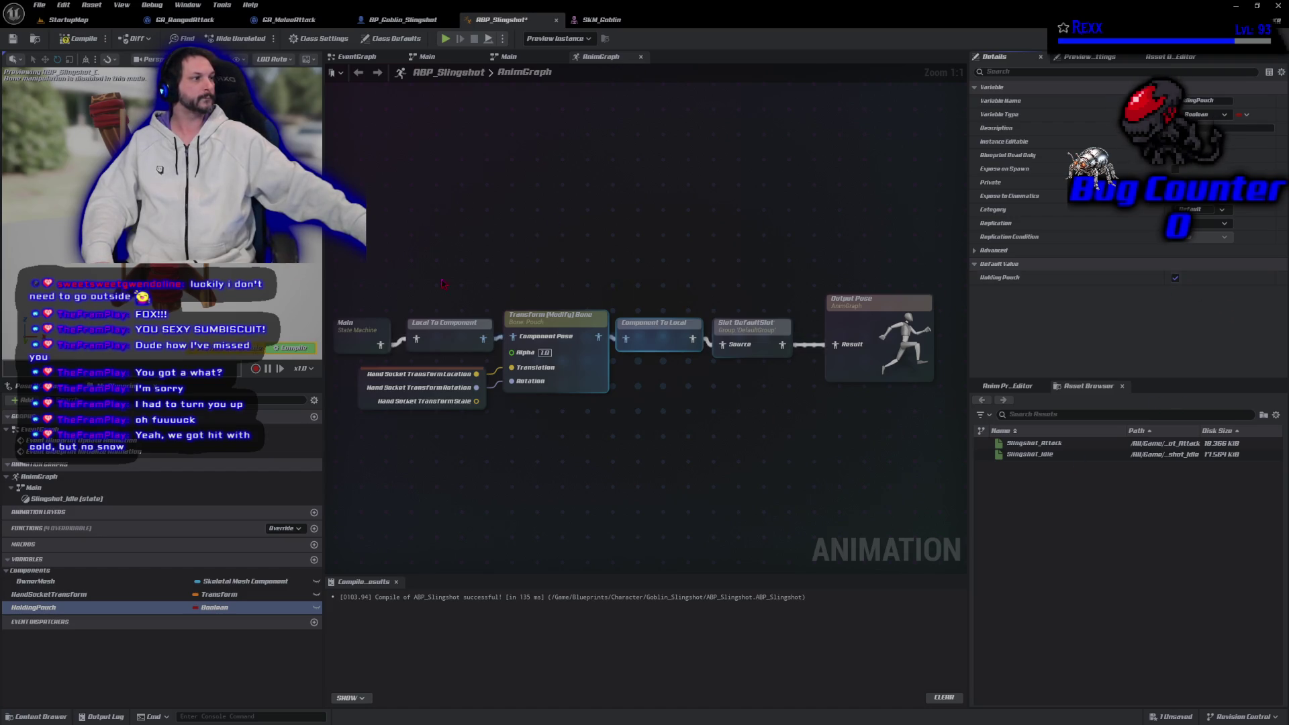
pyautogui.click(79, 39)
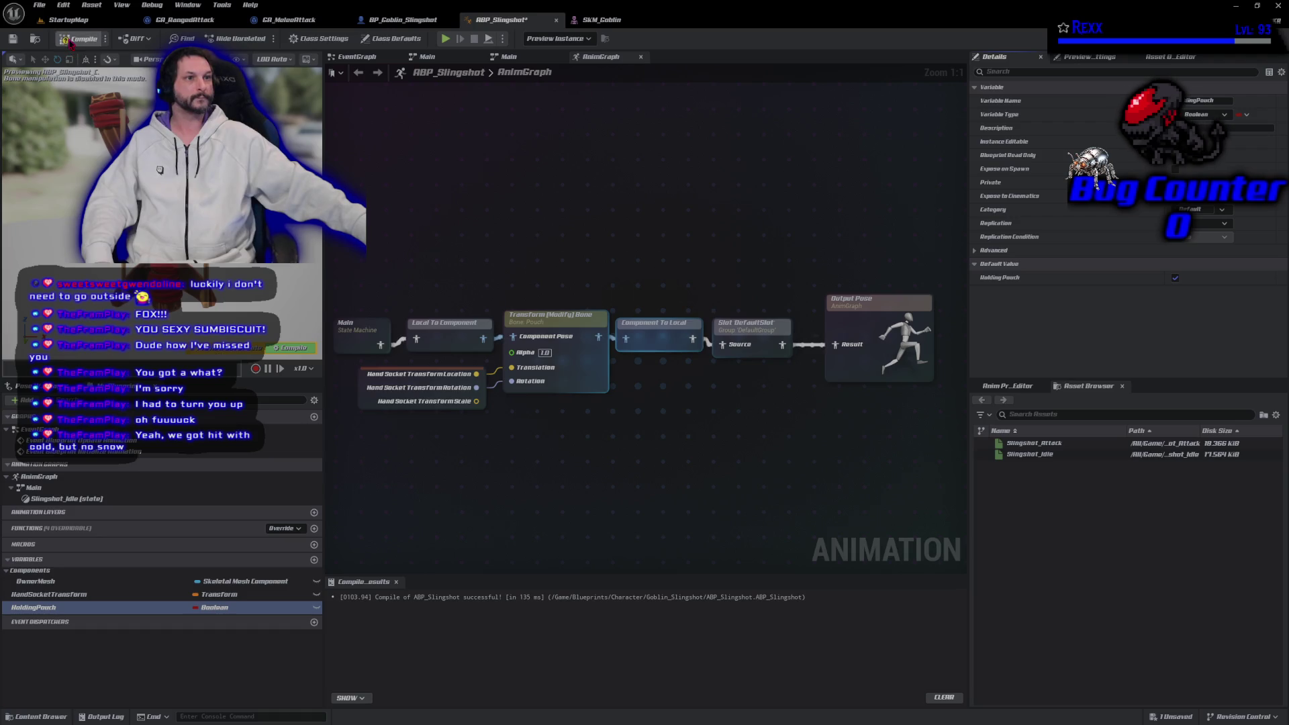
pyautogui.click(13, 38)
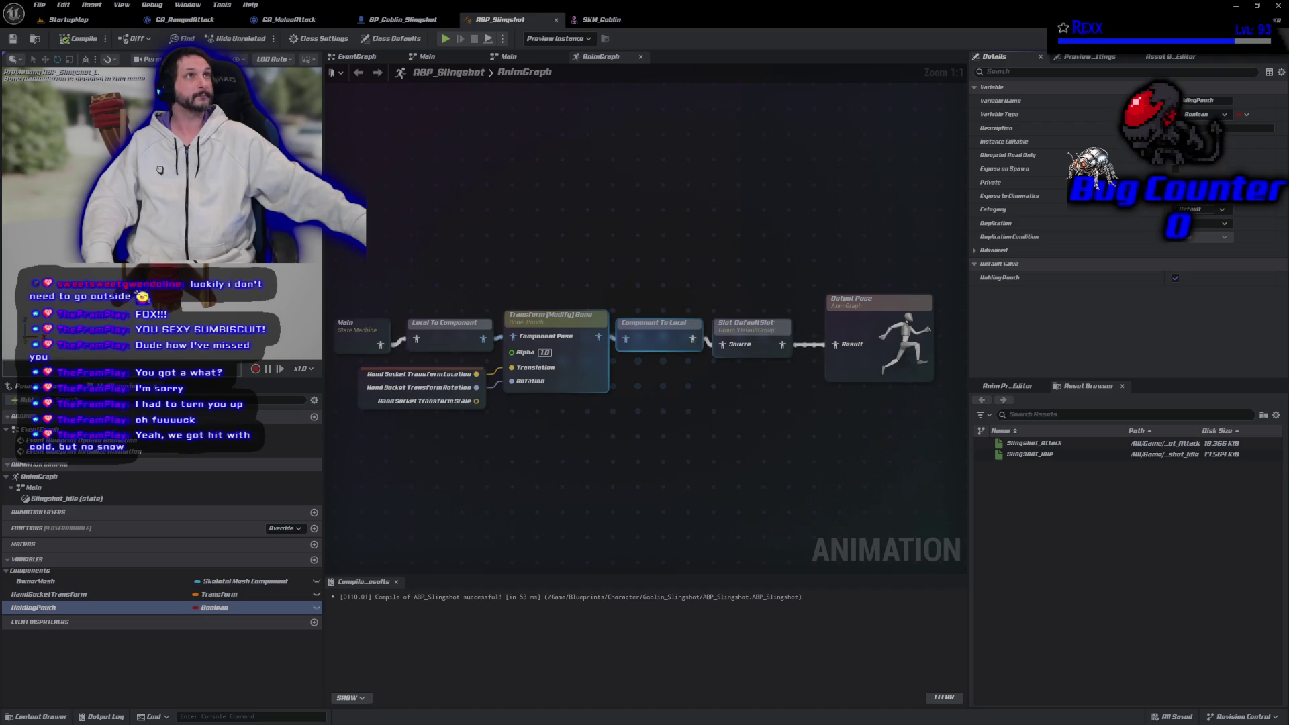
# Make room in the AnimGraph and add a Slingshot_Idle sequence player
pyautogui.moveTo(694, 190); pyautogui.dragTo(413, 190)
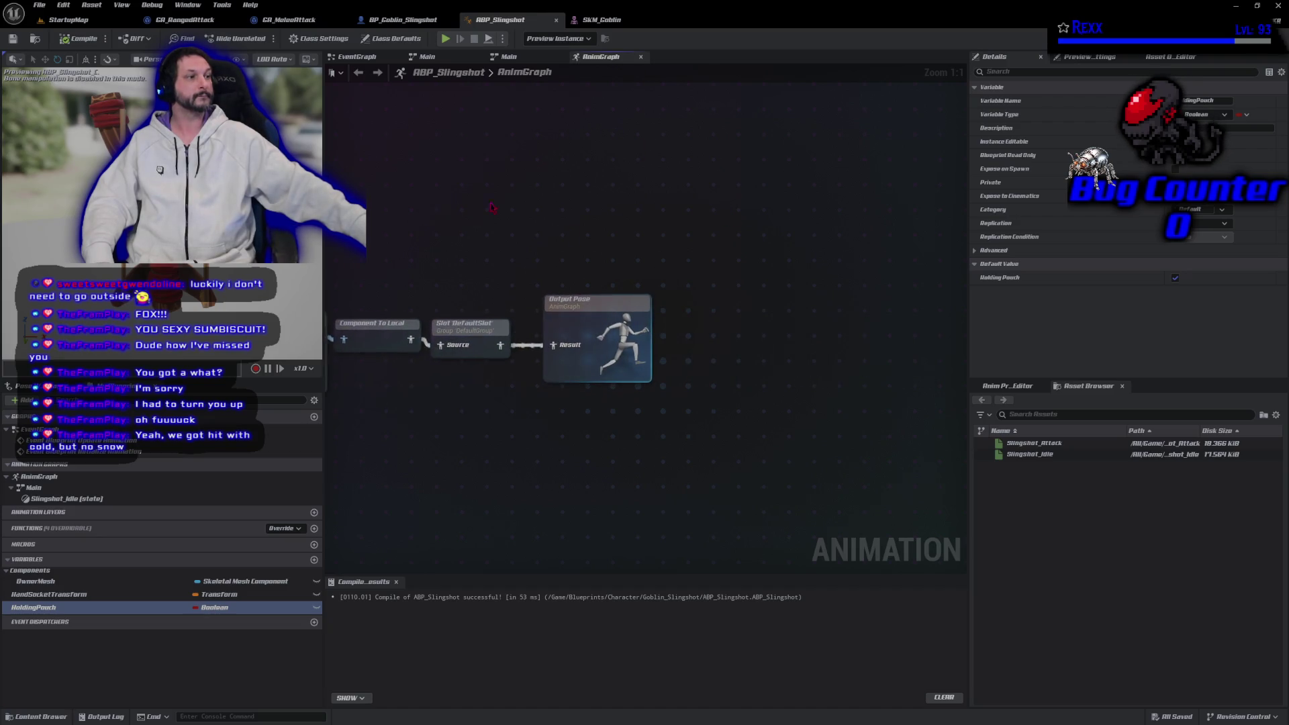
pyautogui.moveTo(598, 324); pyautogui.dragTo(756, 324)
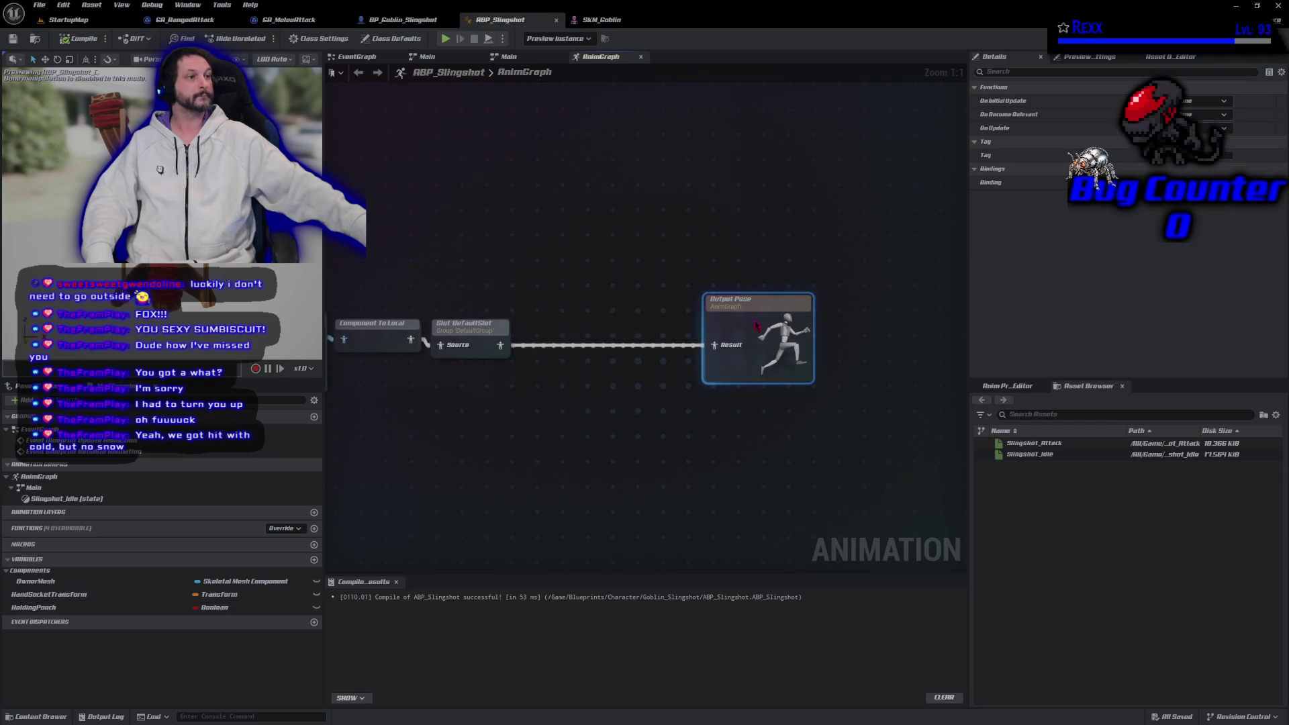
pyautogui.moveTo(1030, 454); pyautogui.dragTo(414, 411)
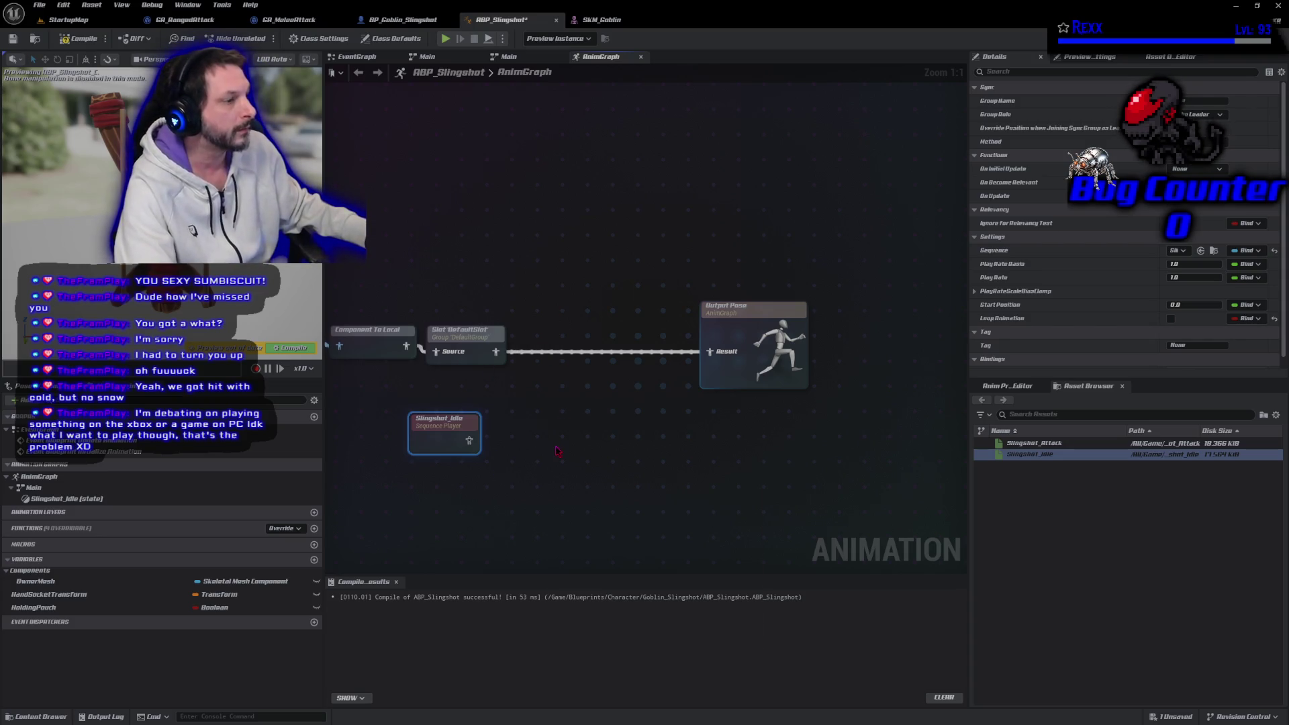
# Splice a Blend Poses by bool node between DefaultSlot and Output Pose
pyautogui.rightClick(535, 433)
pyautogui.write('blend by bool')
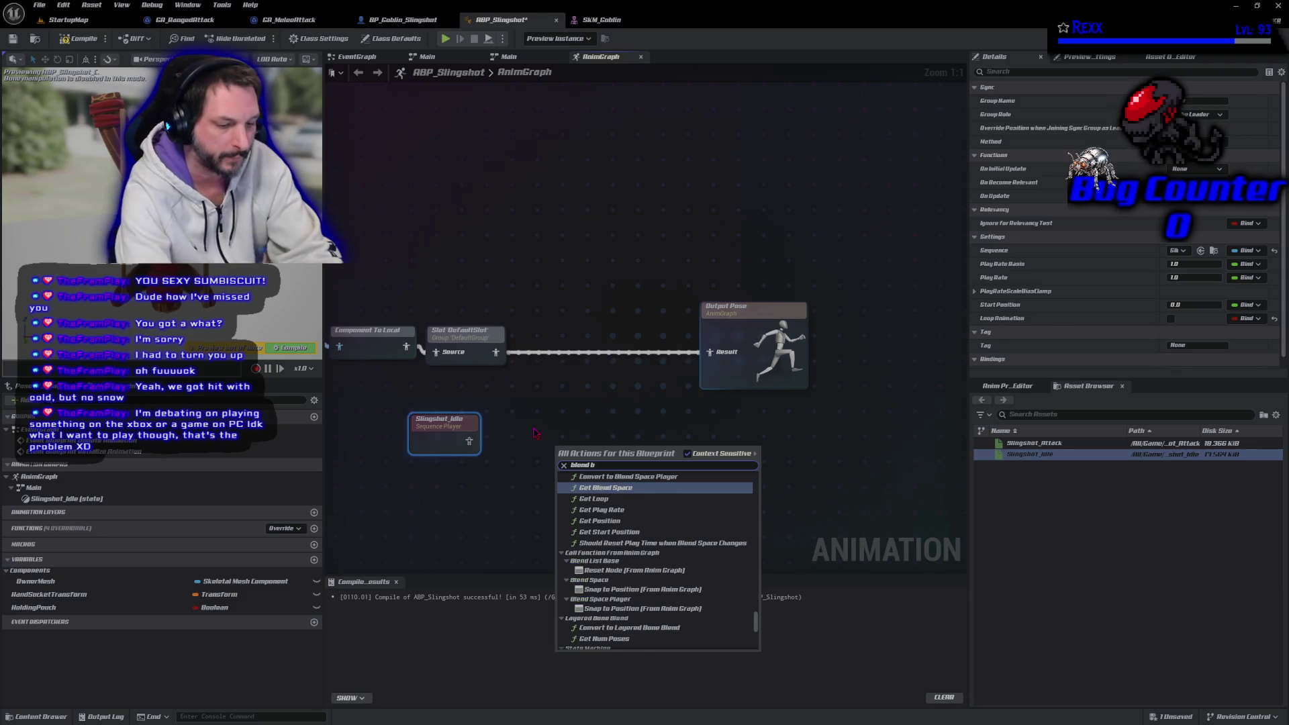
pyautogui.press('Return')
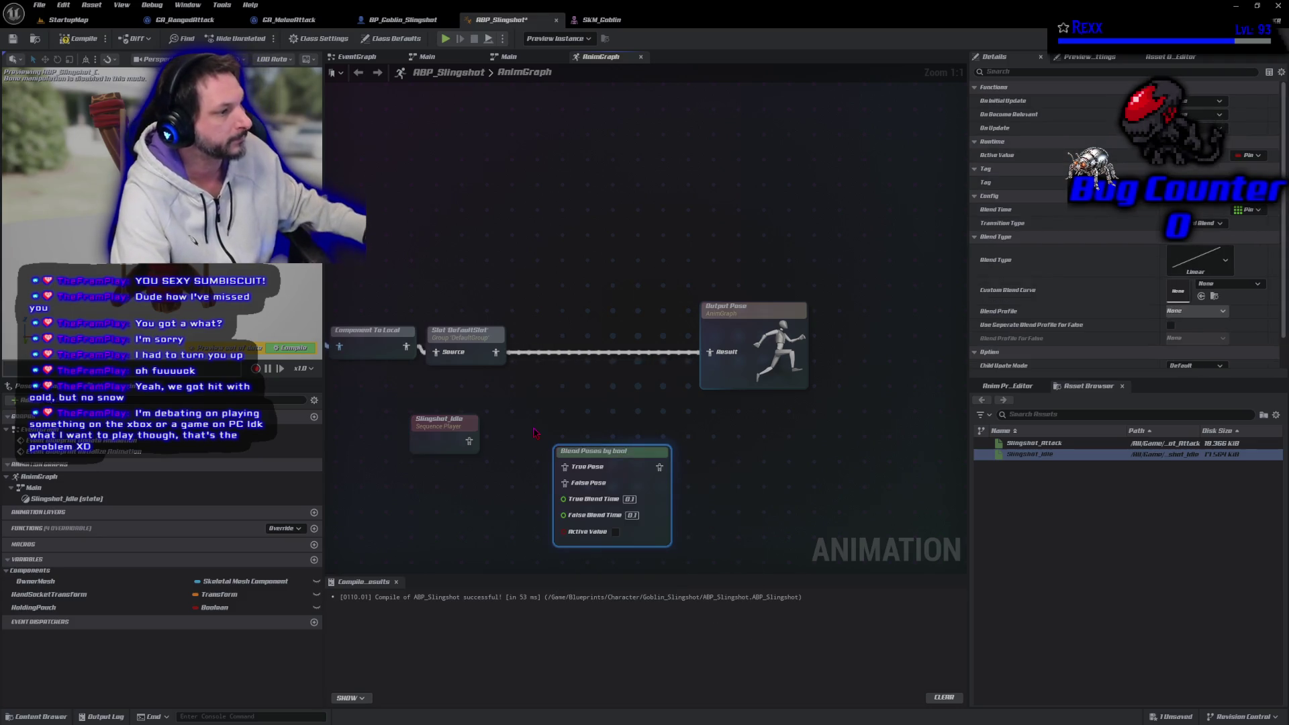
pyautogui.moveTo(599, 459)
pyautogui.mouseDown()
pyautogui.moveTo(573, 340)
pyautogui.moveTo(710, 352)
pyautogui.mouseUp()
pyautogui.keyDown('alt'); pyautogui.click(643, 355); pyautogui.keyUp('alt')
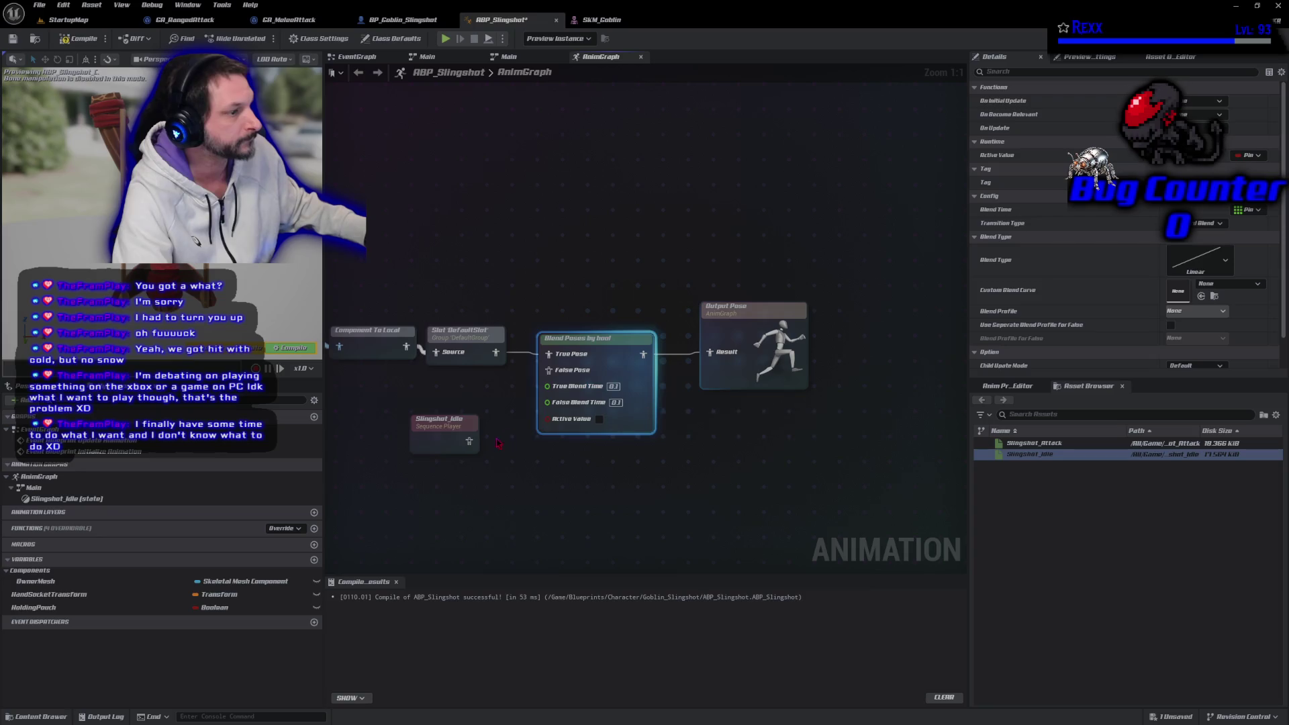
# Connect Slingshot_Idle's output to the blend node's False Pose pin
pyautogui.moveTo(470, 441)
pyautogui.mouseDown()
pyautogui.moveTo(549, 370)
pyautogui.moveTo(468, 435)
pyautogui.moveTo(475, 396)
pyautogui.mouseUp()
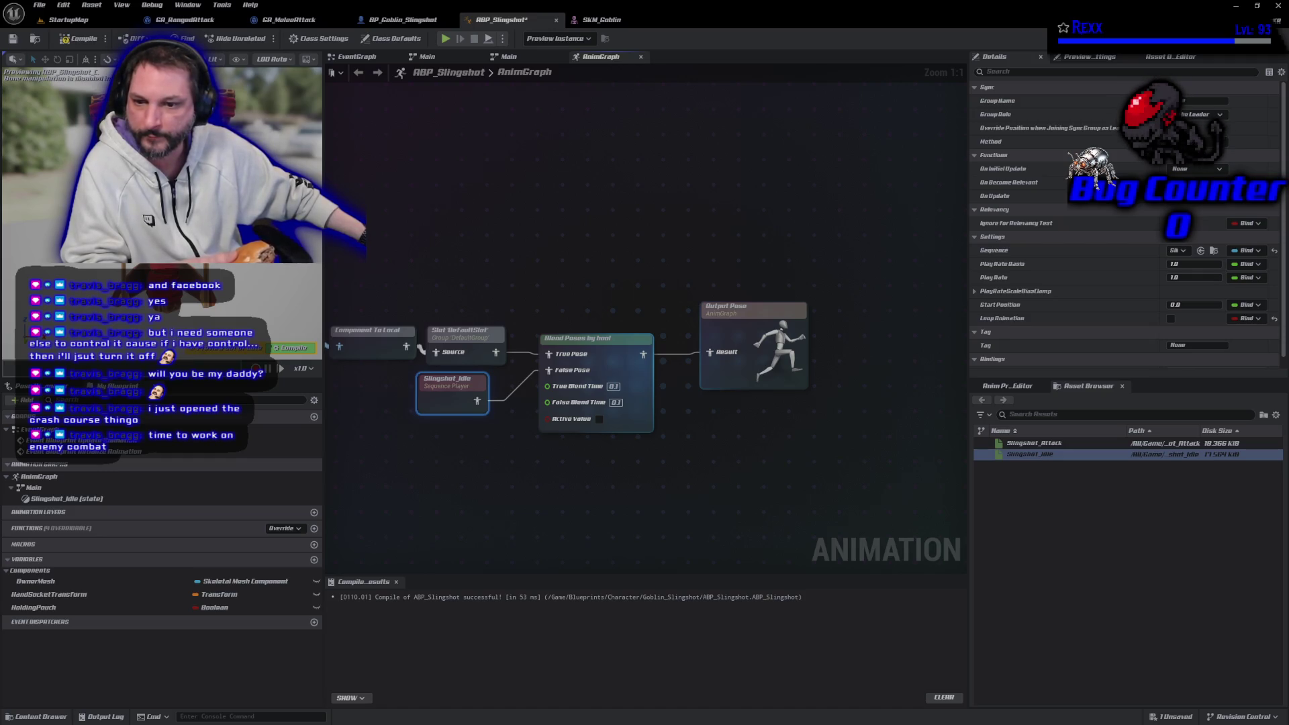
pyautogui.click(548, 499)
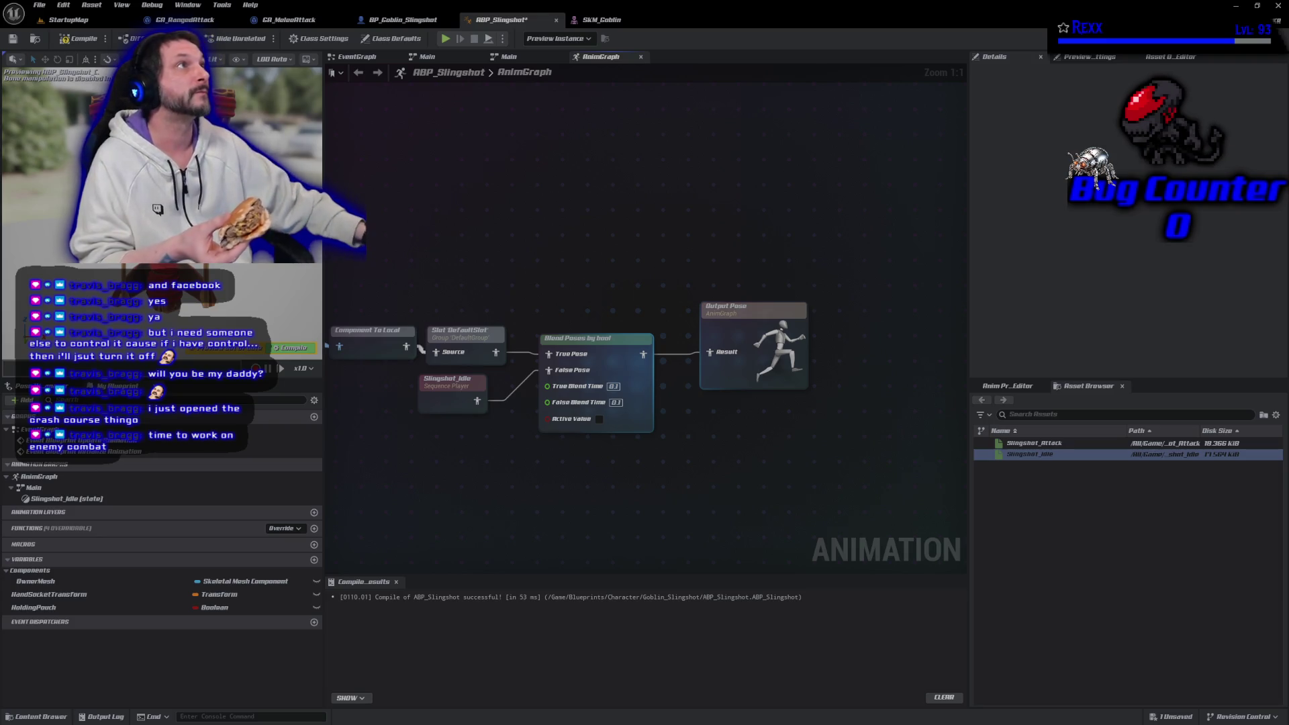
# Wire a HoldingPouch getter into the blend's Active Value pin and recompile ABP_Slingshot
pyautogui.moveTo(40, 607)
pyautogui.mouseDown()
pyautogui.moveTo(567, 443)
pyautogui.moveTo(561, 425)
pyautogui.mouseUp()
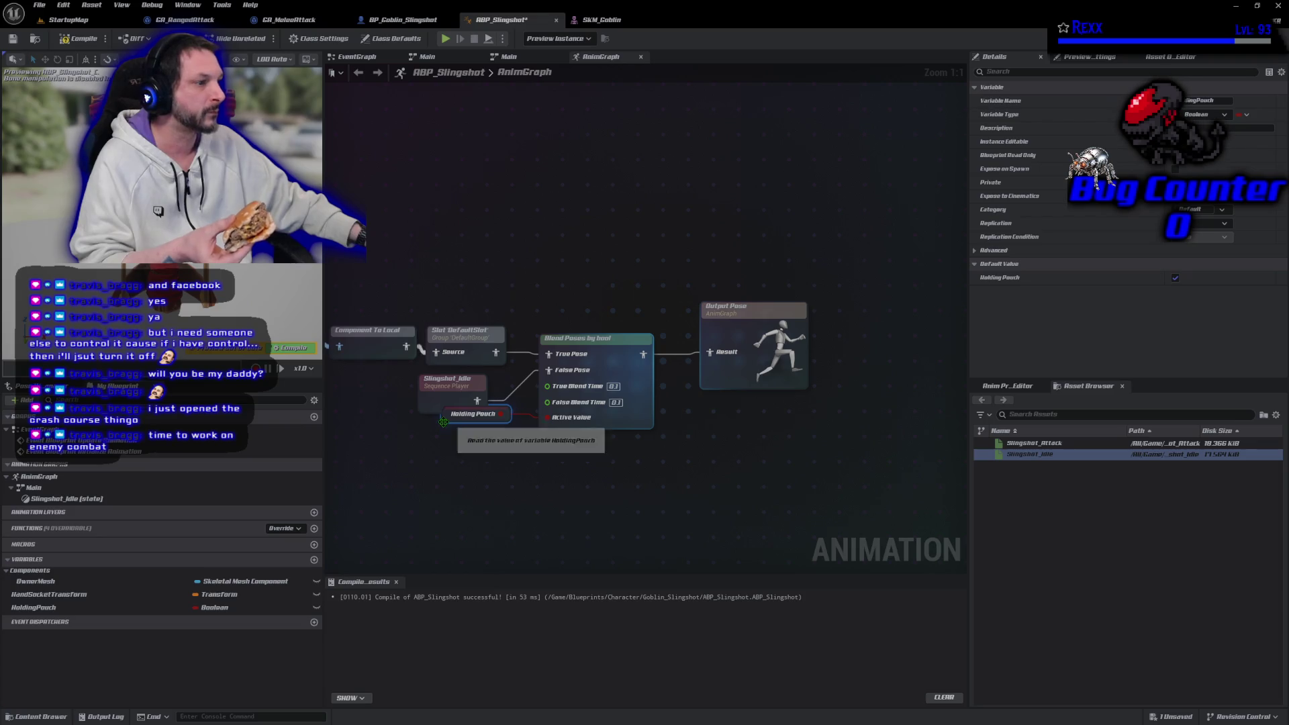
pyautogui.moveTo(473, 414); pyautogui.dragTo(473, 431)
pyautogui.click(81, 39)
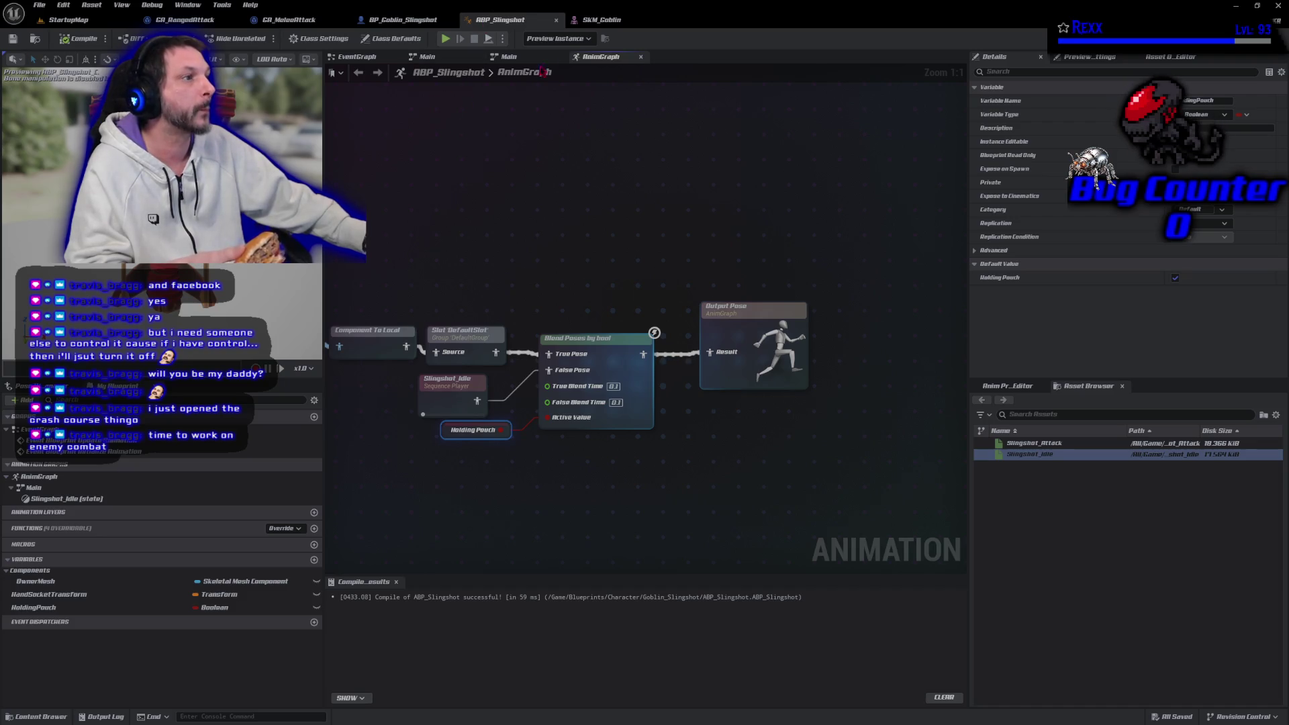
# Open the AM_Attack_Goblin_Slingshot montage from the BP_Goblin_Slingshot blueprint's Attack Montages setting
pyautogui.click(384, 23)
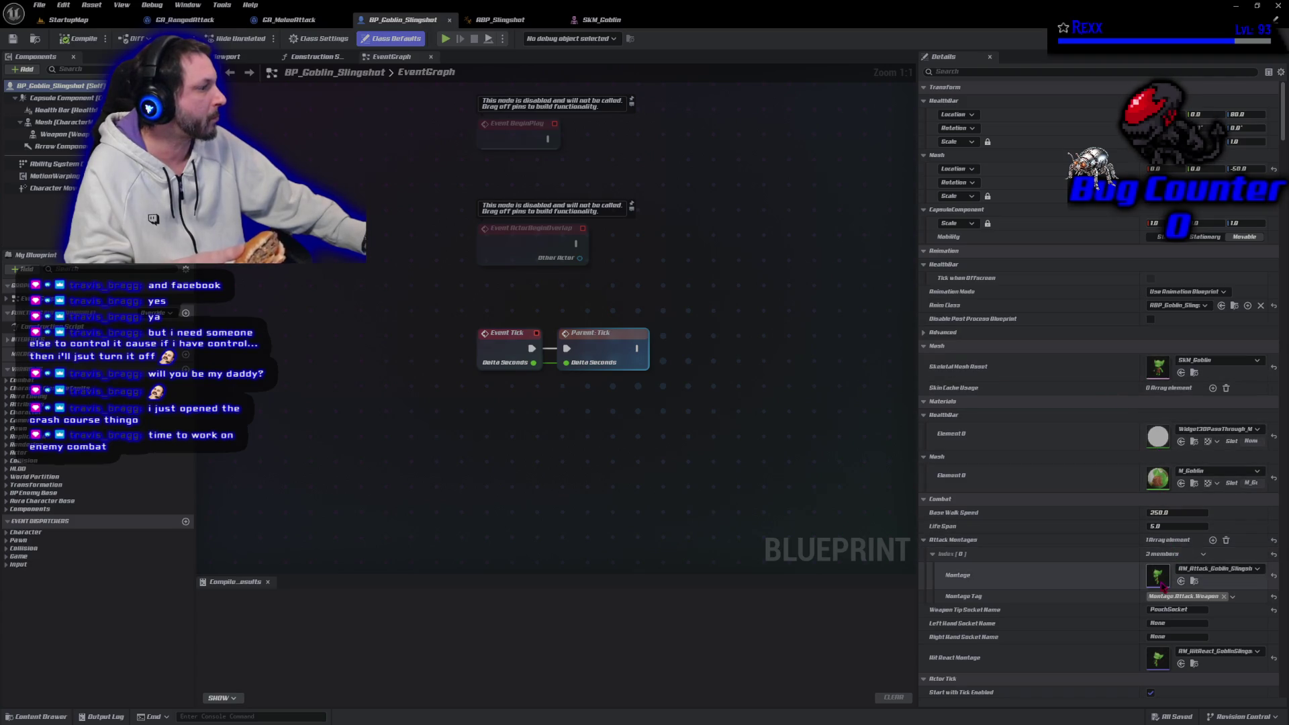
pyautogui.doubleClick(1160, 577)
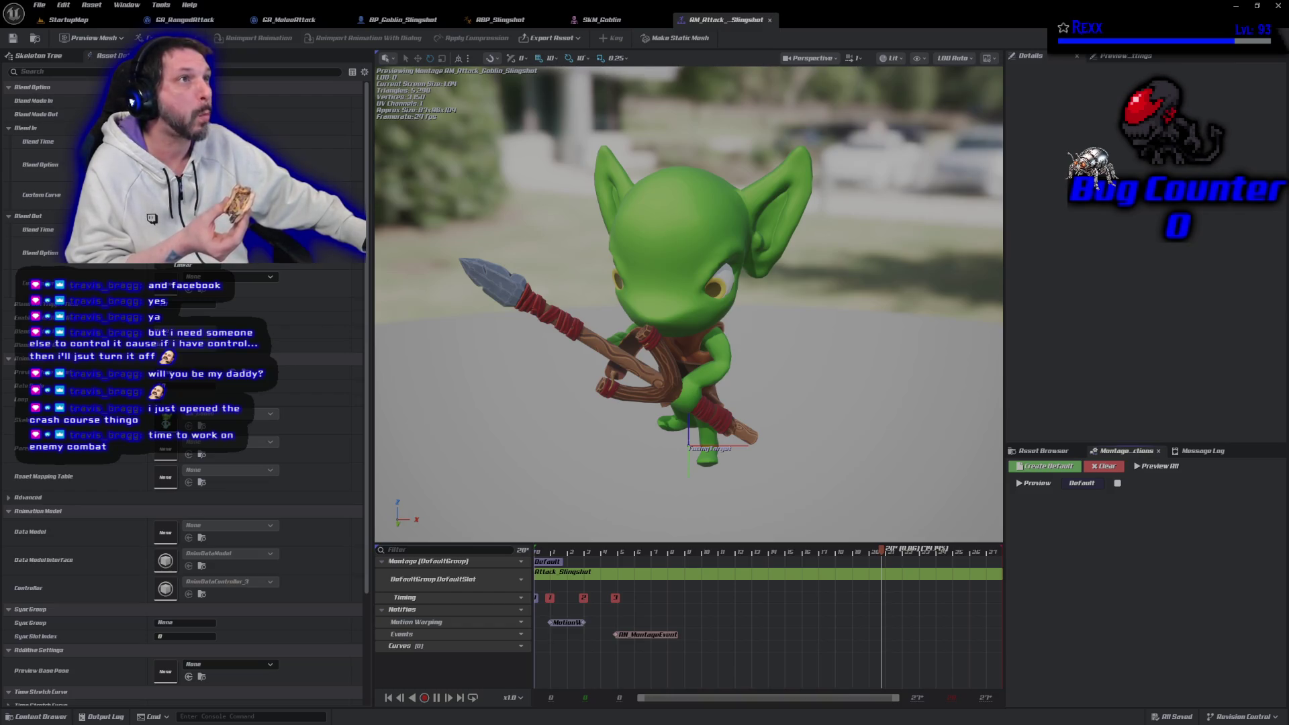
# Add a notify track named 'Rack' to the montage's Notifies section
pyautogui.click(517, 610)
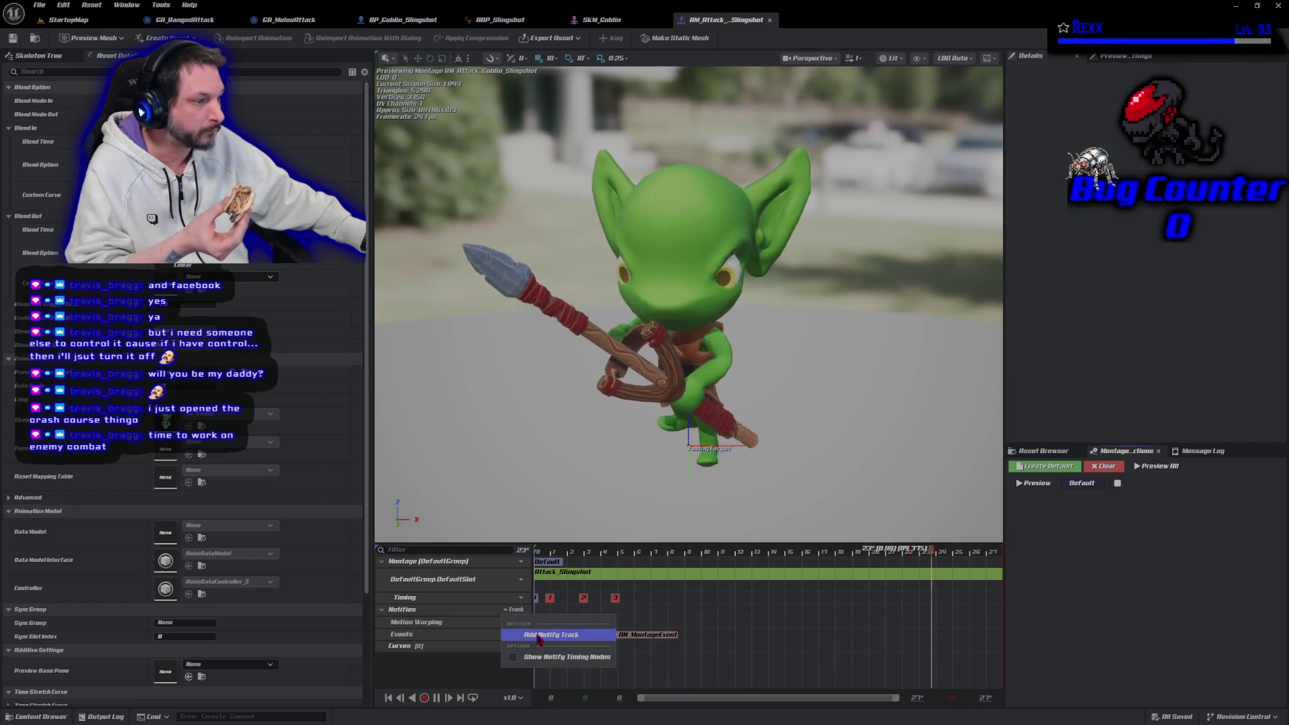
pyautogui.click(537, 633)
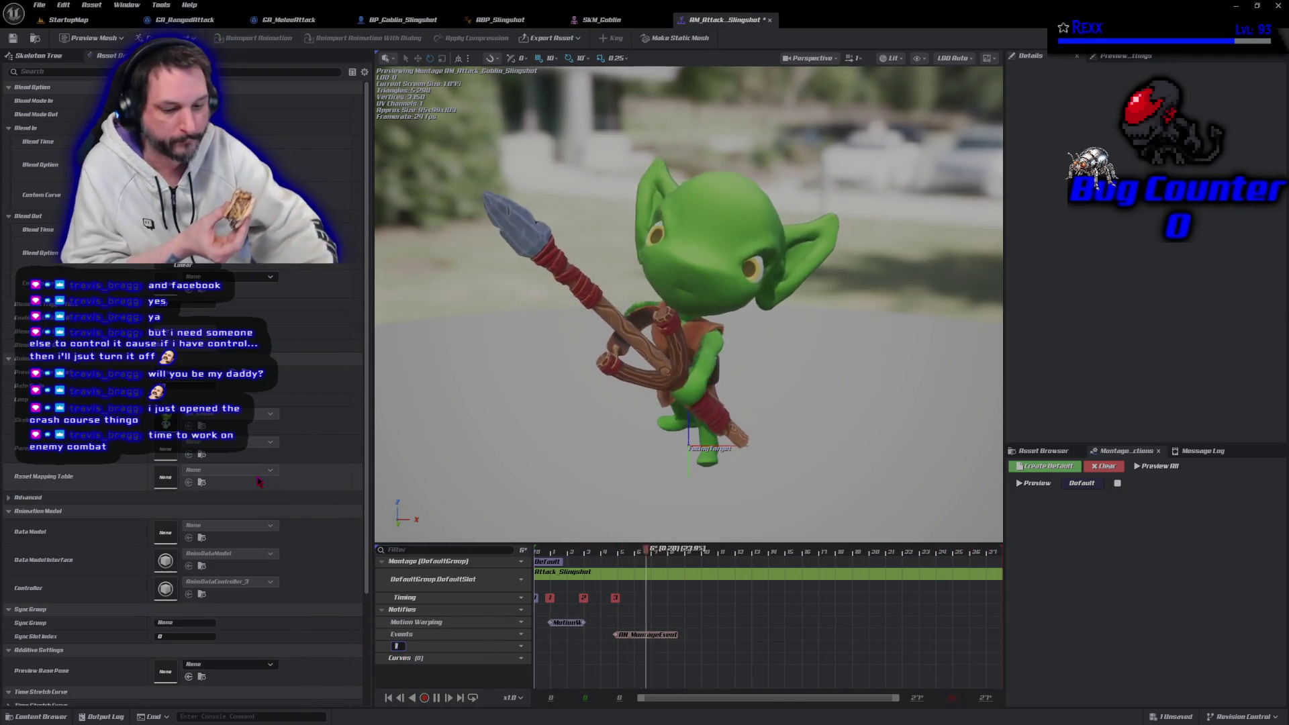
pyautogui.write('Rac')
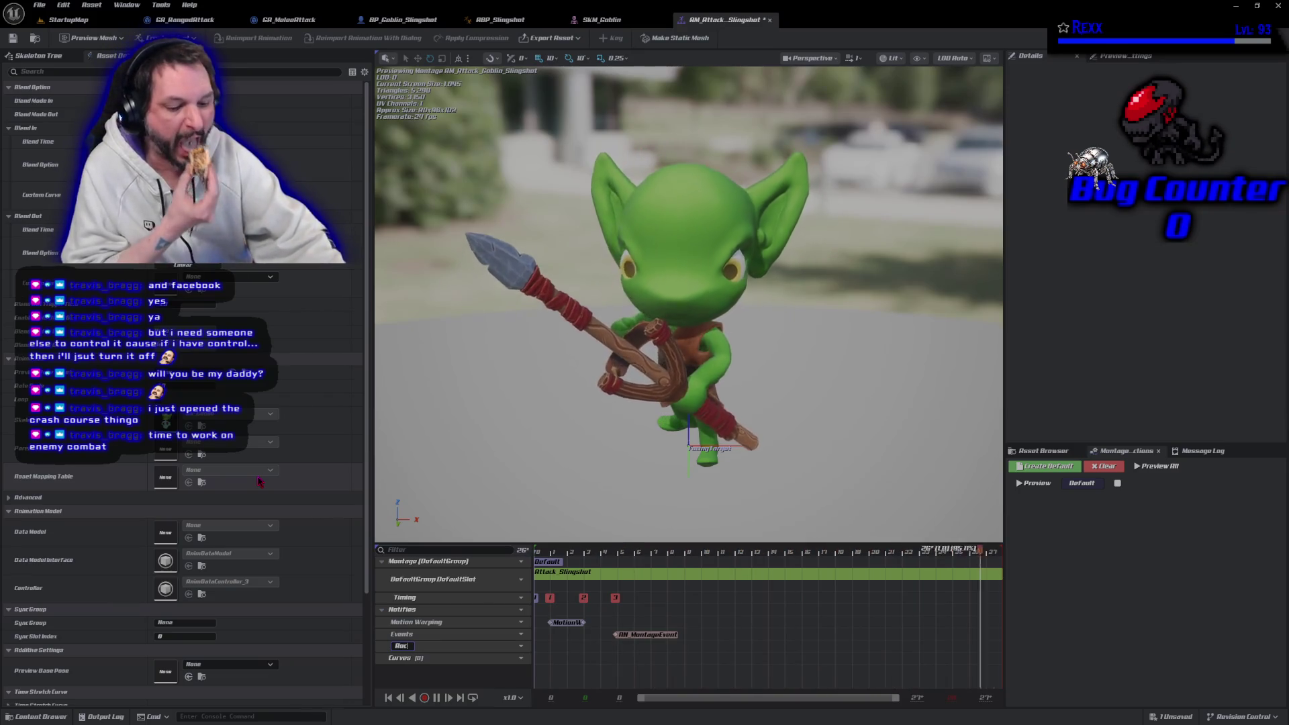
pyautogui.write('k')
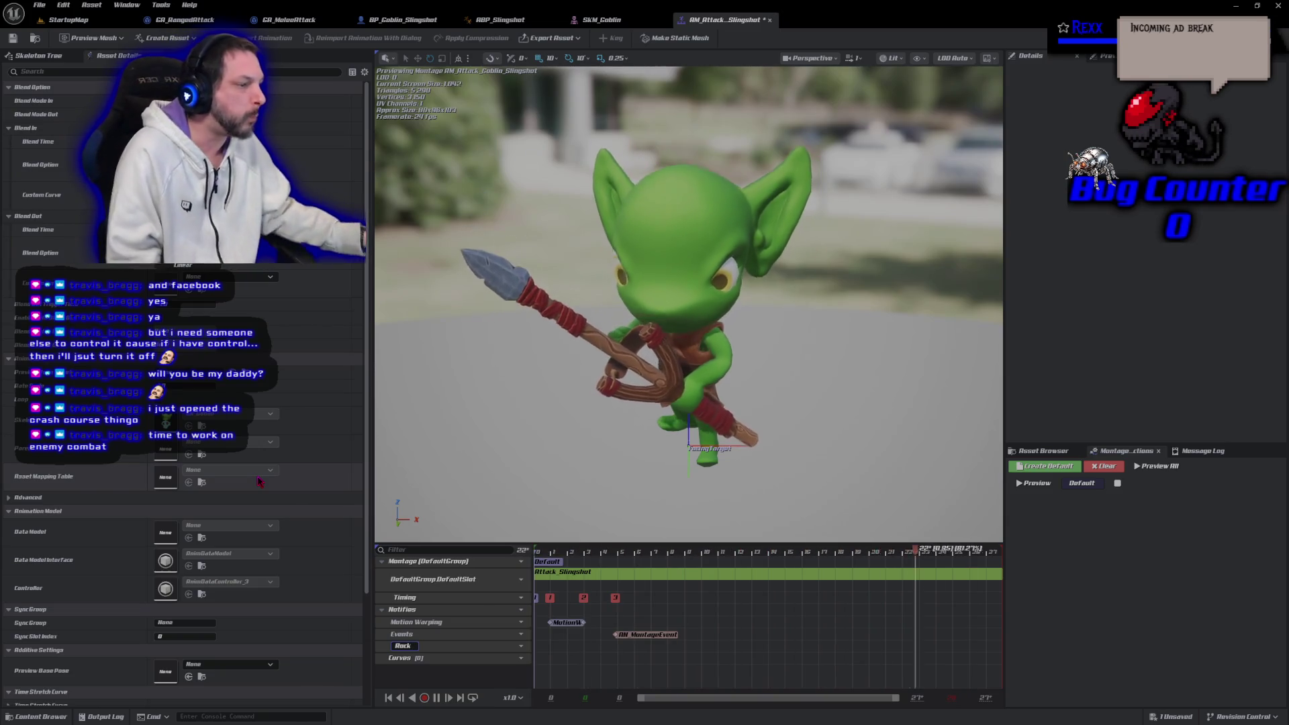
pyautogui.press('Return')
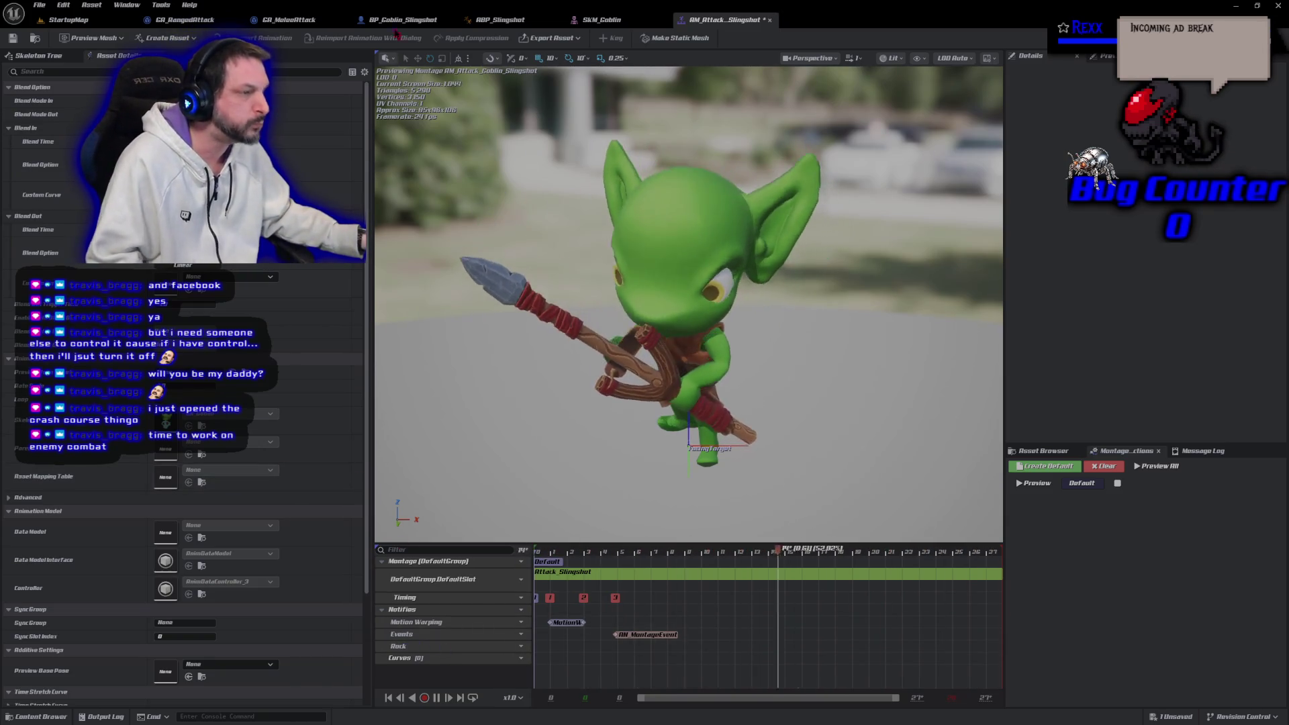
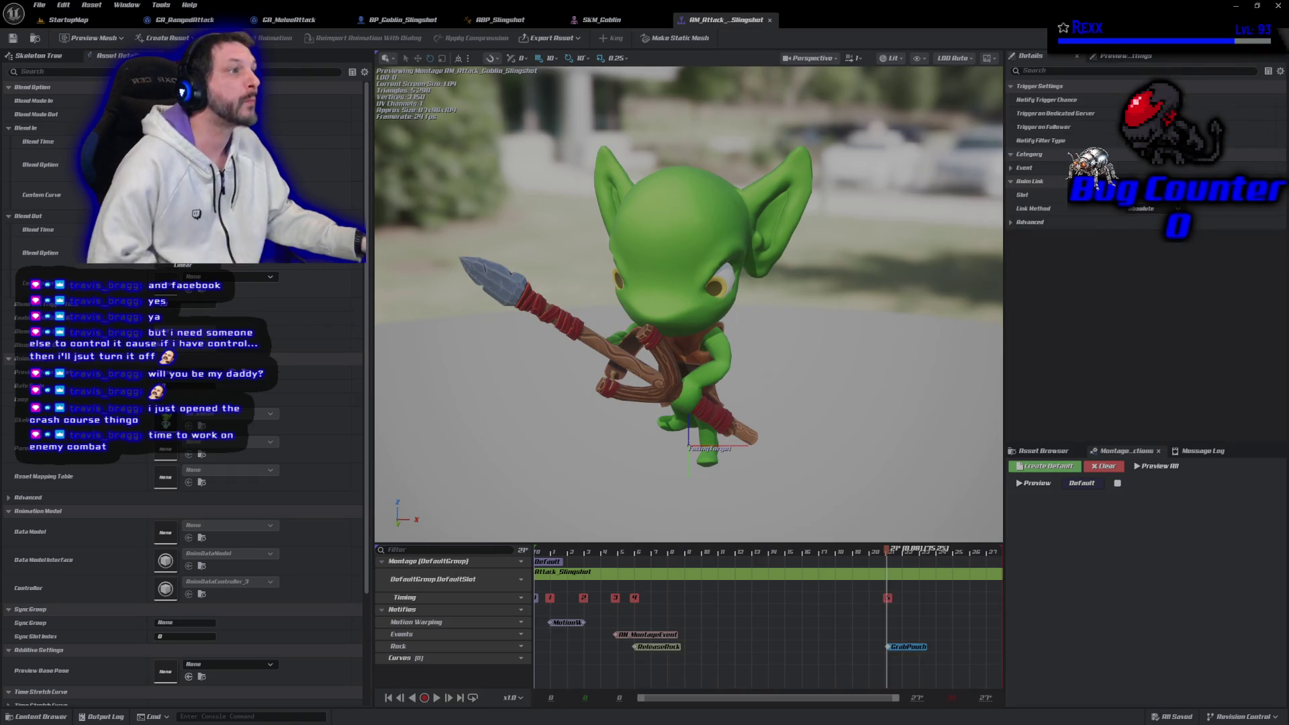
# Look at the ABP_Slingshot anim graph, then return to the AM_Attack_Slingshot montage
pyautogui.click(503, 20)
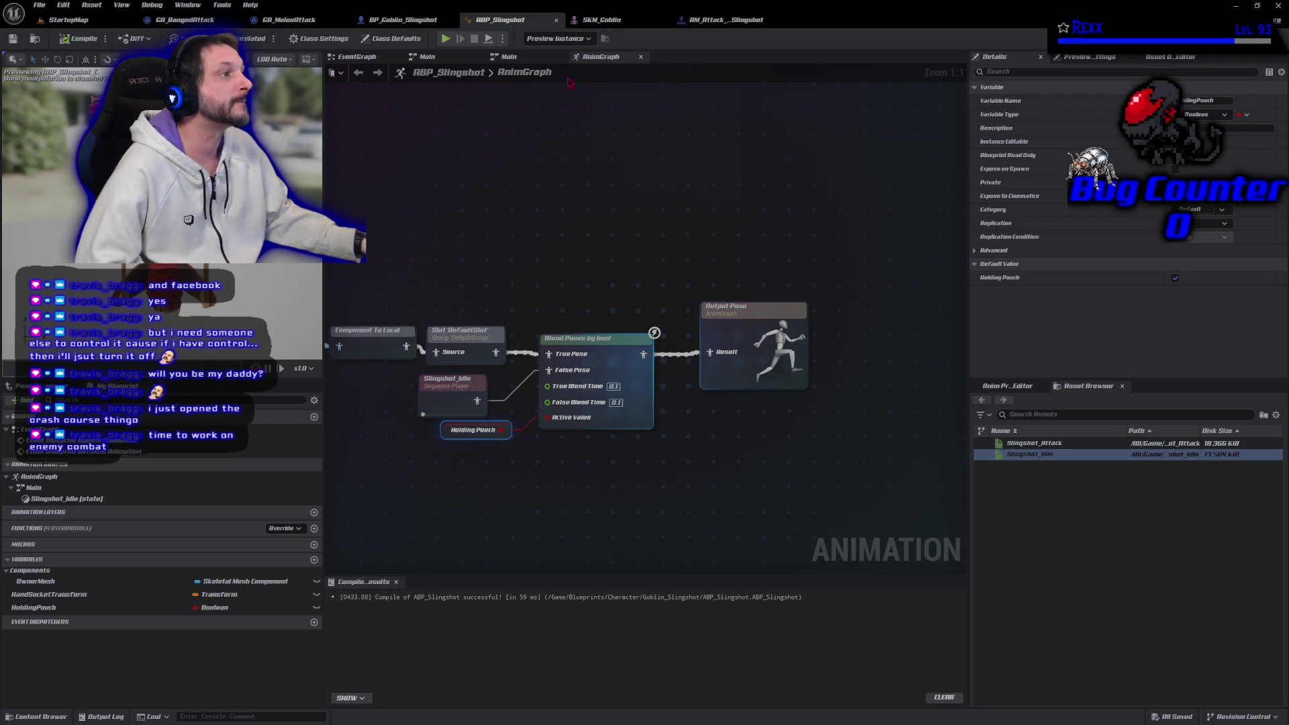
pyautogui.click(728, 24)
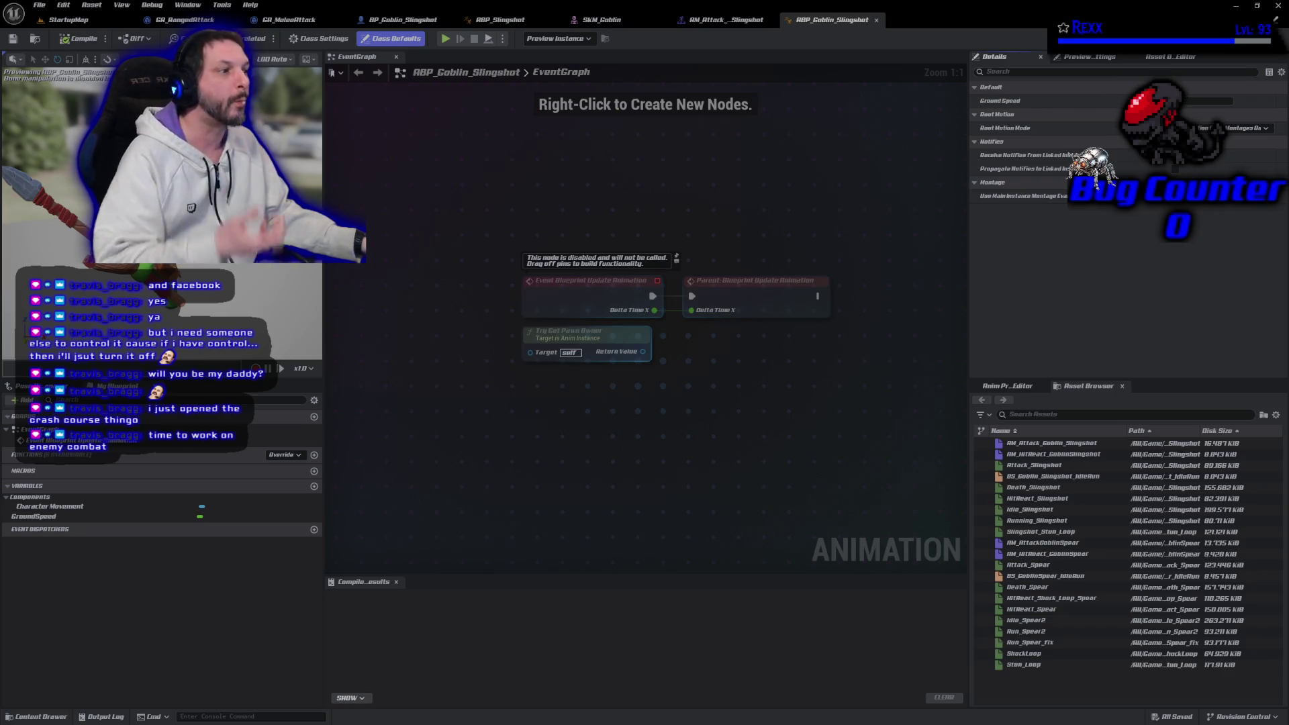
# Add an Event Blueprint Initialize Animation node from 'event init' and place Try Get Pawn Owner beneath it
pyautogui.rightClick(530, 220)
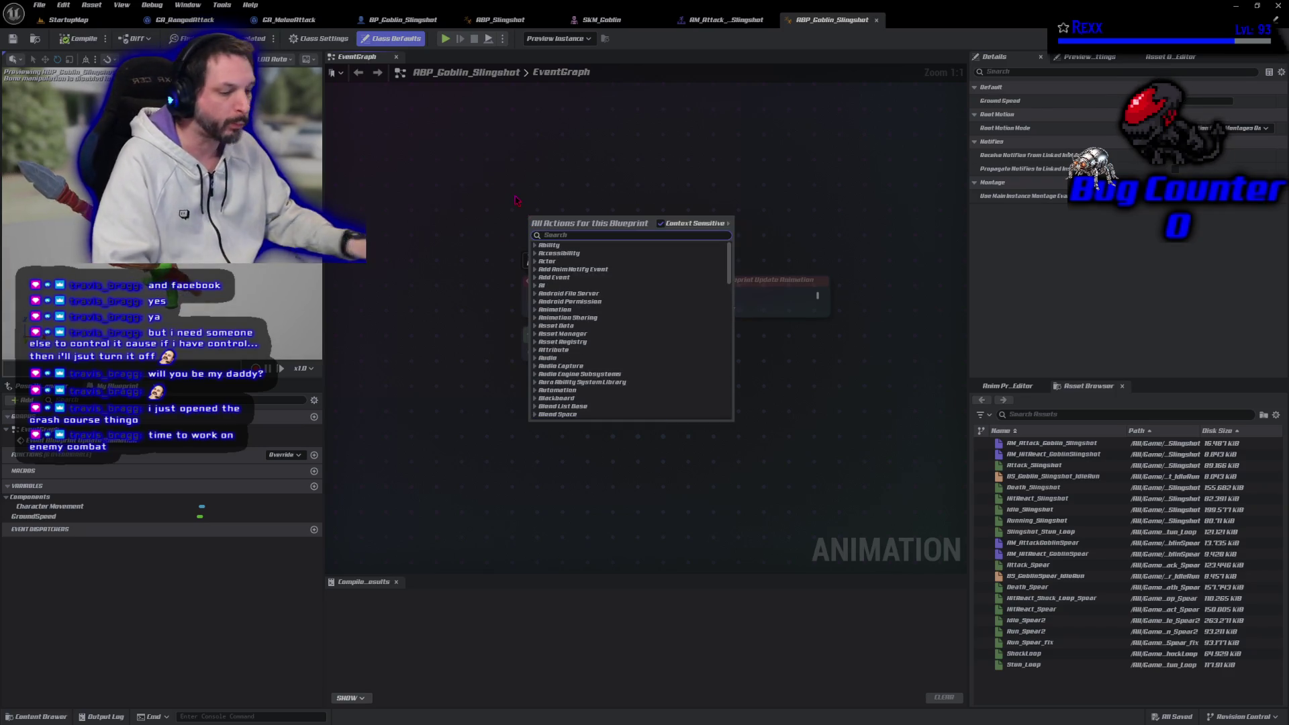
pyautogui.write('eve')
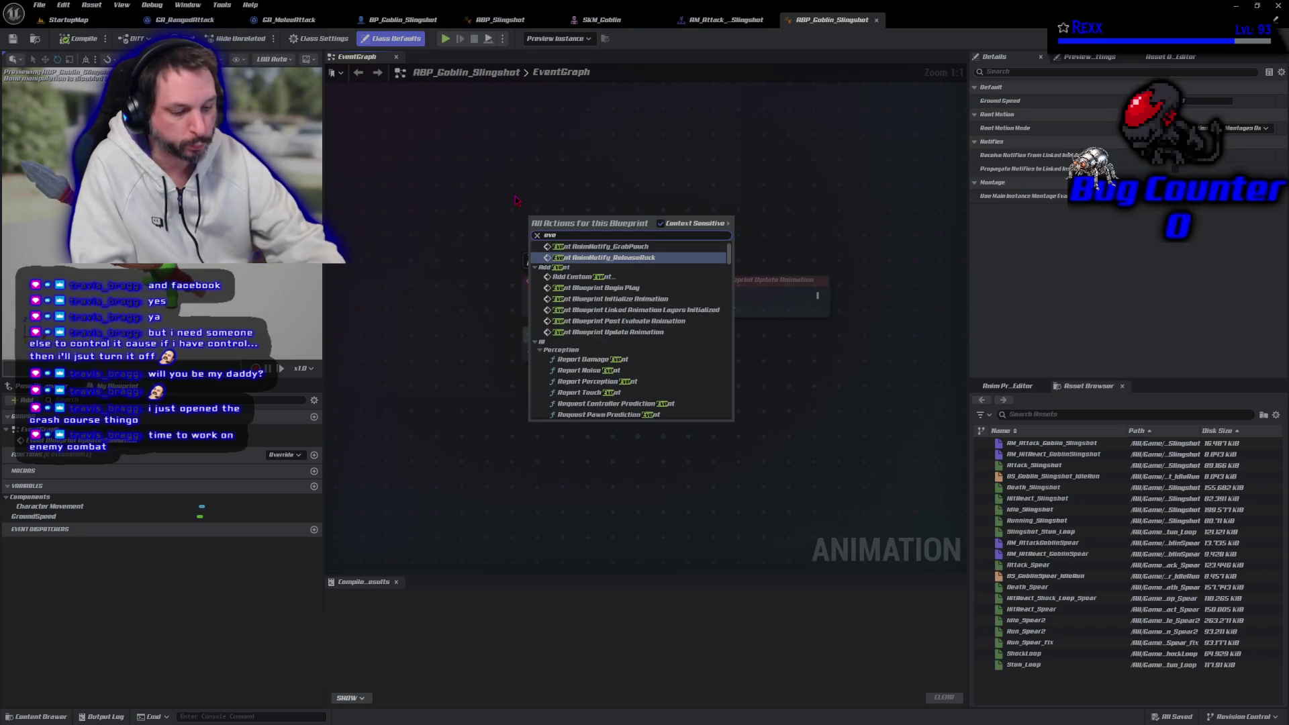
pyautogui.write('nt init')
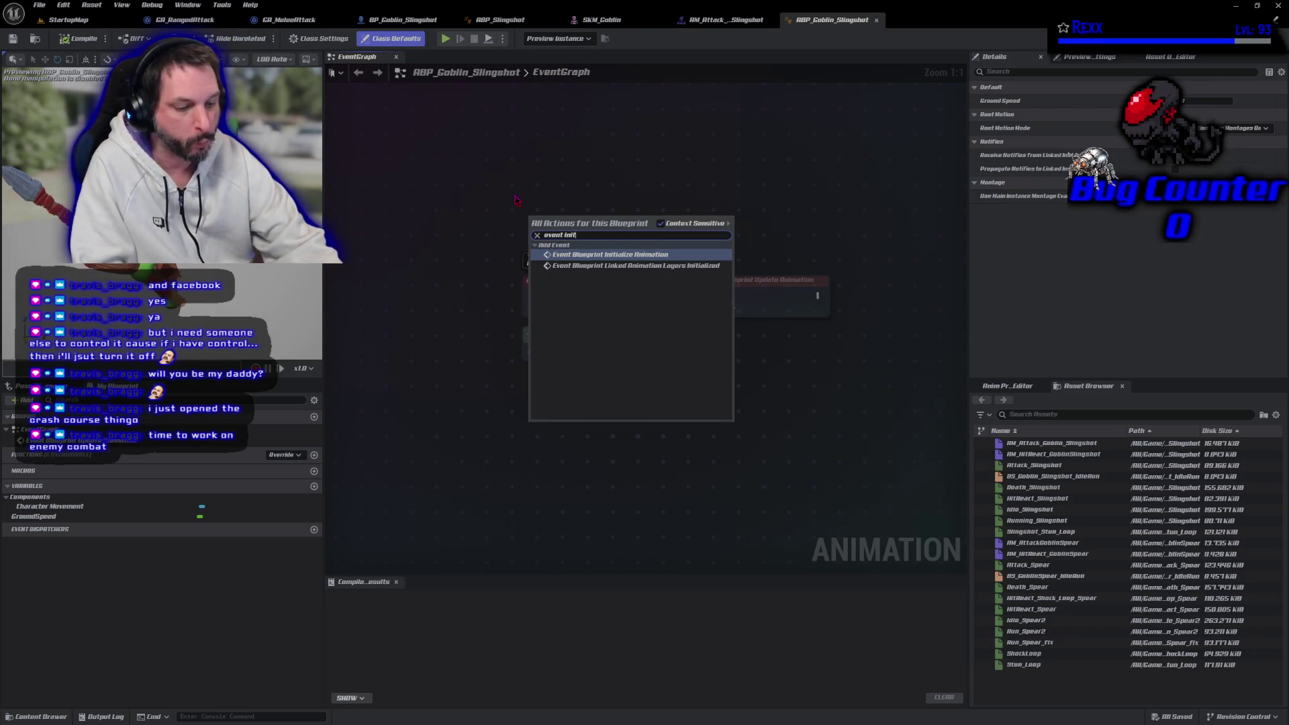
pyautogui.click(614, 255)
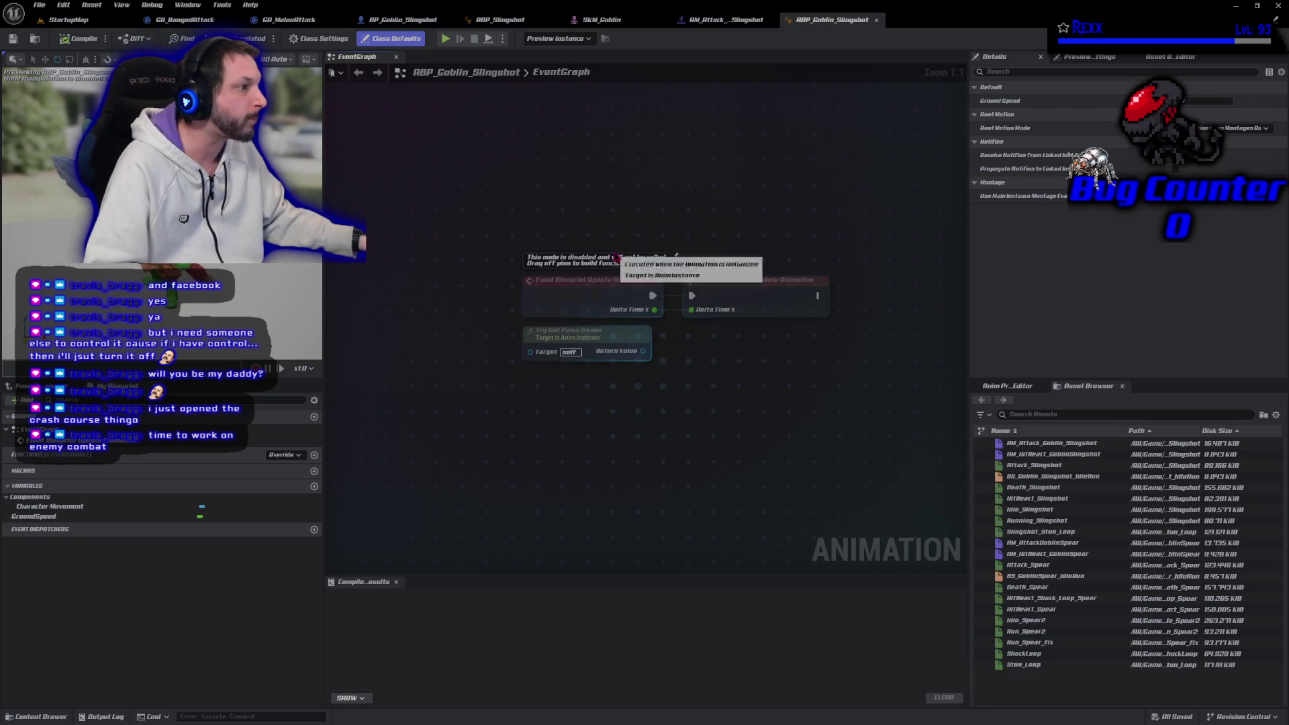
pyautogui.moveTo(608, 238); pyautogui.dragTo(606, 198)
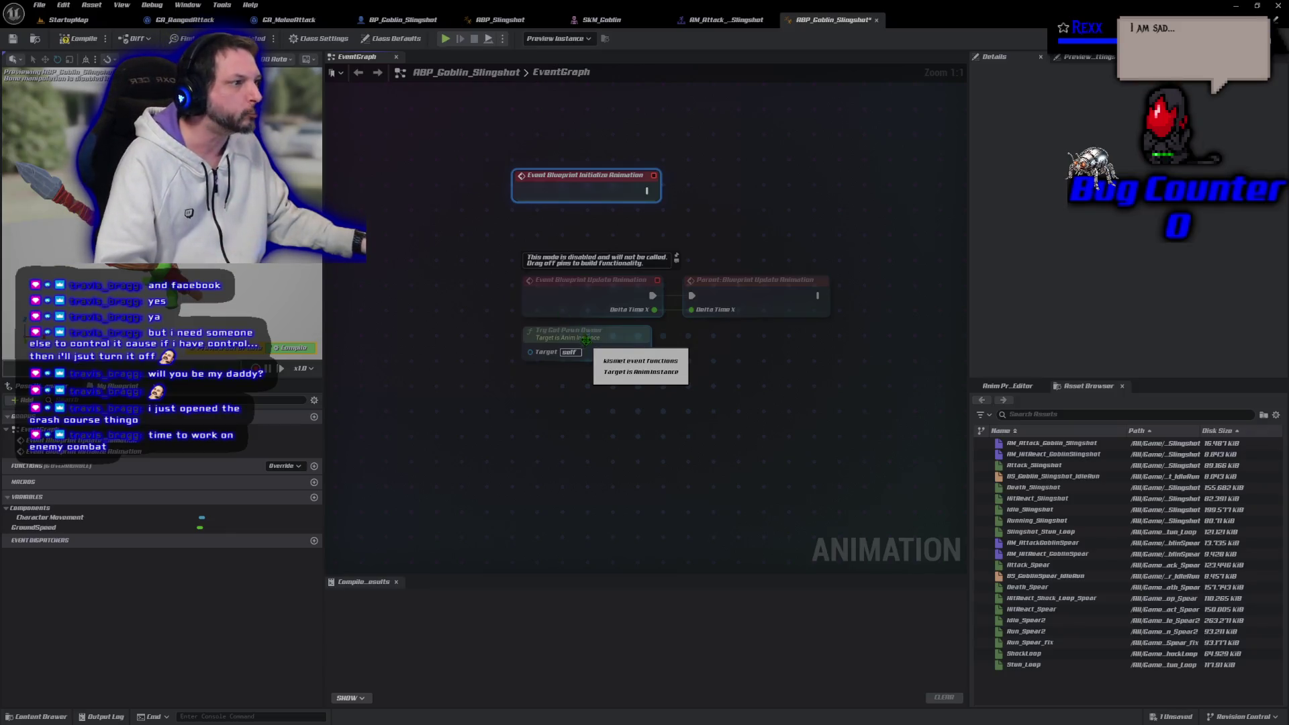
pyautogui.moveTo(584, 333); pyautogui.dragTo(584, 218)
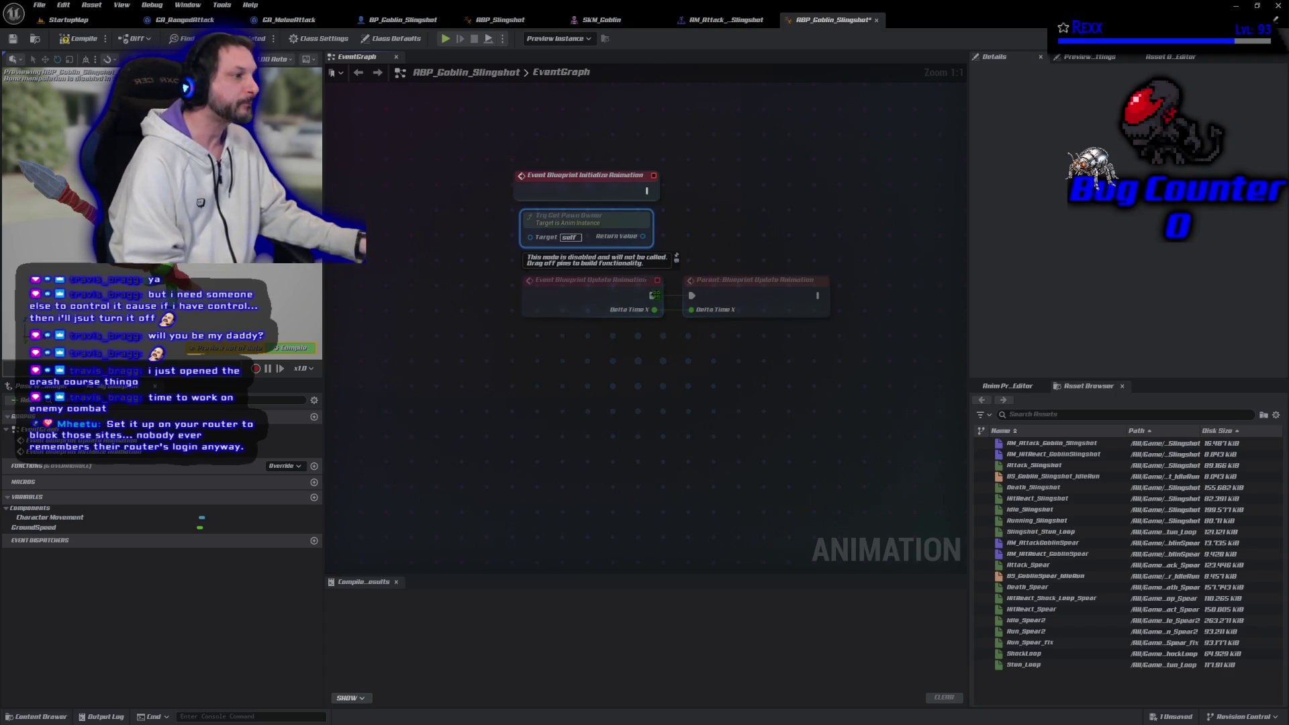
# Cast the pawn owner to BP_Goblin_Slingshot beside the initialize event and get its Weapon component
pyautogui.moveTo(642, 237); pyautogui.dragTo(677, 230)
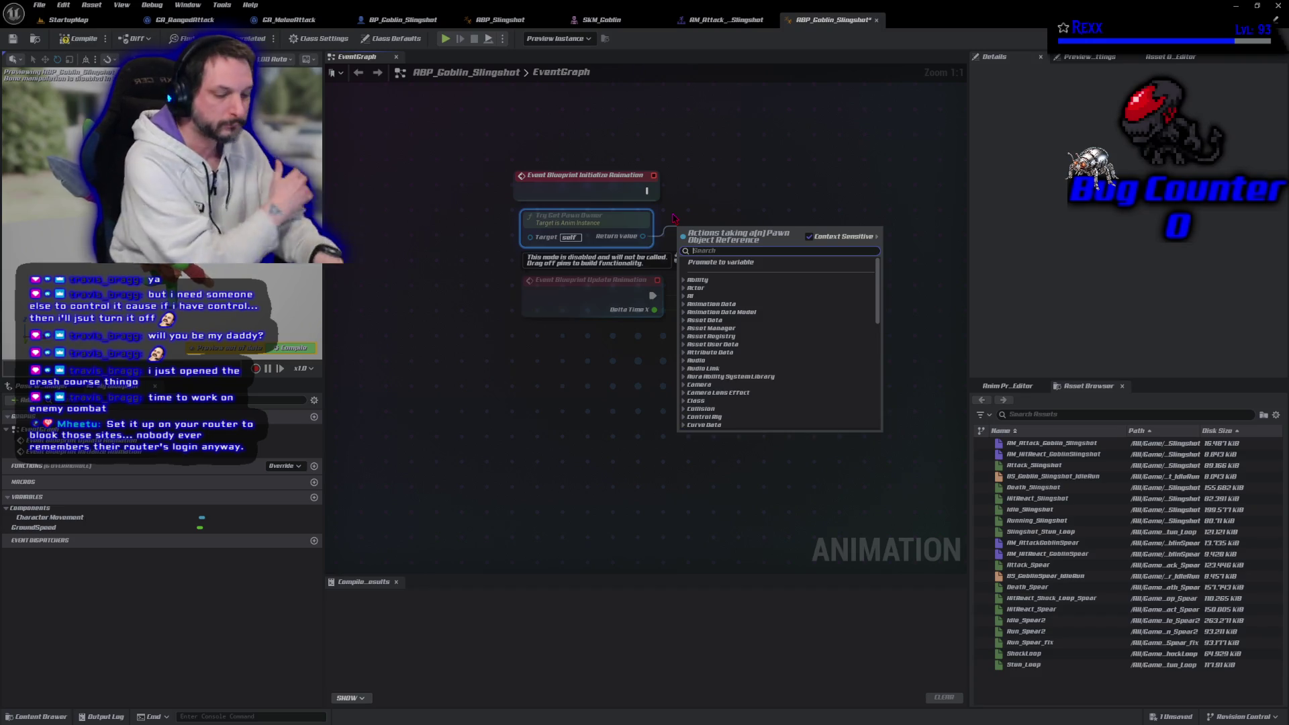
pyautogui.write('cast to bp')
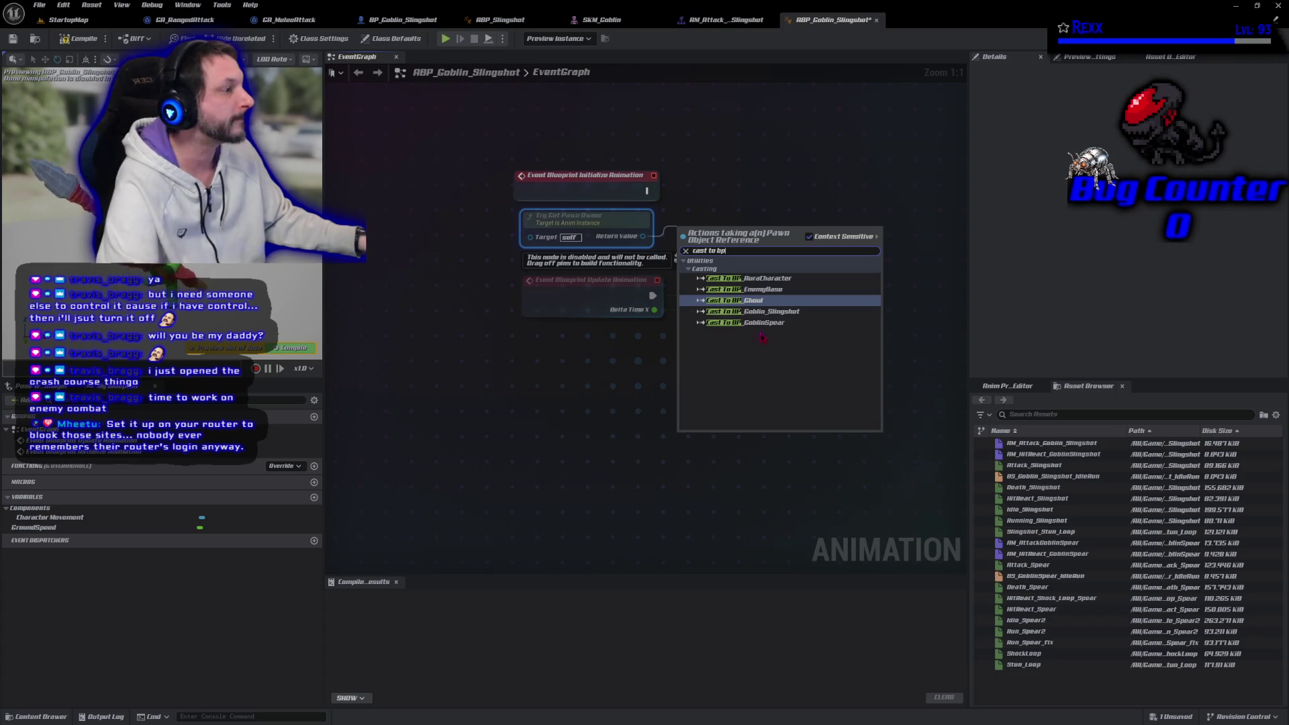
pyautogui.click(732, 312)
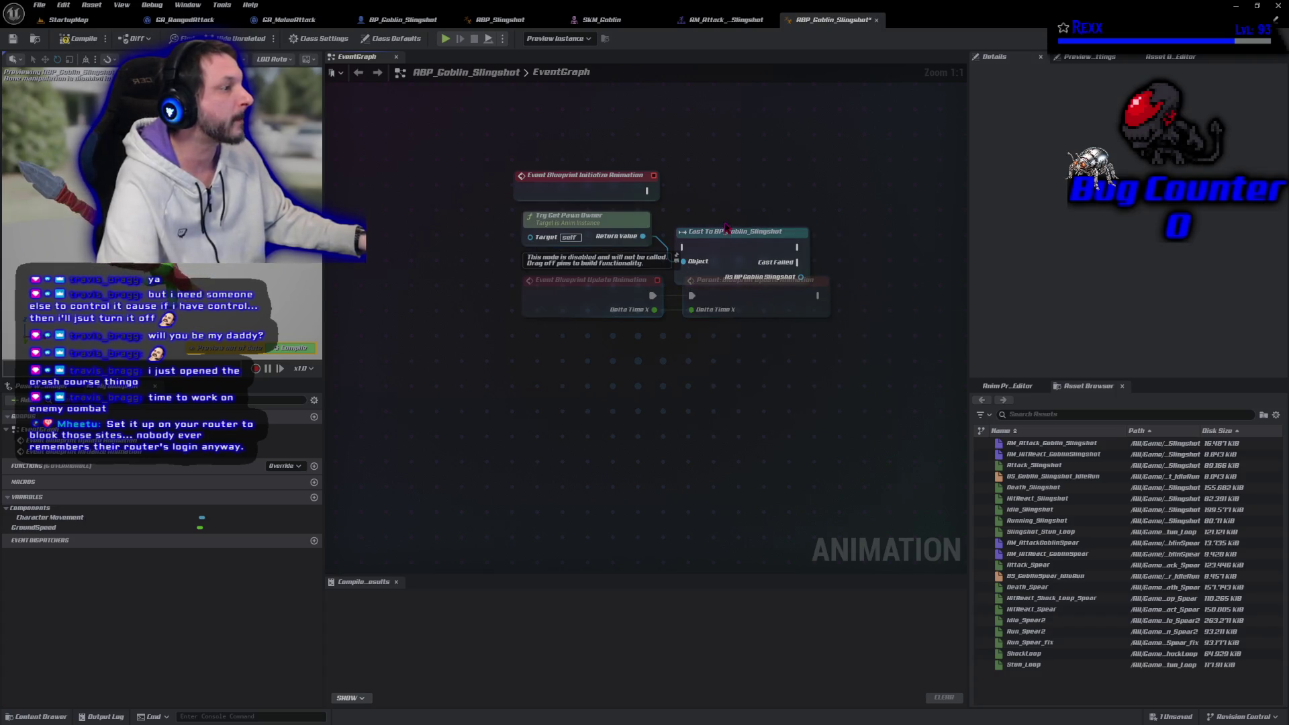
pyautogui.moveTo(727, 231); pyautogui.dragTo(735, 187)
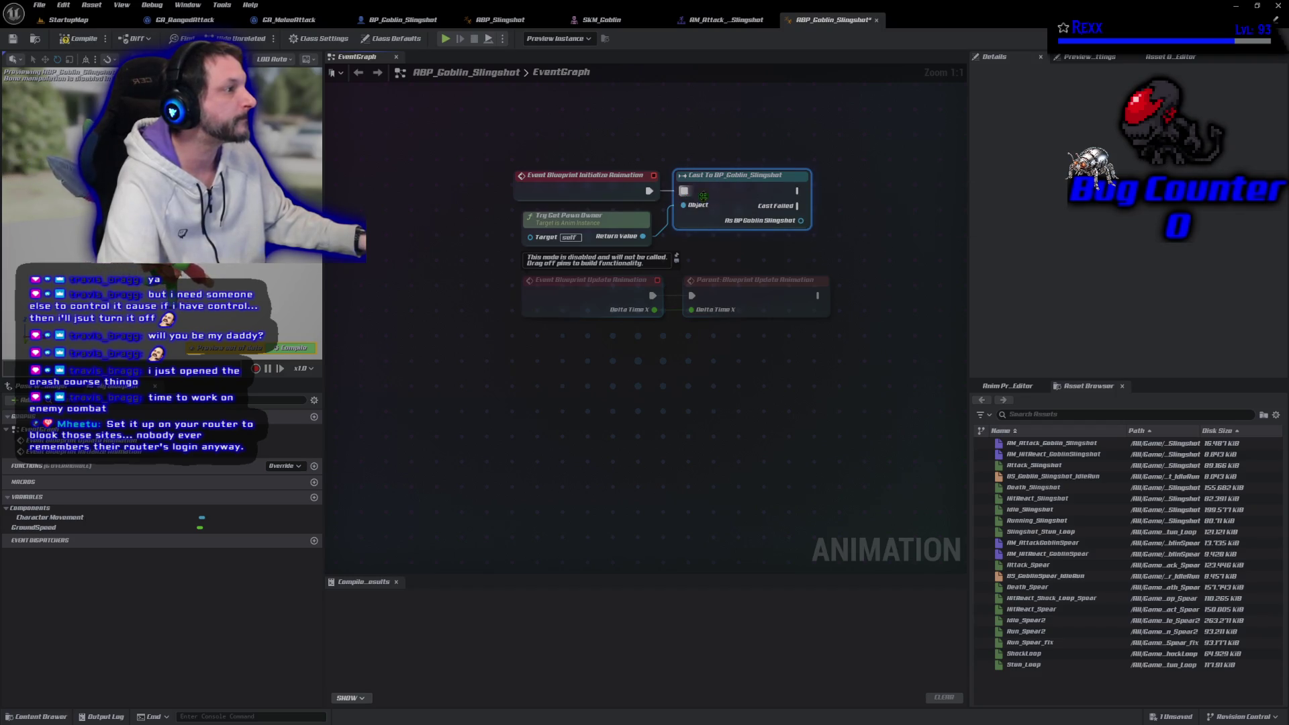
pyautogui.moveTo(801, 220); pyautogui.dragTo(833, 231)
pyautogui.write('get wea')
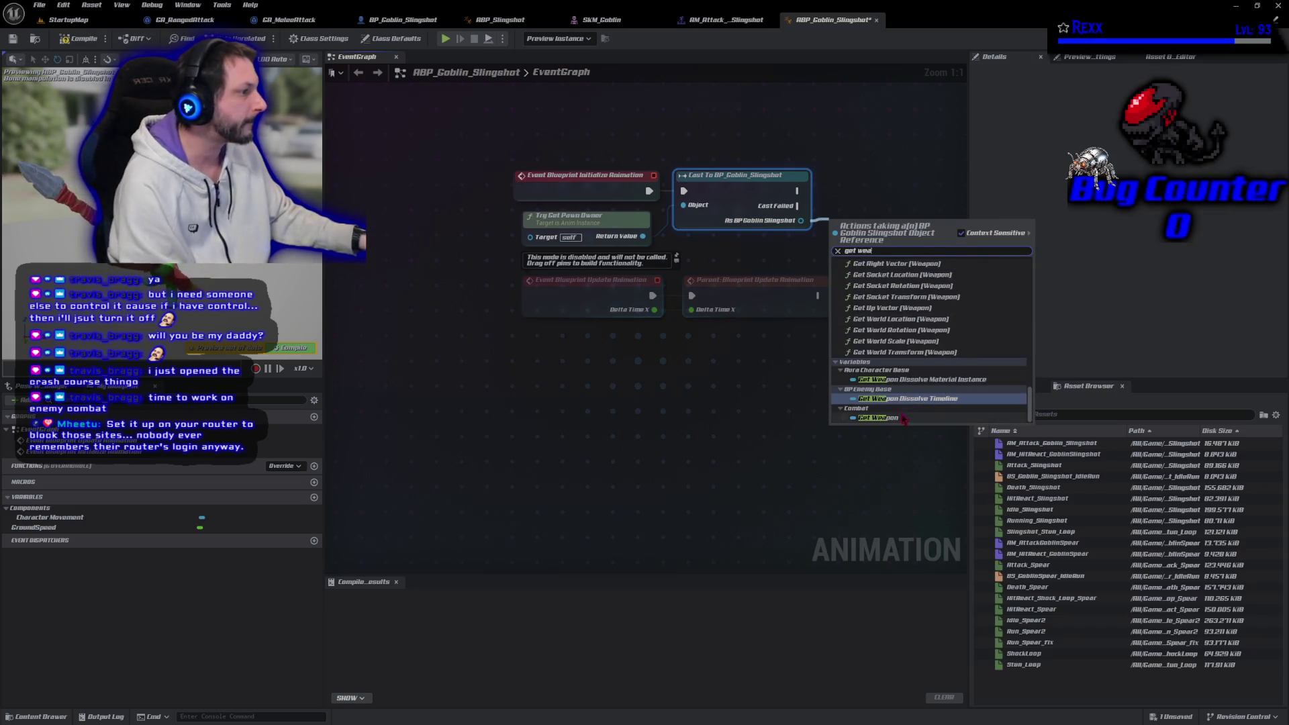
pyautogui.click(899, 418)
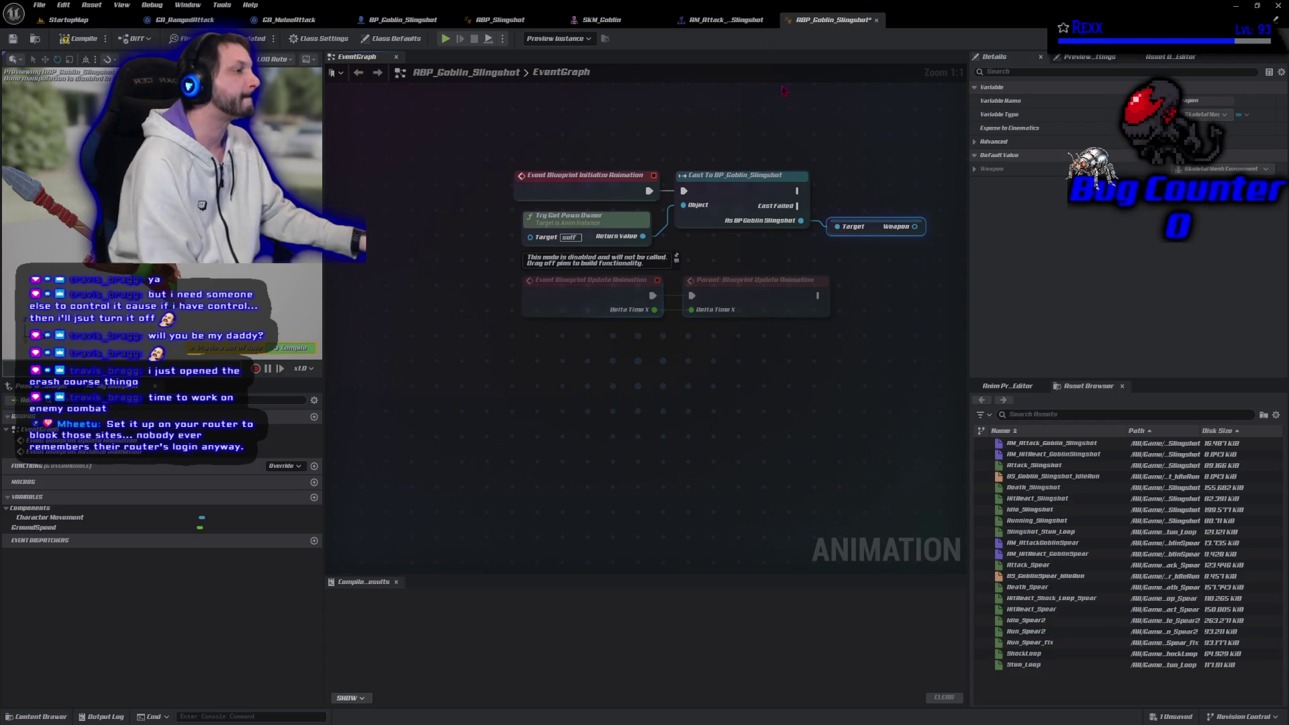
# Get the Anim Instance from the Weapon, deleting a mistakenly added linked anim layer node
pyautogui.moveTo(869, 307); pyautogui.dragTo(647, 329)
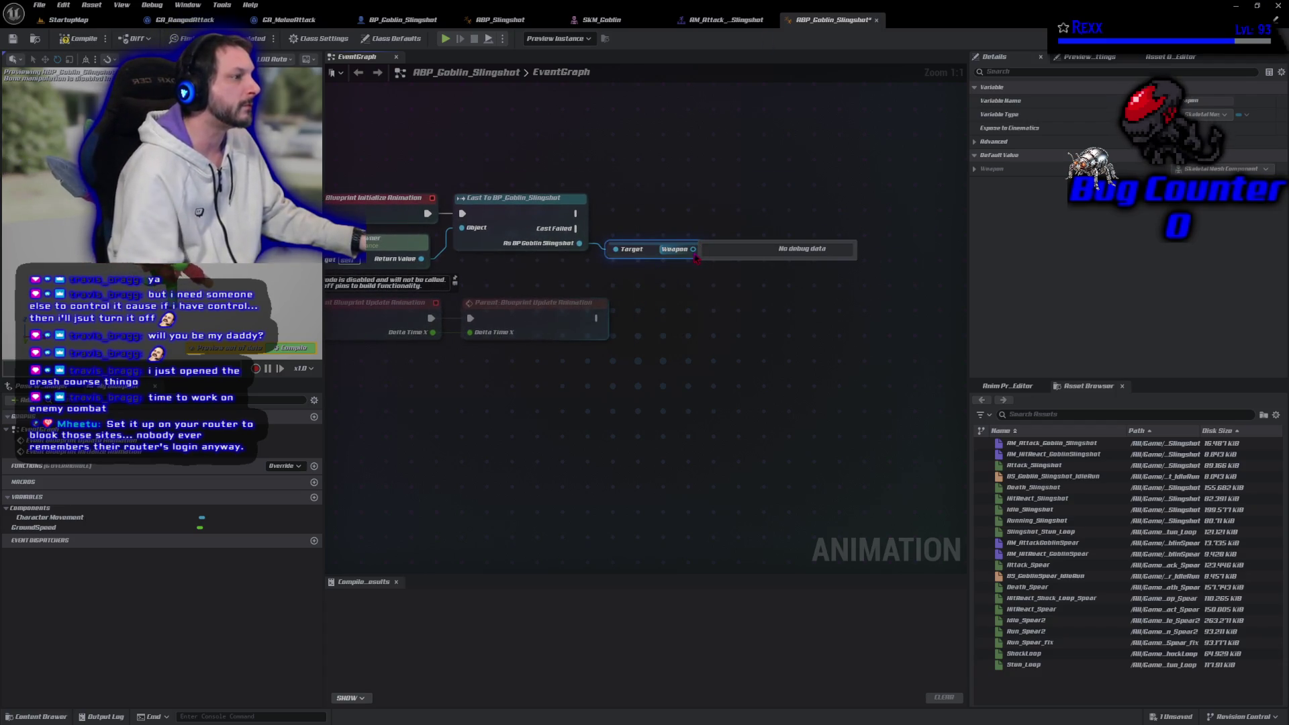
pyautogui.moveTo(696, 256); pyautogui.dragTo(712, 253)
pyautogui.write('get an')
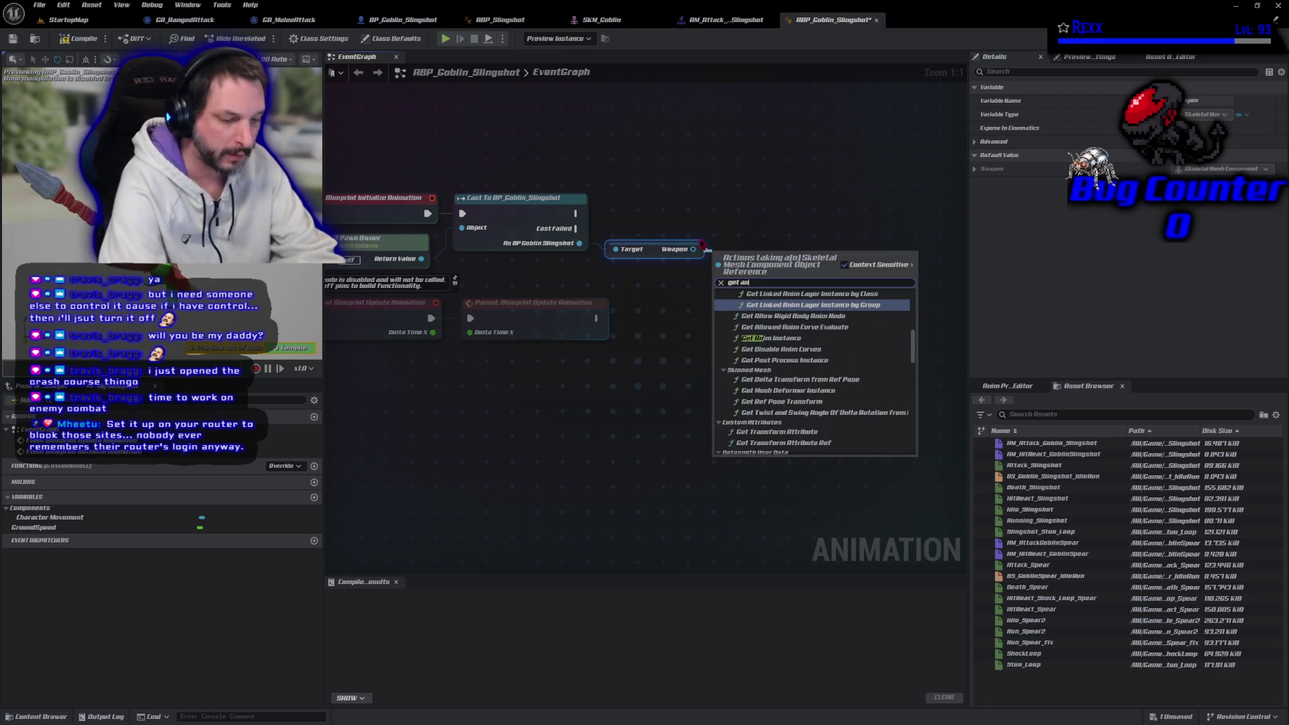
pyautogui.write('im layer')
pyautogui.press('Return')
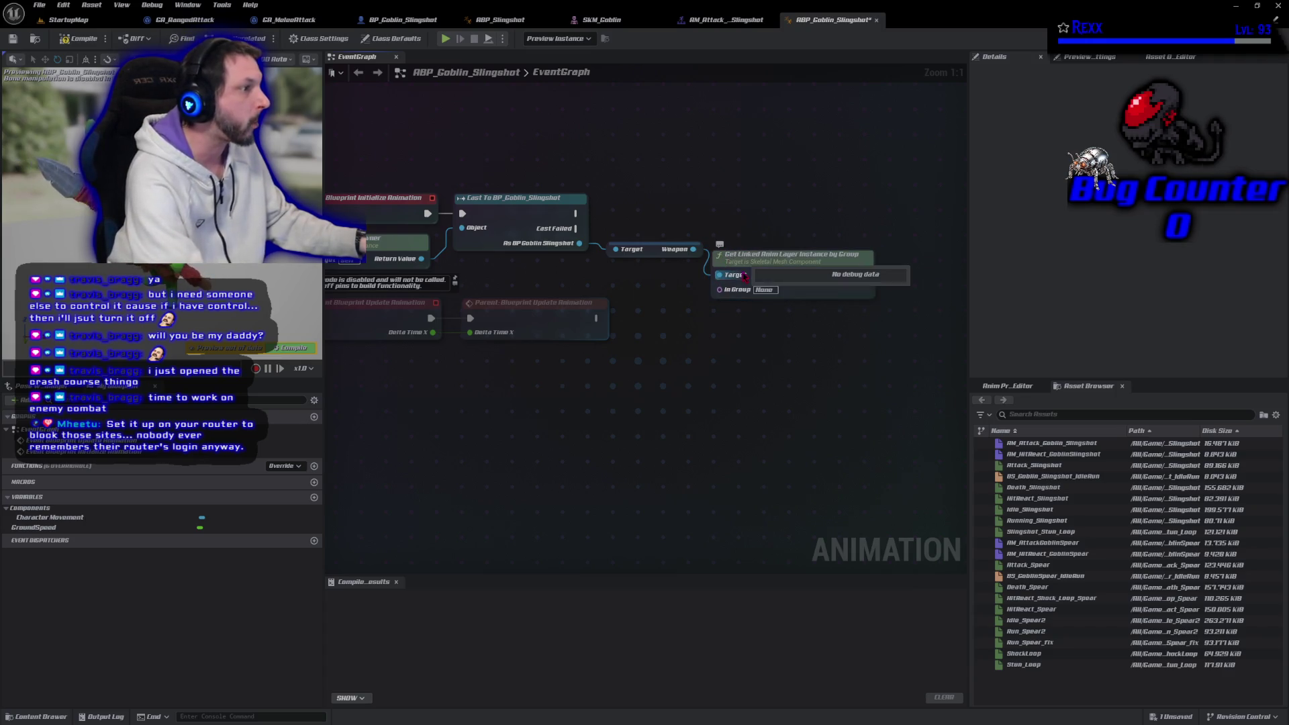
pyautogui.click(736, 256)
pyautogui.press('Delete')
pyautogui.moveTo(694, 250); pyautogui.dragTo(746, 266)
pyautogui.write('get anim instance')
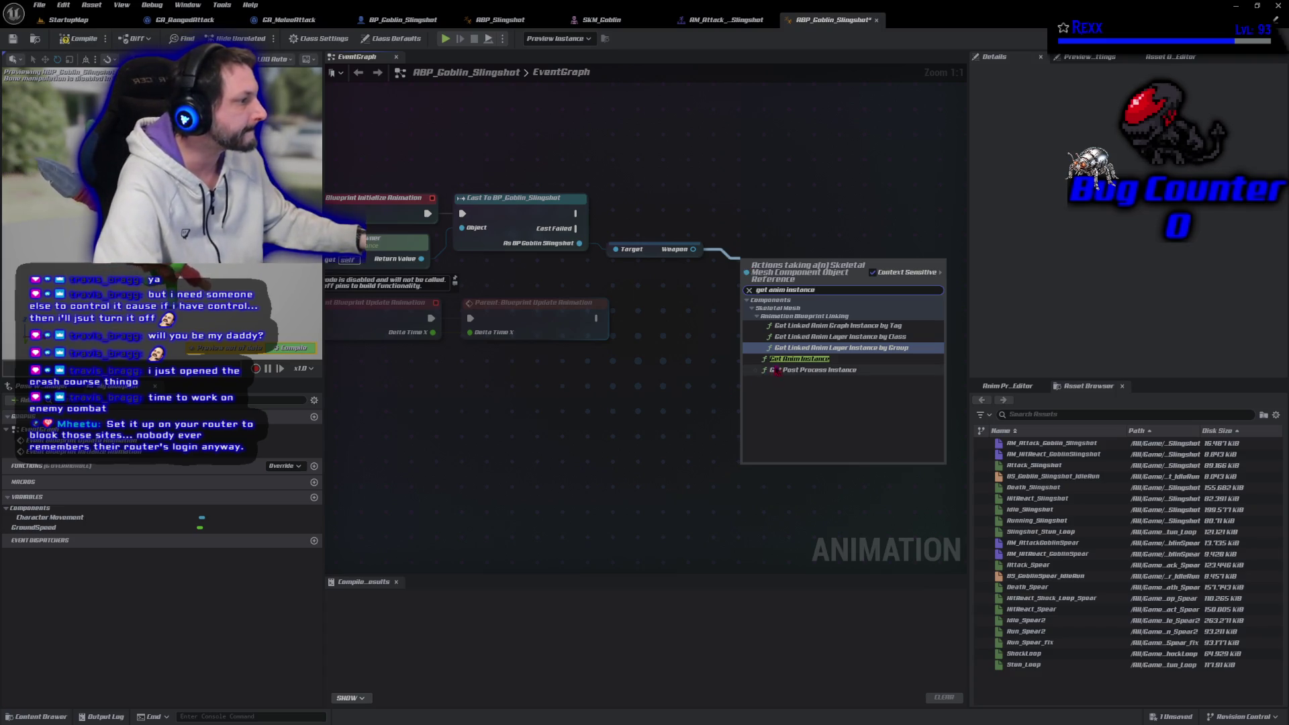
pyautogui.click(786, 360)
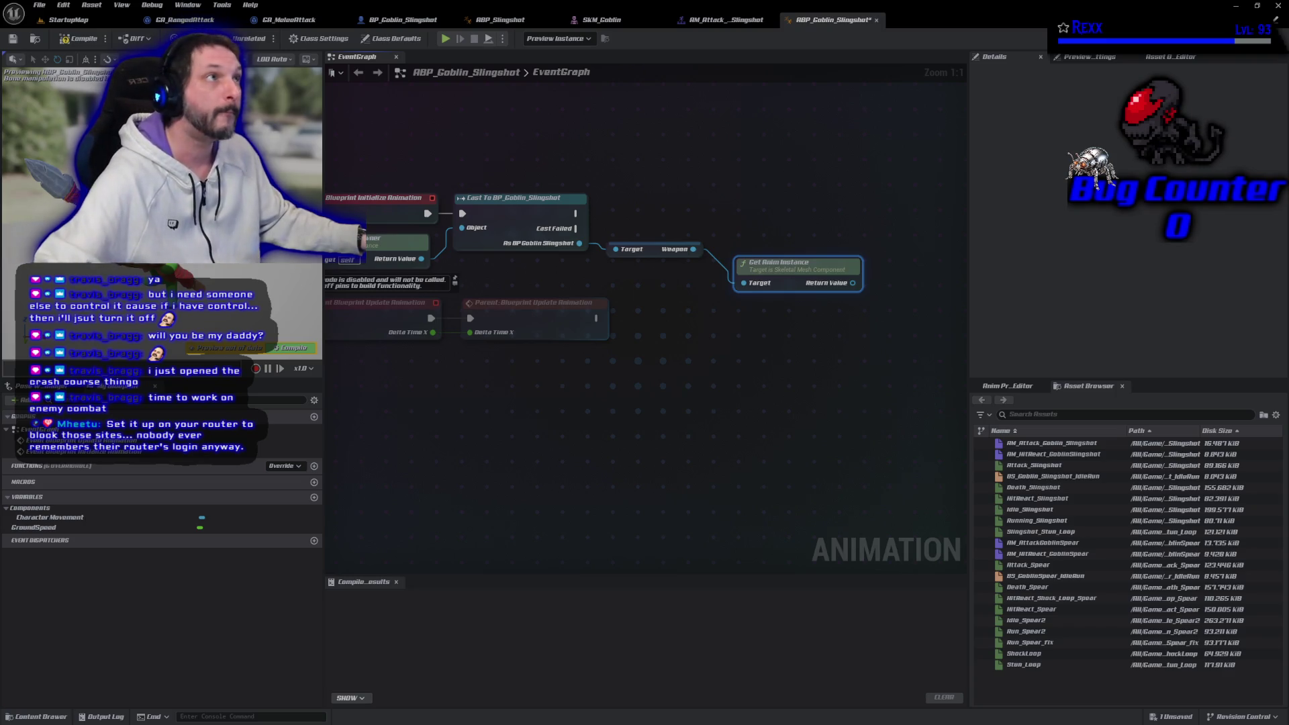
# Cast the anim instance to ABP_Slingshot, chain its execution, promote the result to a variable, and compile
pyautogui.moveTo(853, 282); pyautogui.dragTo(885, 284)
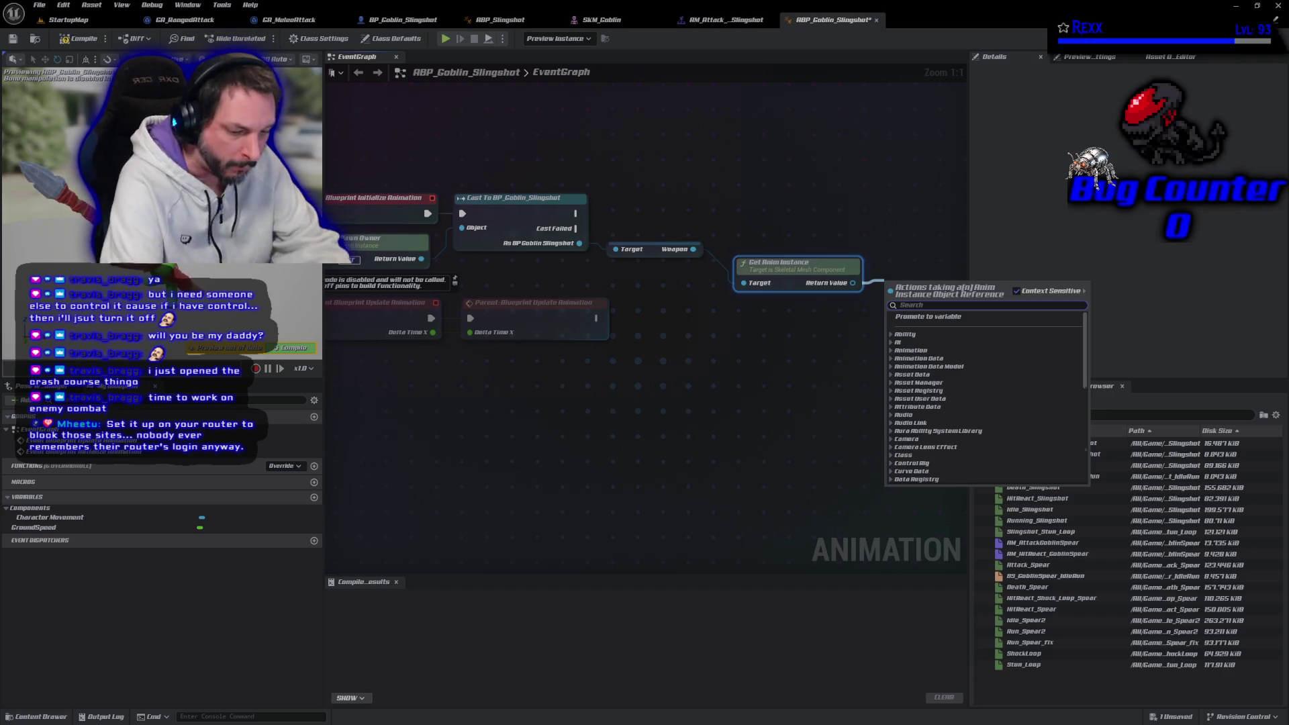
pyautogui.write('cast t oabp')
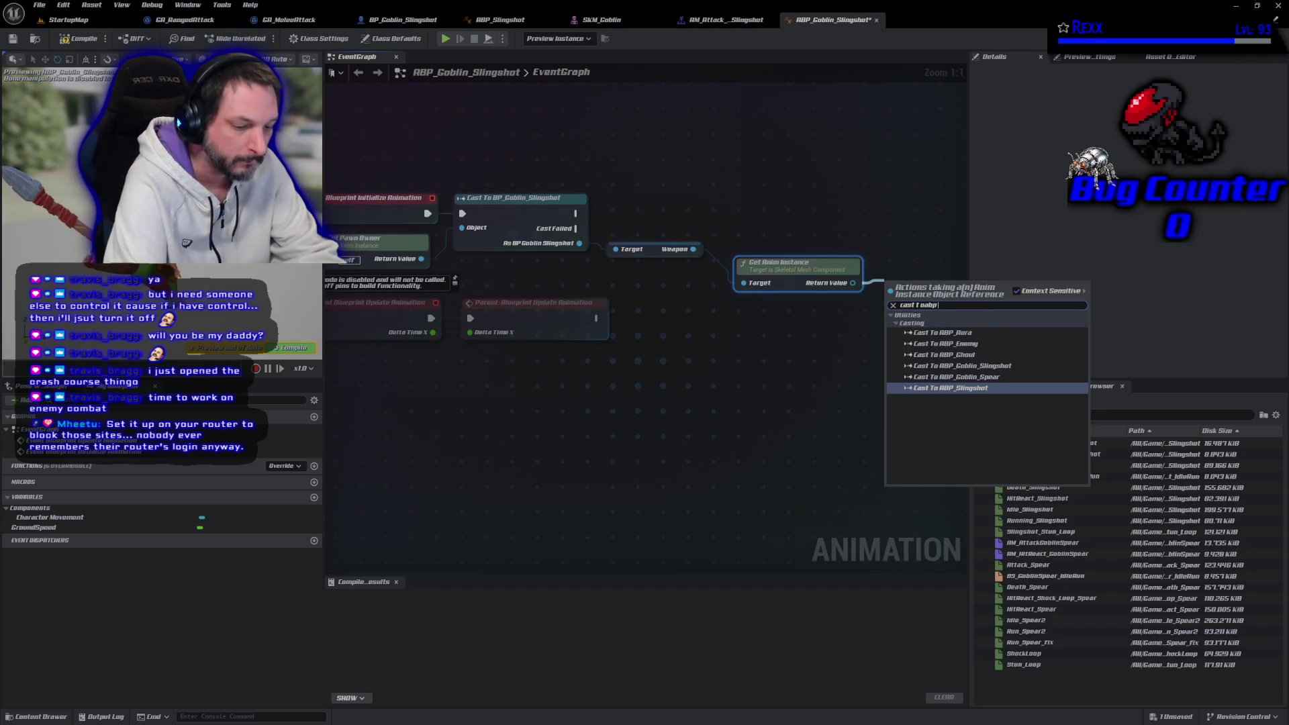
pyautogui.write('sl')
pyautogui.press('Return')
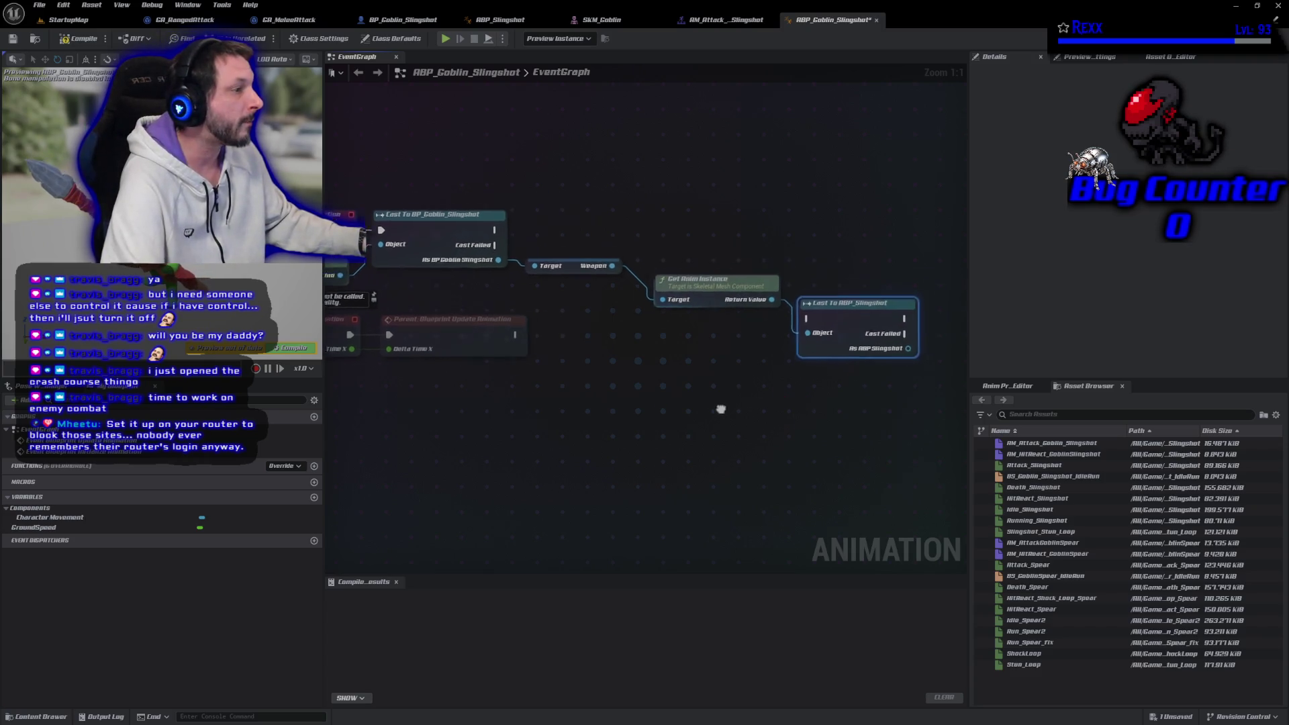
pyautogui.moveTo(461, 241)
pyautogui.mouseDown()
pyautogui.moveTo(798, 295)
pyautogui.moveTo(773, 330)
pyautogui.moveTo(800, 237)
pyautogui.mouseUp()
pyautogui.moveTo(859, 271)
pyautogui.mouseDown()
pyautogui.moveTo(941, 265)
pyautogui.moveTo(945, 250)
pyautogui.mouseUp()
pyautogui.click(926, 307)
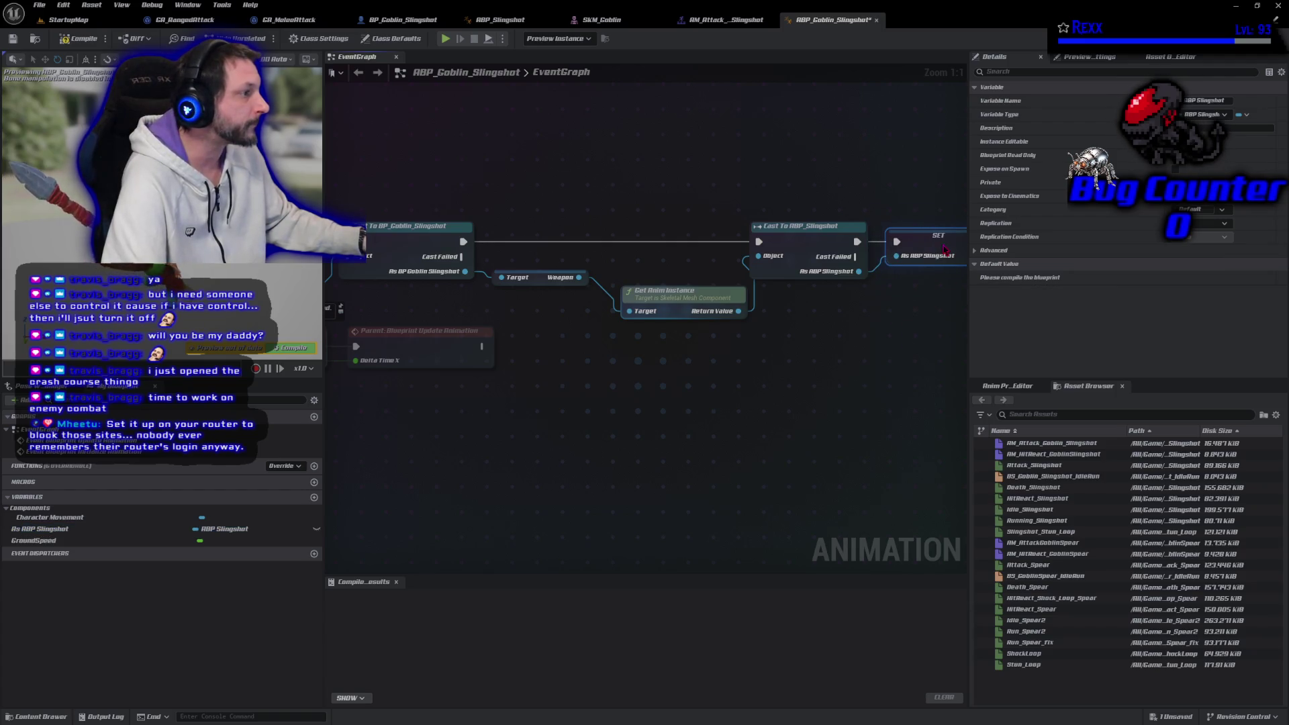
pyautogui.press('F7')
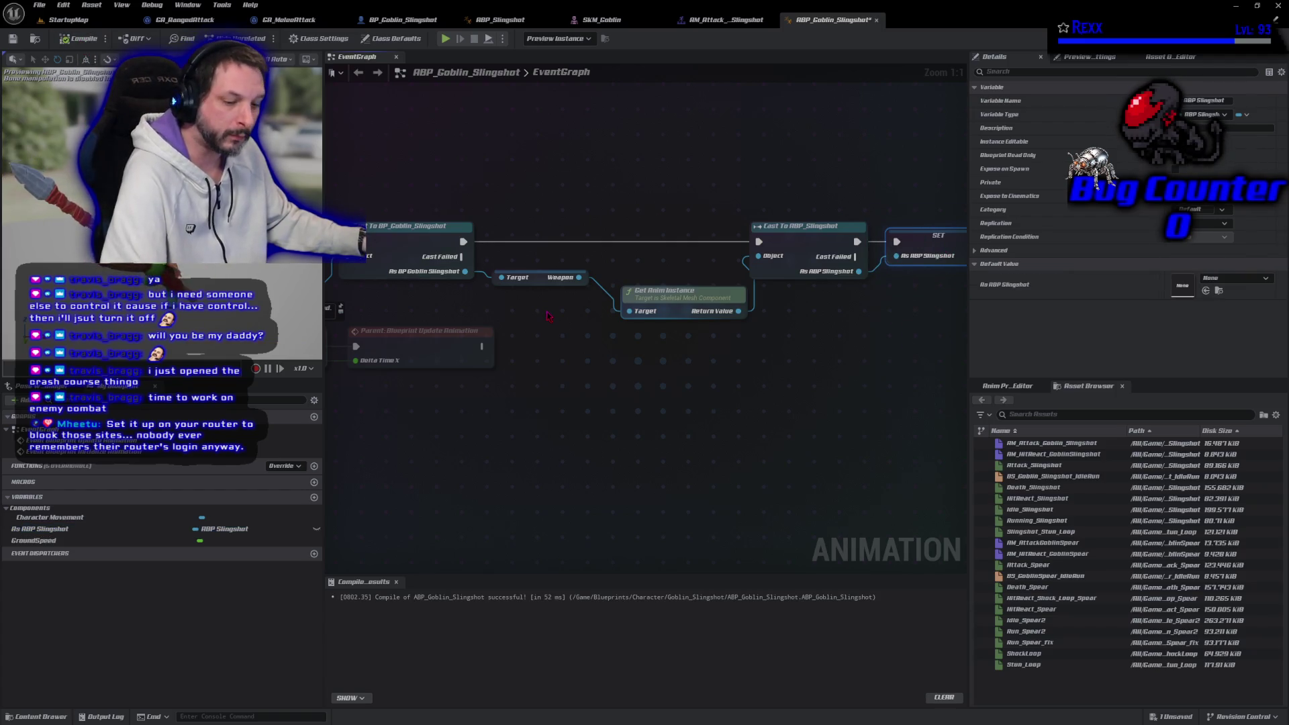
# Save ABP_Goblin_Slingshot and bring the Initialize Animation nodes back into view
pyautogui.hotkey('ctrl', 's')
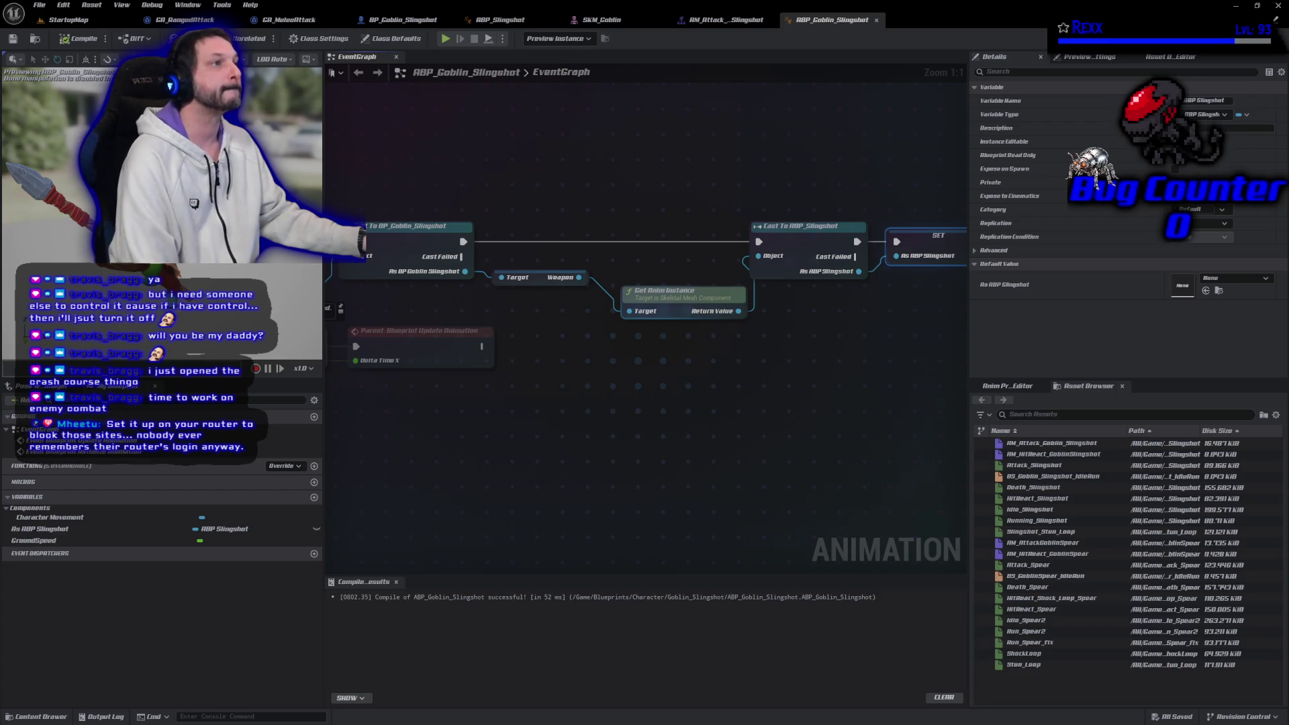
pyautogui.moveTo(603, 408)
pyautogui.mouseDown()
pyautogui.moveTo(490, 369)
pyautogui.moveTo(597, 383)
pyautogui.mouseUp()
pyautogui.scroll(-1, 596, 383)
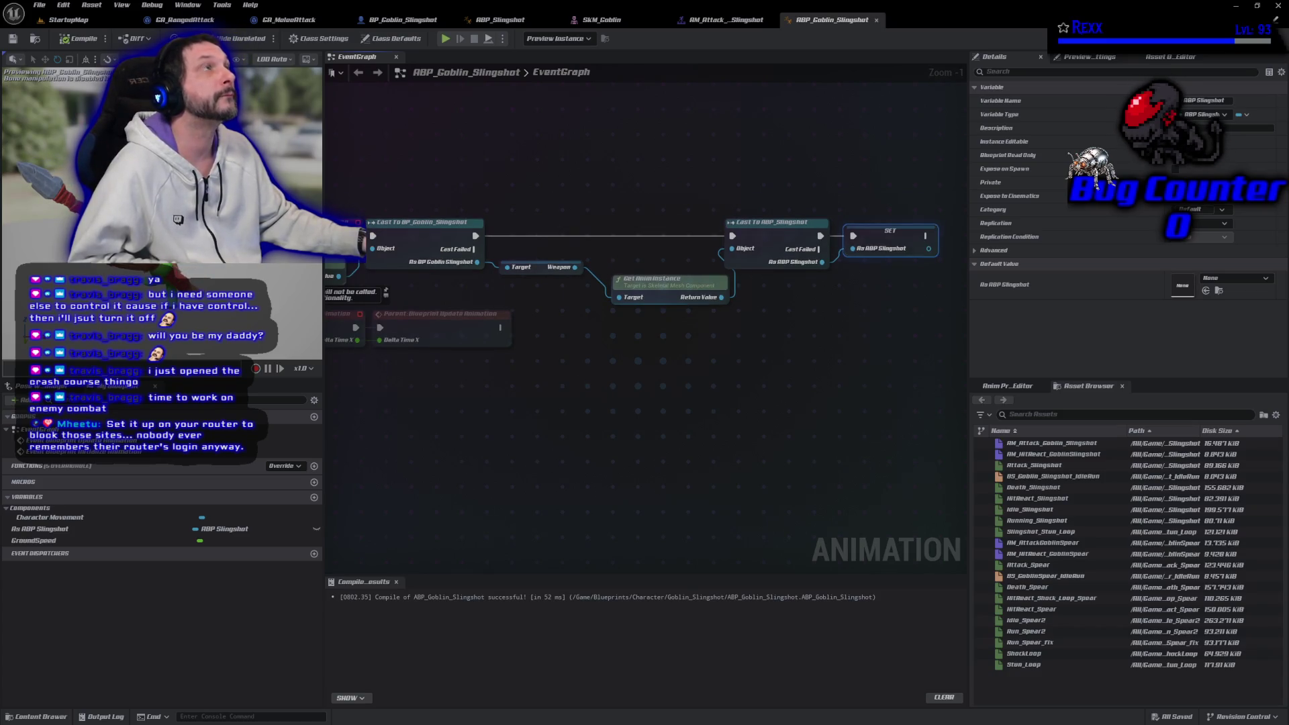
pyautogui.moveTo(387, 415)
pyautogui.mouseDown()
pyautogui.moveTo(541, 411)
pyautogui.moveTo(518, 411)
pyautogui.mouseUp()
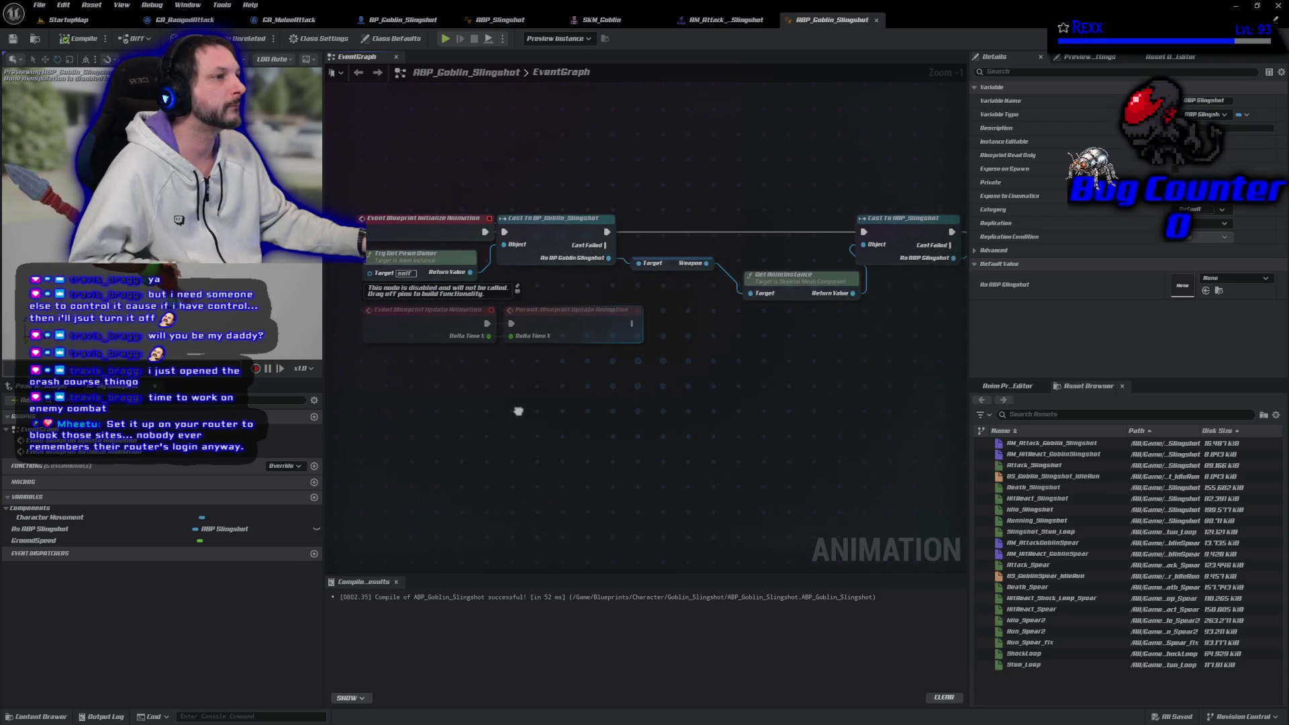
# Search the action list for 'release rock' without adding anything, then recompile the blueprint
pyautogui.rightClick(518, 411)
pyautogui.write('rele')
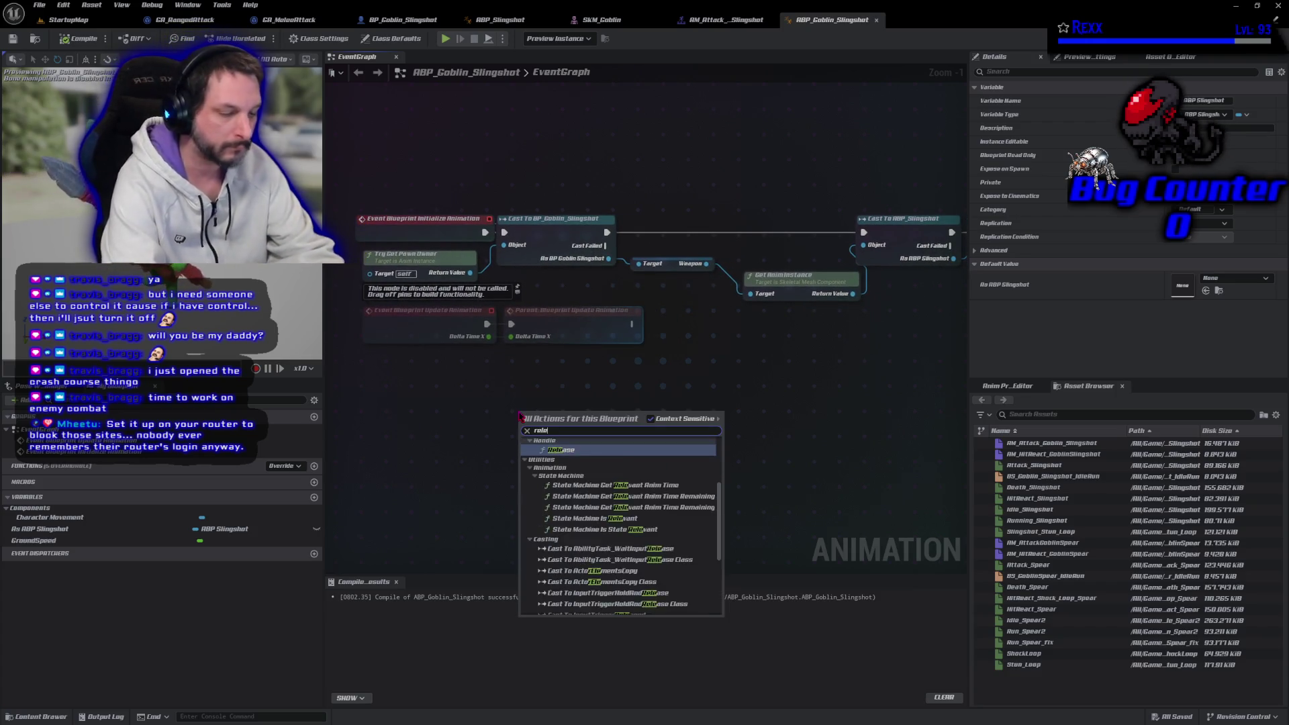
pyautogui.write('ase rock')
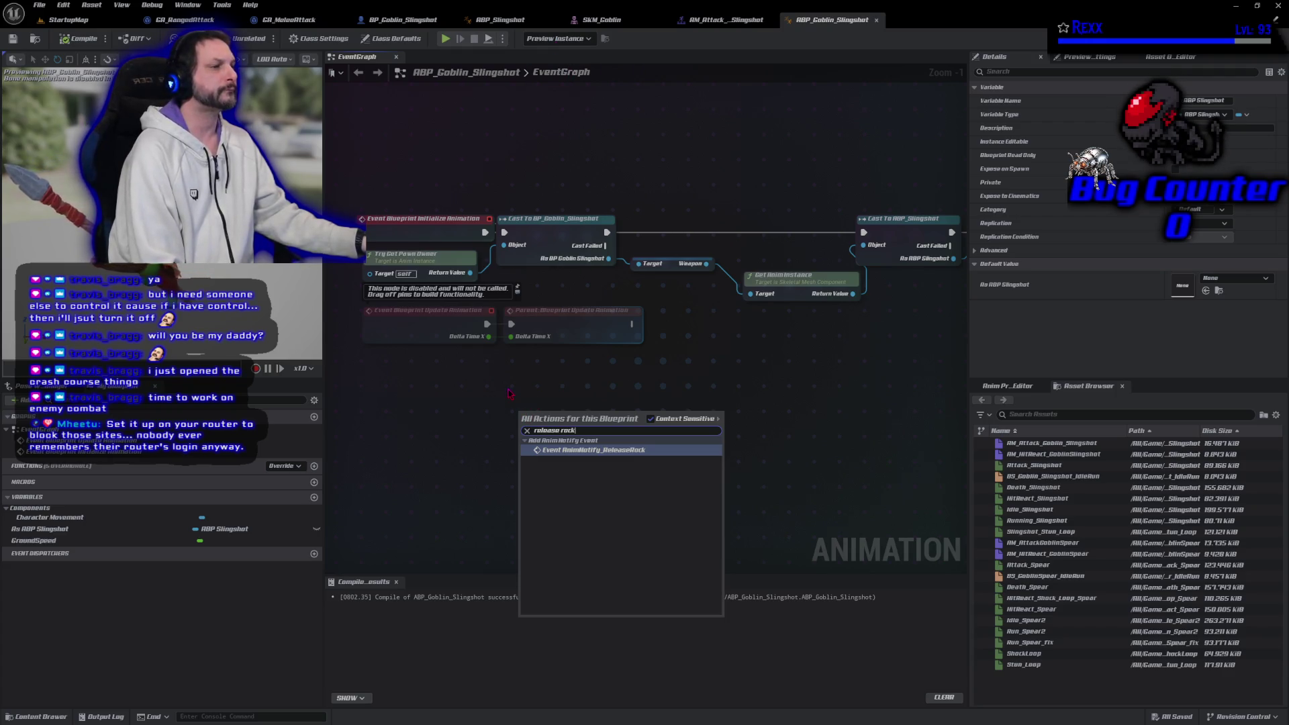
pyautogui.click(483, 385)
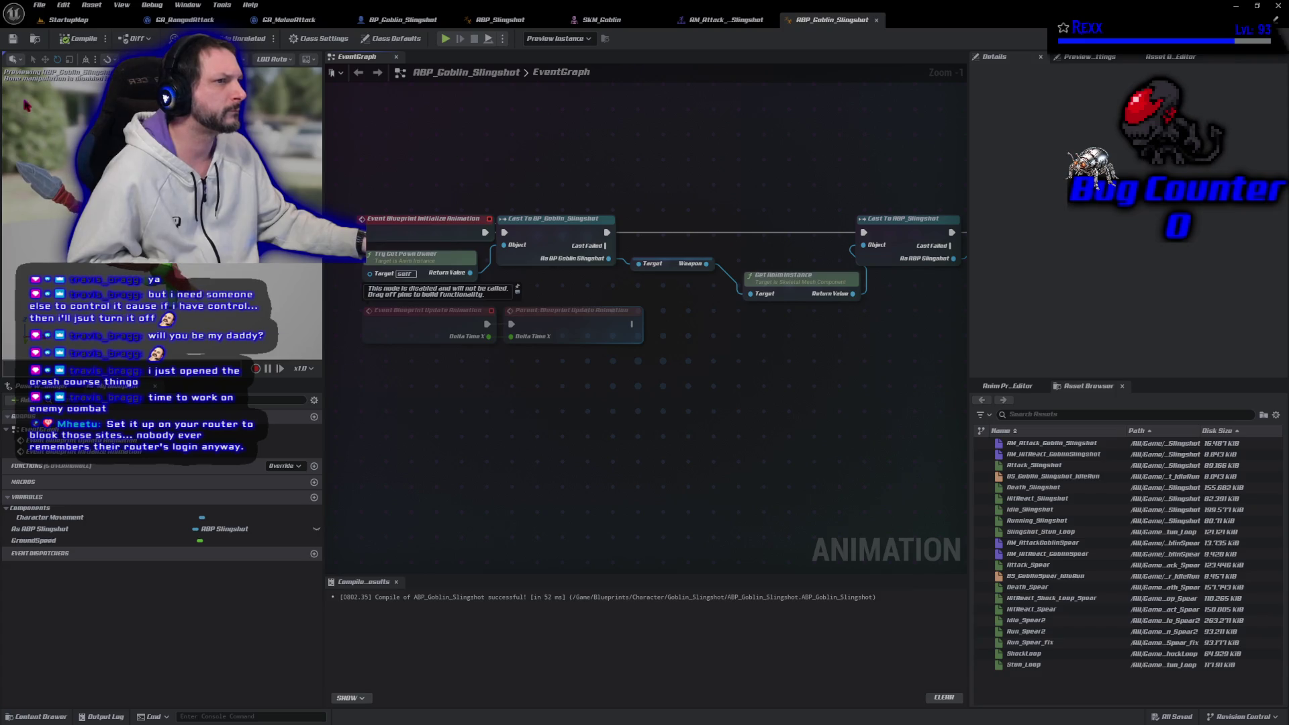
pyautogui.click(79, 38)
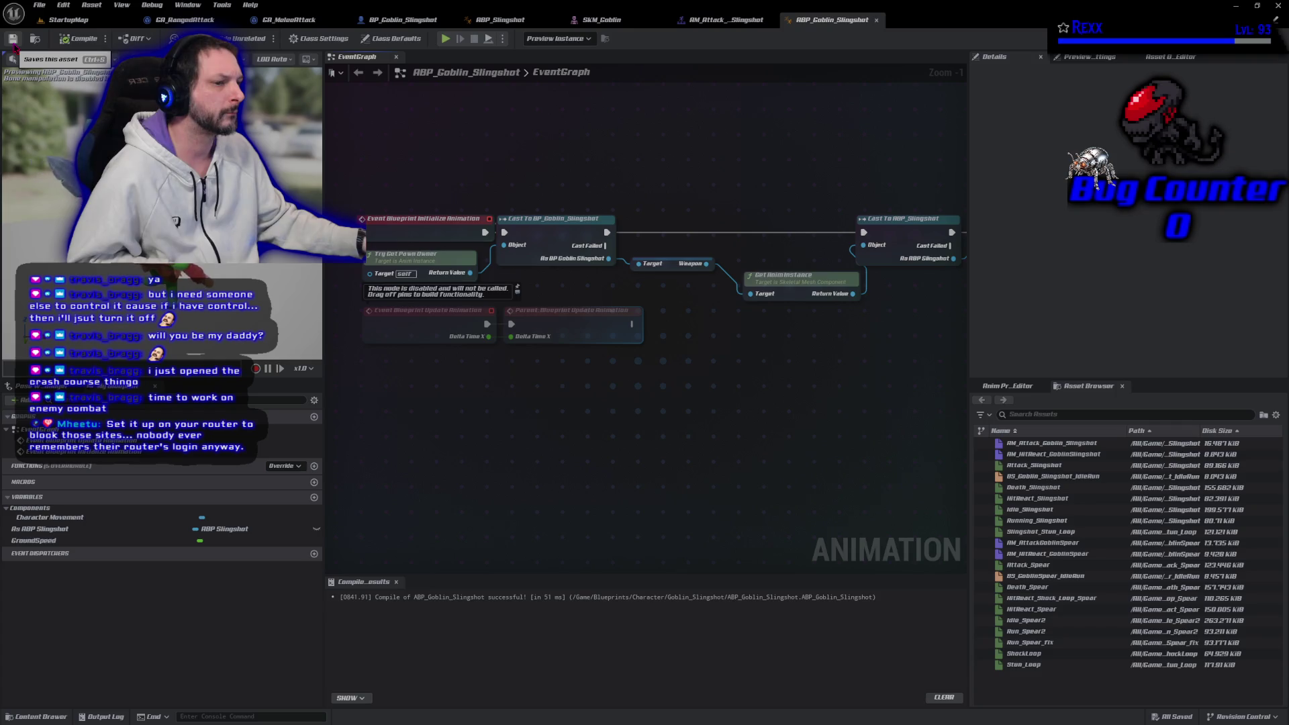
# Add AnimNotify_ReleaseRock and AnimNotify_GrabPouch event nodes on the left of the graph
pyautogui.rightClick(585, 427)
pyautogui.write('release')
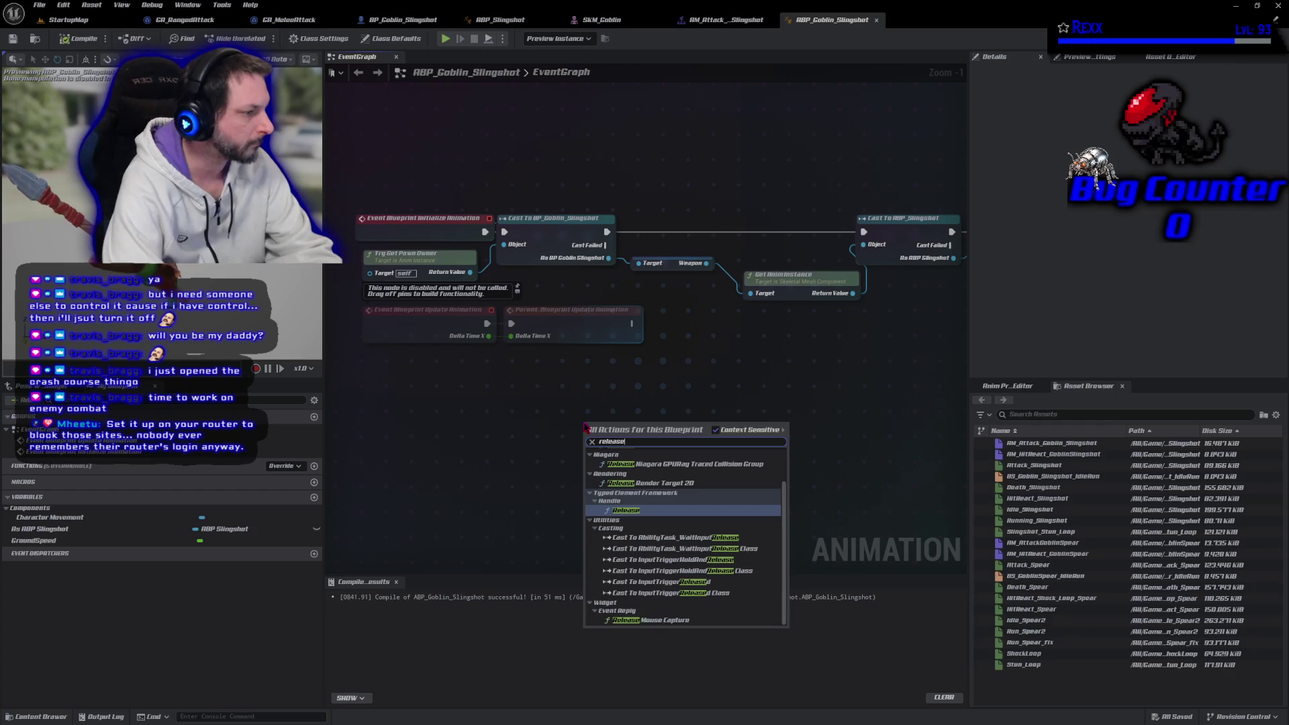
pyautogui.write('rock')
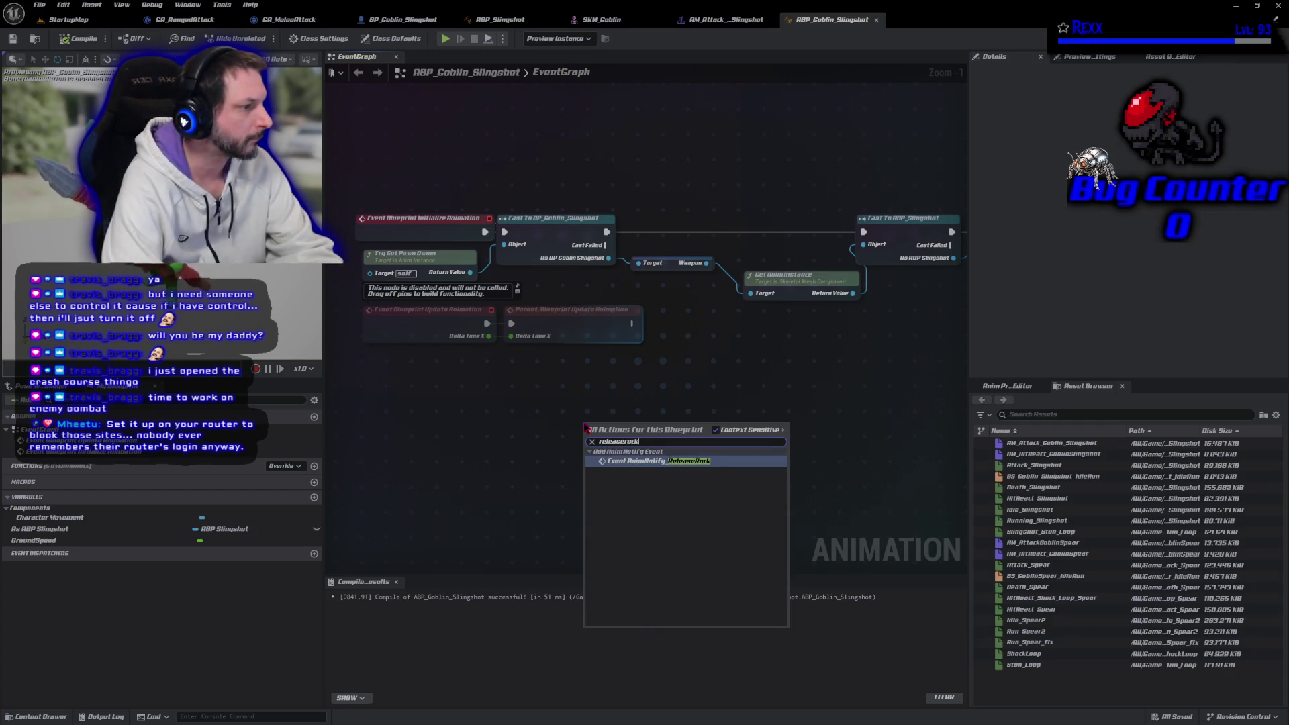
pyautogui.press('Return')
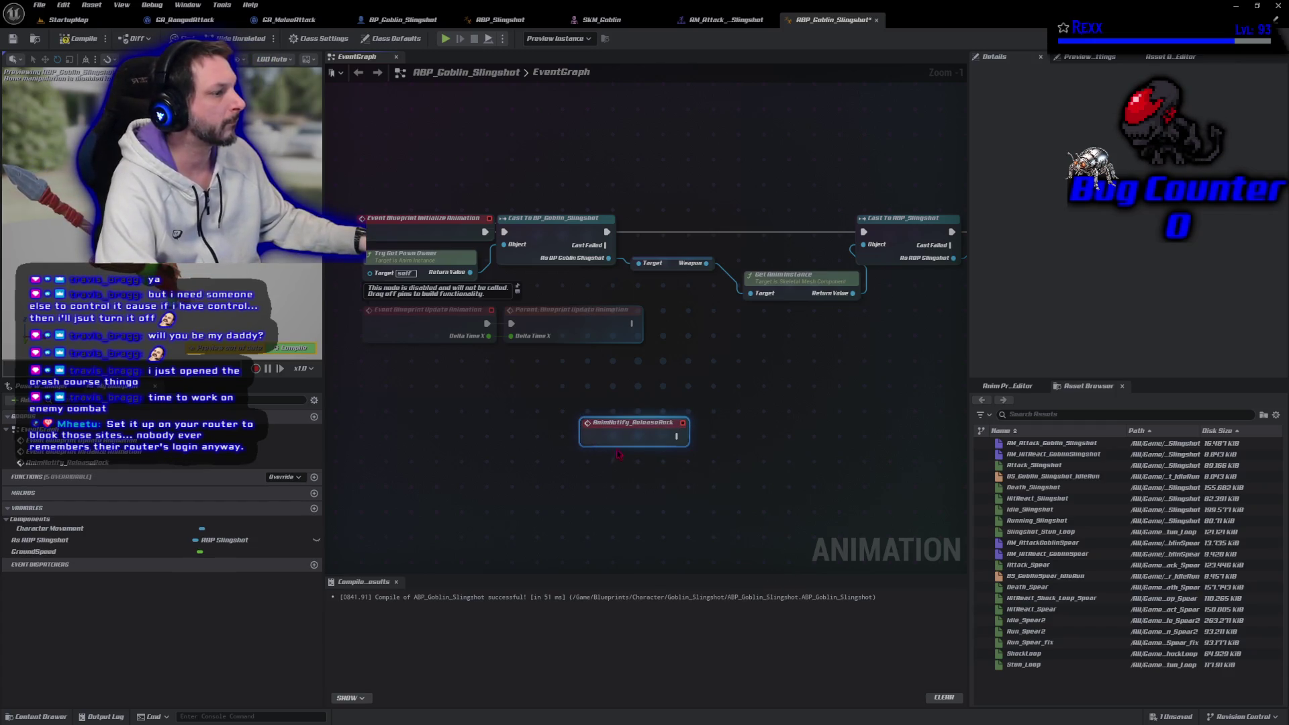
pyautogui.moveTo(619, 437); pyautogui.dragTo(422, 415)
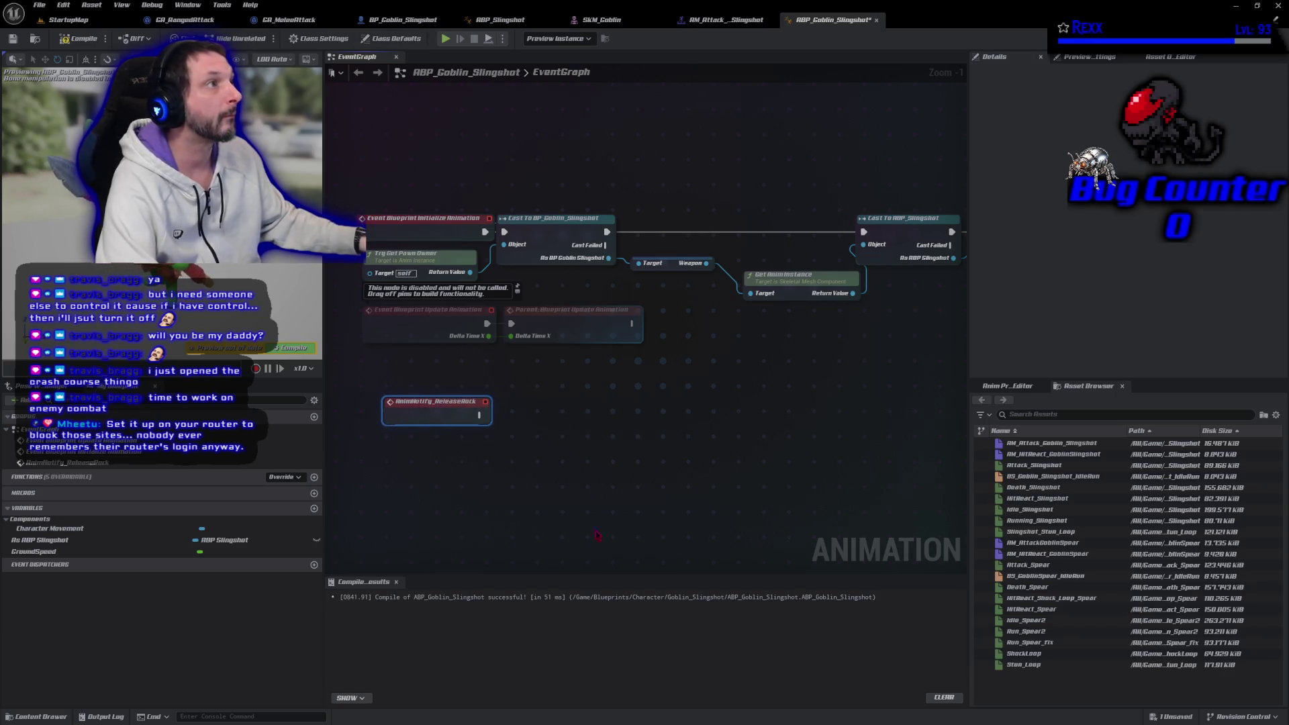
pyautogui.rightClick(450, 514)
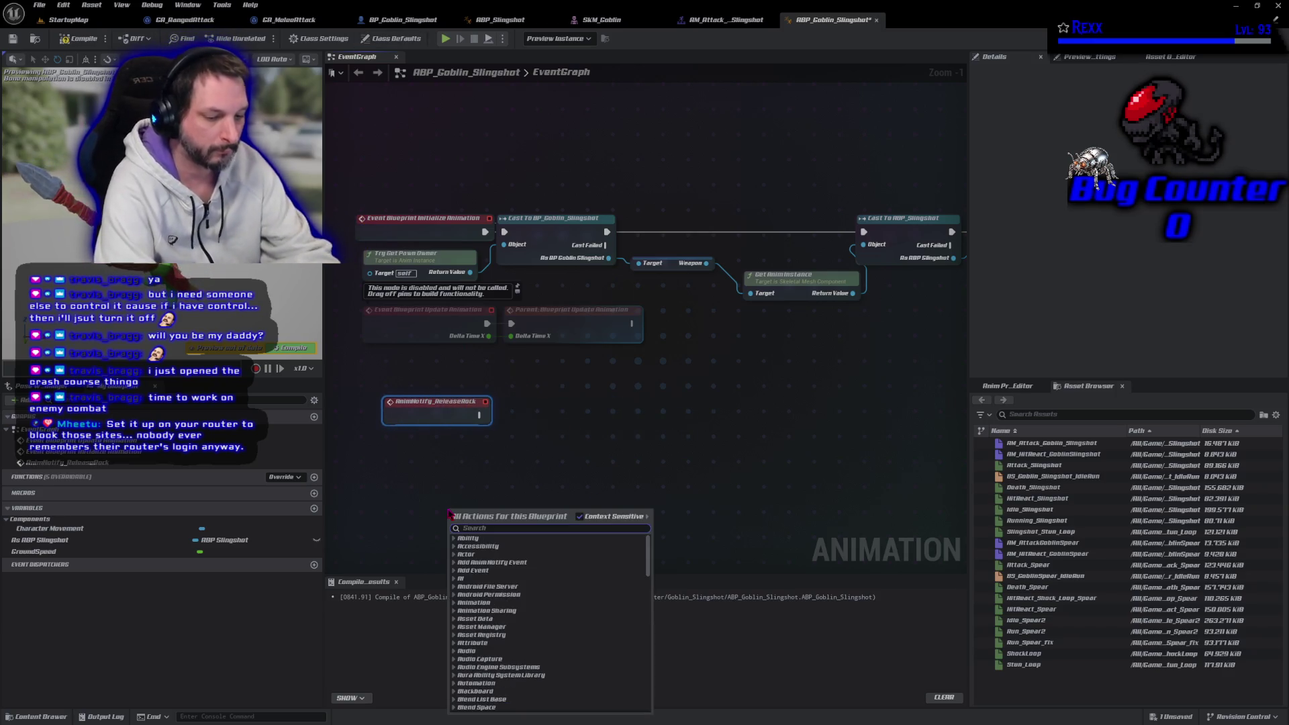
pyautogui.write('grab')
pyautogui.press('Return')
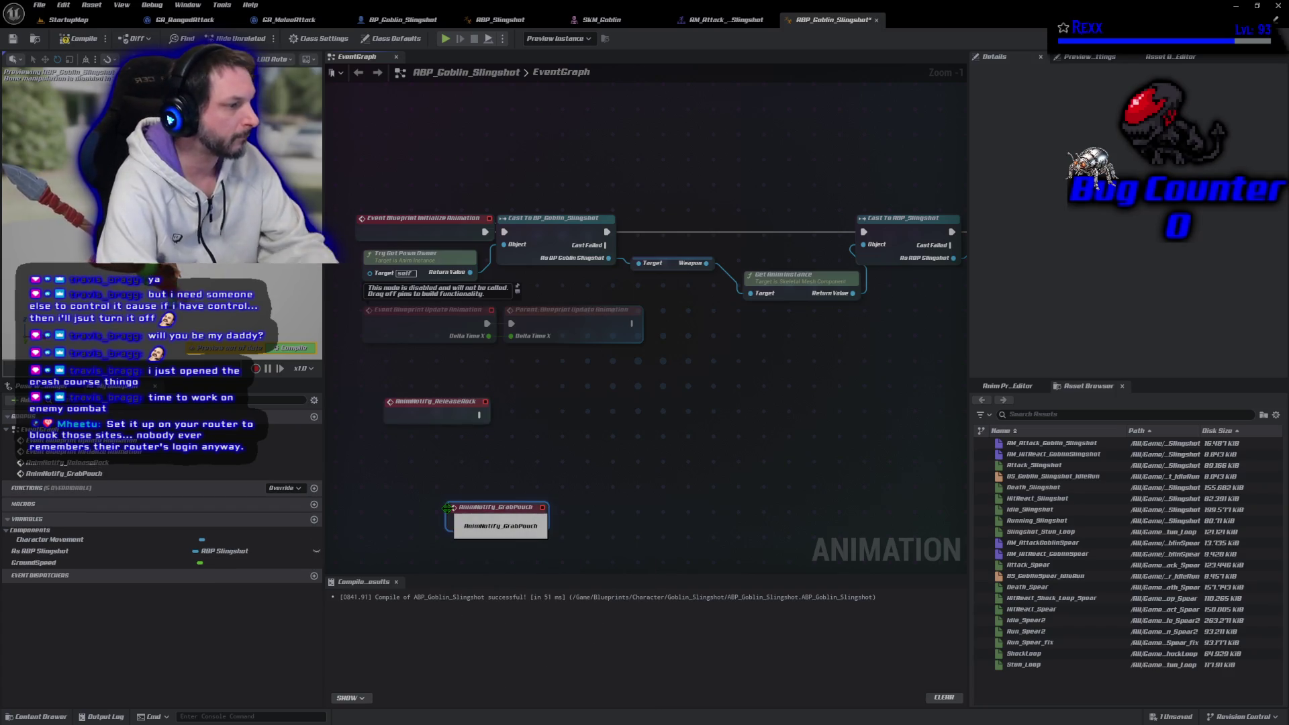
pyautogui.moveTo(474, 531); pyautogui.dragTo(405, 530)
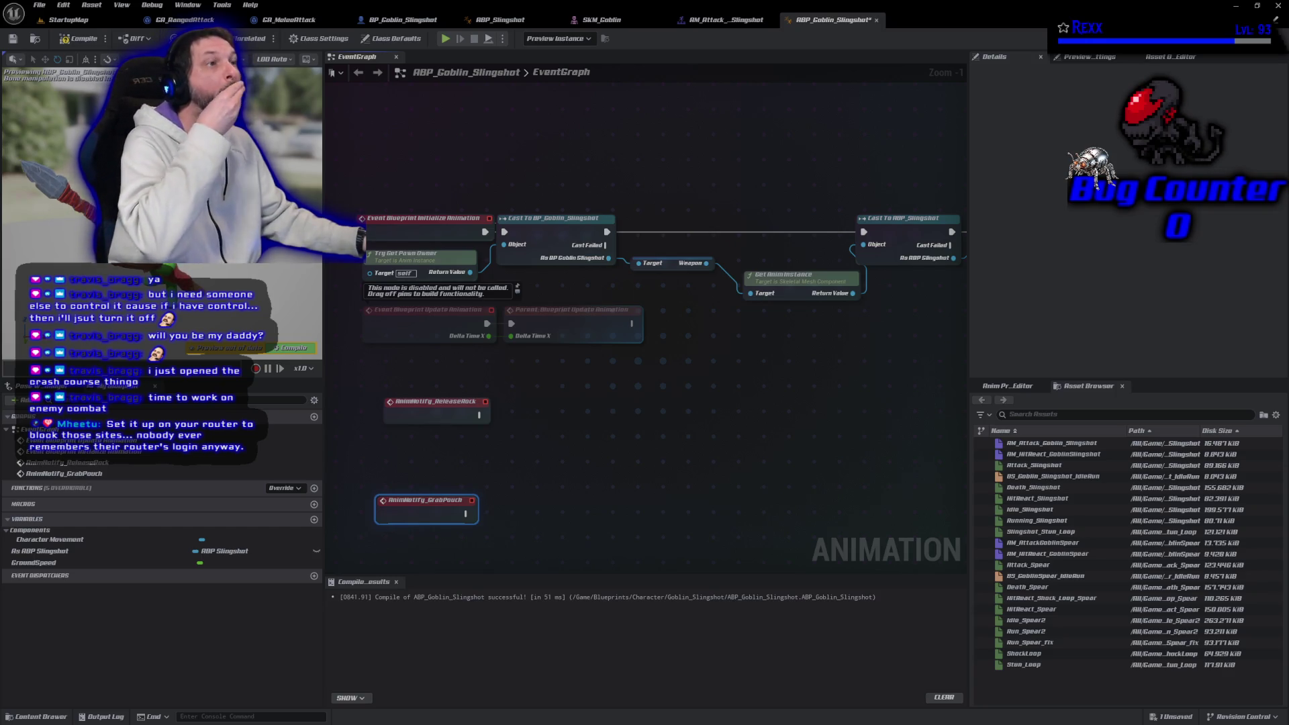
# Place an As ABP Slingshot getter node and bring up its options
pyautogui.moveTo(40, 551); pyautogui.dragTo(498, 454)
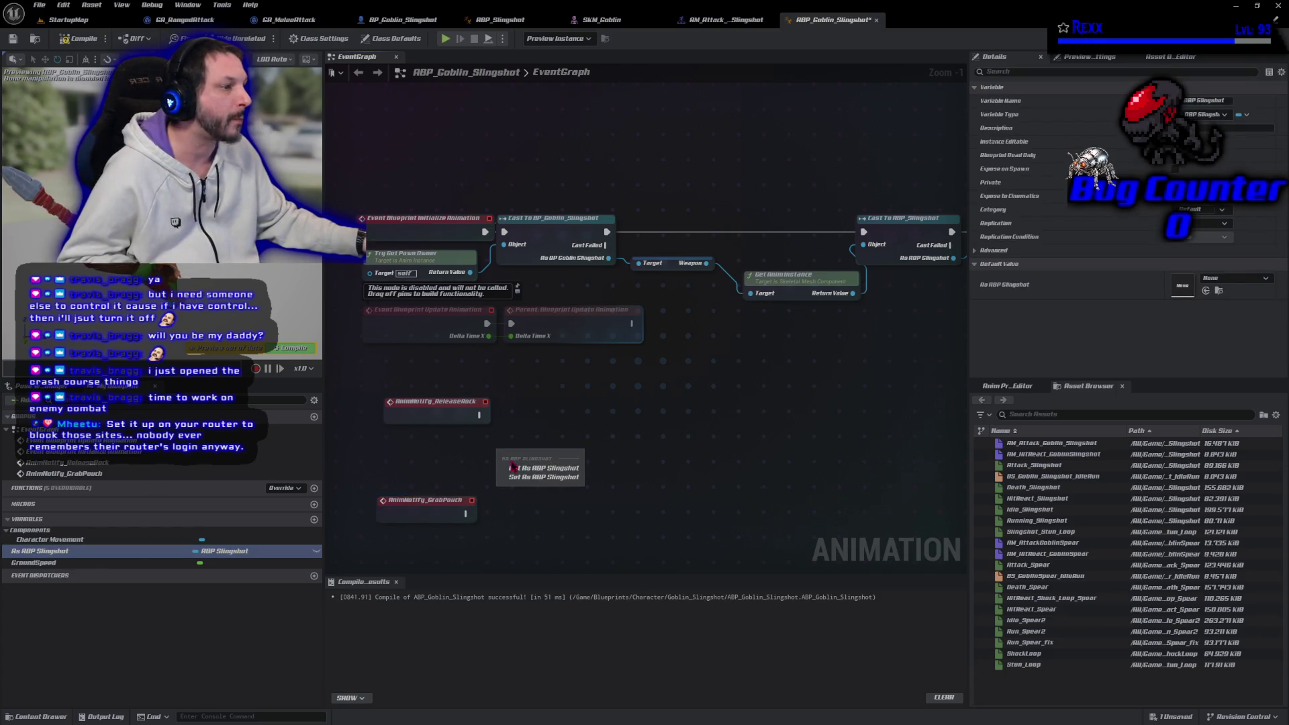
pyautogui.click(514, 465)
pyautogui.rightClick(499, 458)
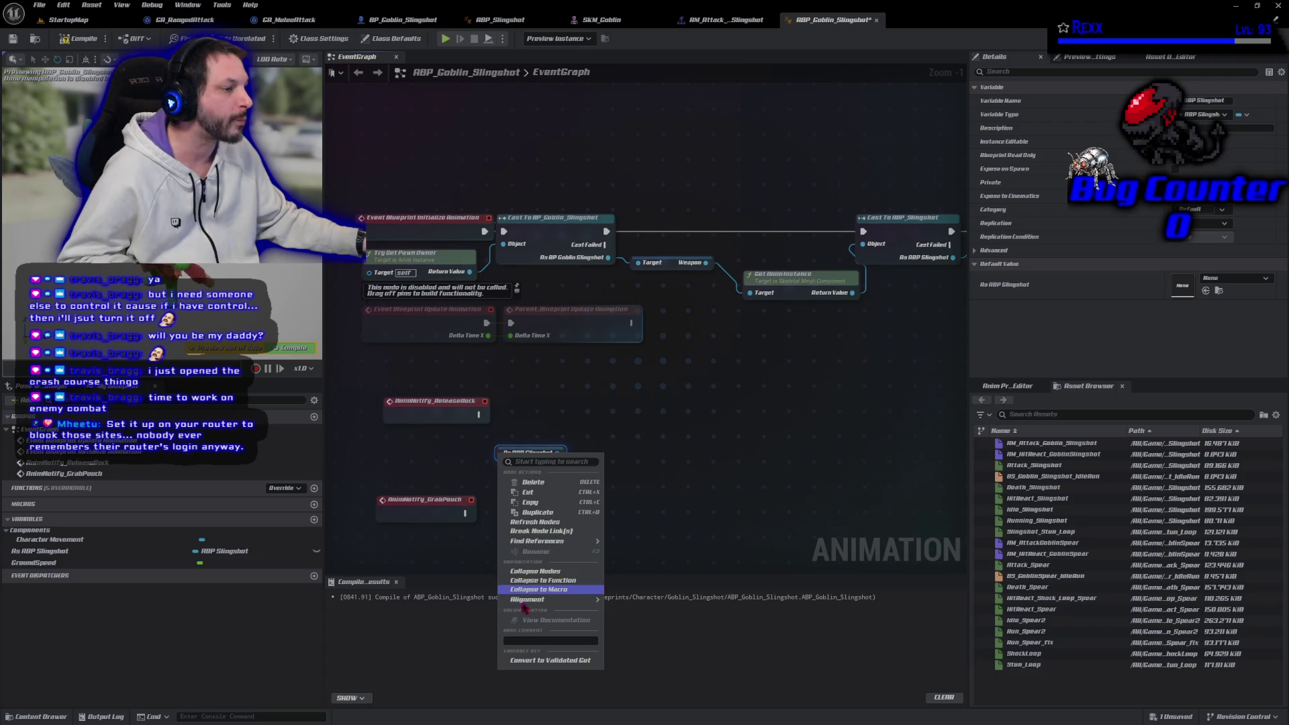
# Make the getter a Validated Get, set Holding Pouch when valid, and save
pyautogui.click(550, 661)
pyautogui.moveTo(520, 481)
pyautogui.mouseDown()
pyautogui.moveTo(520, 428)
pyautogui.moveTo(494, 416)
pyautogui.moveTo(504, 415)
pyautogui.mouseUp()
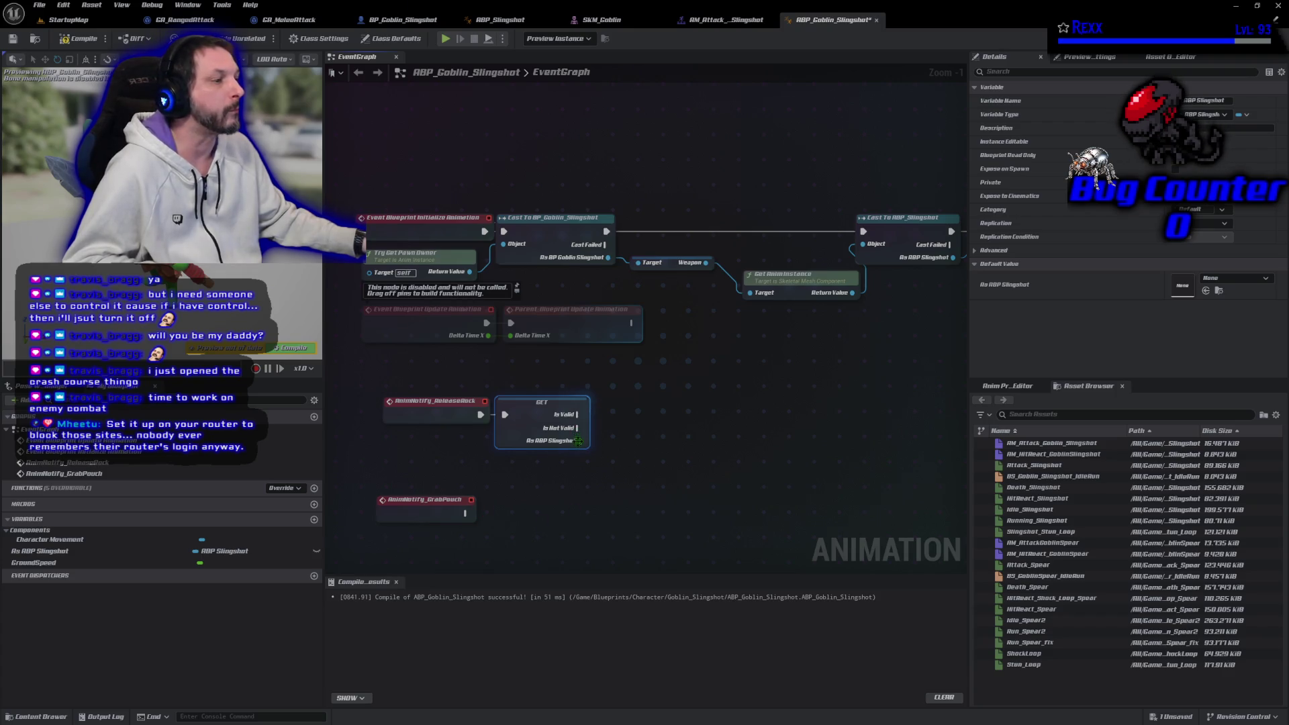
pyautogui.moveTo(580, 443)
pyautogui.moveTo(580, 443); pyautogui.dragTo(646, 441)
pyautogui.write('set hold')
pyautogui.press('Return')
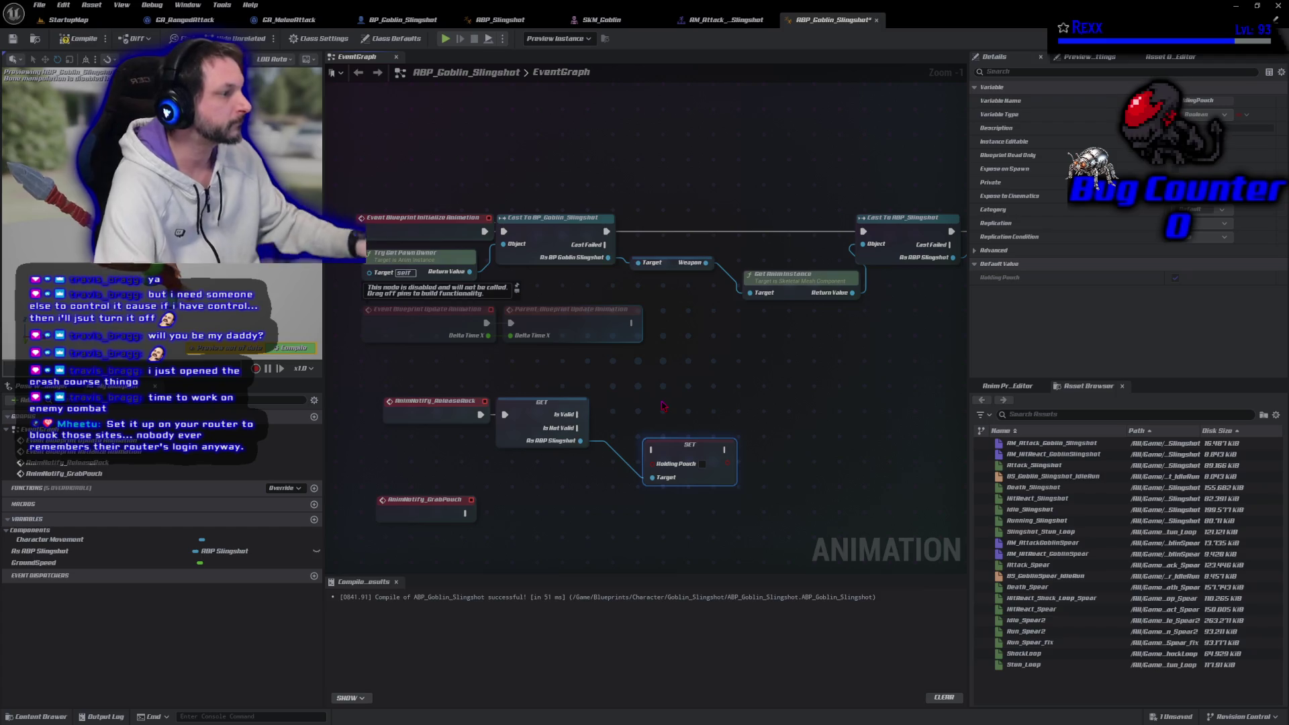
pyautogui.moveTo(577, 415)
pyautogui.mouseDown()
pyautogui.moveTo(639, 452)
pyautogui.moveTo(661, 409)
pyautogui.mouseUp()
pyautogui.hotkey('ctrl', 's')
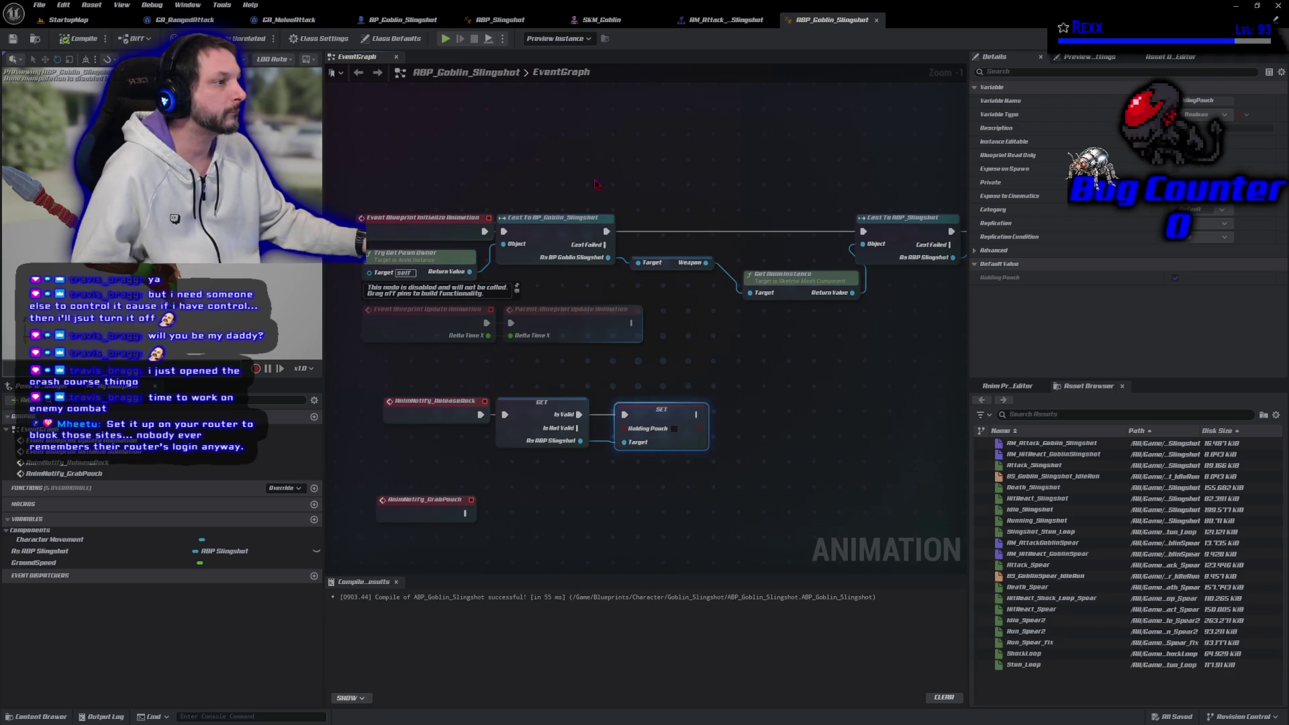
# Copy and paste the top initialization cast chain
pyautogui.scroll(-2, 532, 160)
pyautogui.moveTo(407, 141)
pyautogui.mouseDown()
pyautogui.moveTo(552, 235)
pyautogui.moveTo(871, 261)
pyautogui.mouseUp()
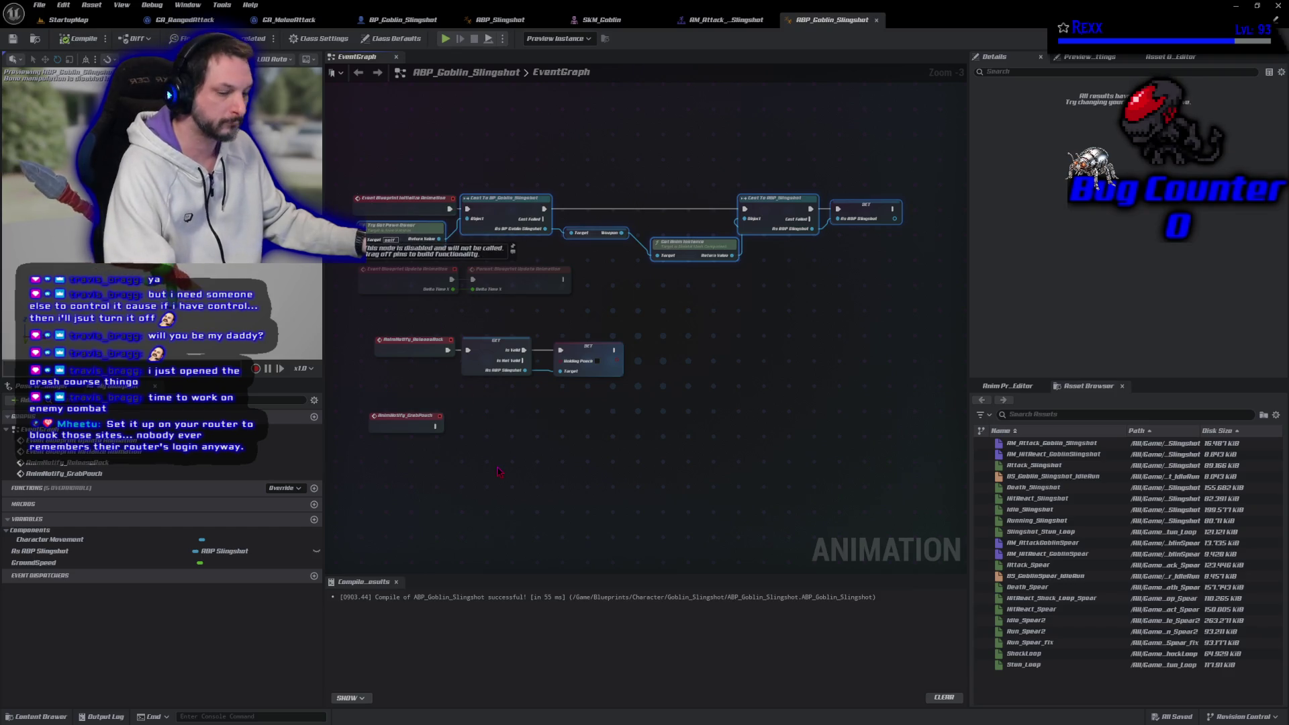
pyautogui.hotkey('ctrl', 'c')
pyautogui.hotkey('ctrl', 'v')
# Wire As ABP Slingshot into the pasted cast chain near GrabPouch, then open the Content Drawer
pyautogui.moveTo(408, 429); pyautogui.dragTo(423, 554)
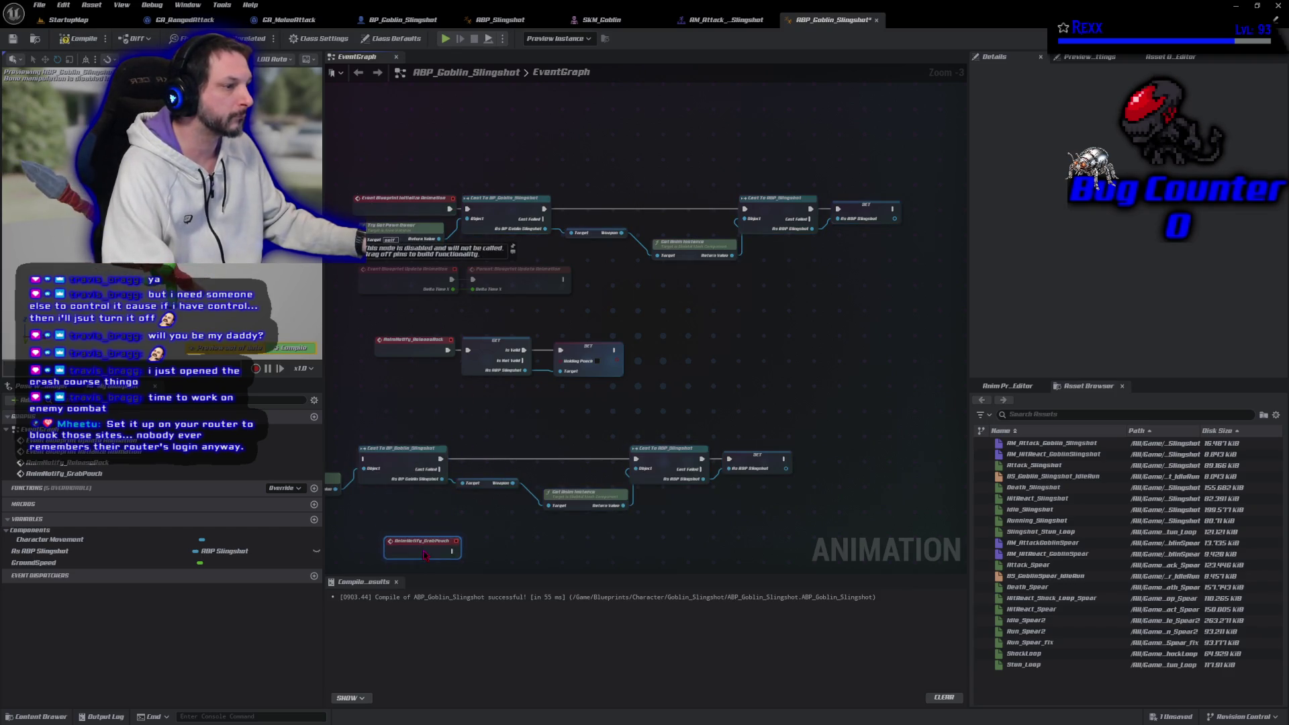
pyautogui.moveTo(526, 370)
pyautogui.mouseDown()
pyautogui.moveTo(501, 409)
pyautogui.moveTo(363, 449)
pyautogui.moveTo(363, 468)
pyautogui.mouseUp()
pyautogui.moveTo(389, 359)
pyautogui.mouseDown()
pyautogui.moveTo(537, 433)
pyautogui.moveTo(843, 442)
pyautogui.mouseUp()
pyautogui.moveTo(670, 438)
pyautogui.mouseDown()
pyautogui.moveTo(799, 440)
pyautogui.moveTo(855, 412)
pyautogui.mouseUp()
pyautogui.moveTo(765, 438)
pyautogui.mouseDown()
pyautogui.moveTo(568, 447)
pyautogui.moveTo(612, 473)
pyautogui.mouseUp()
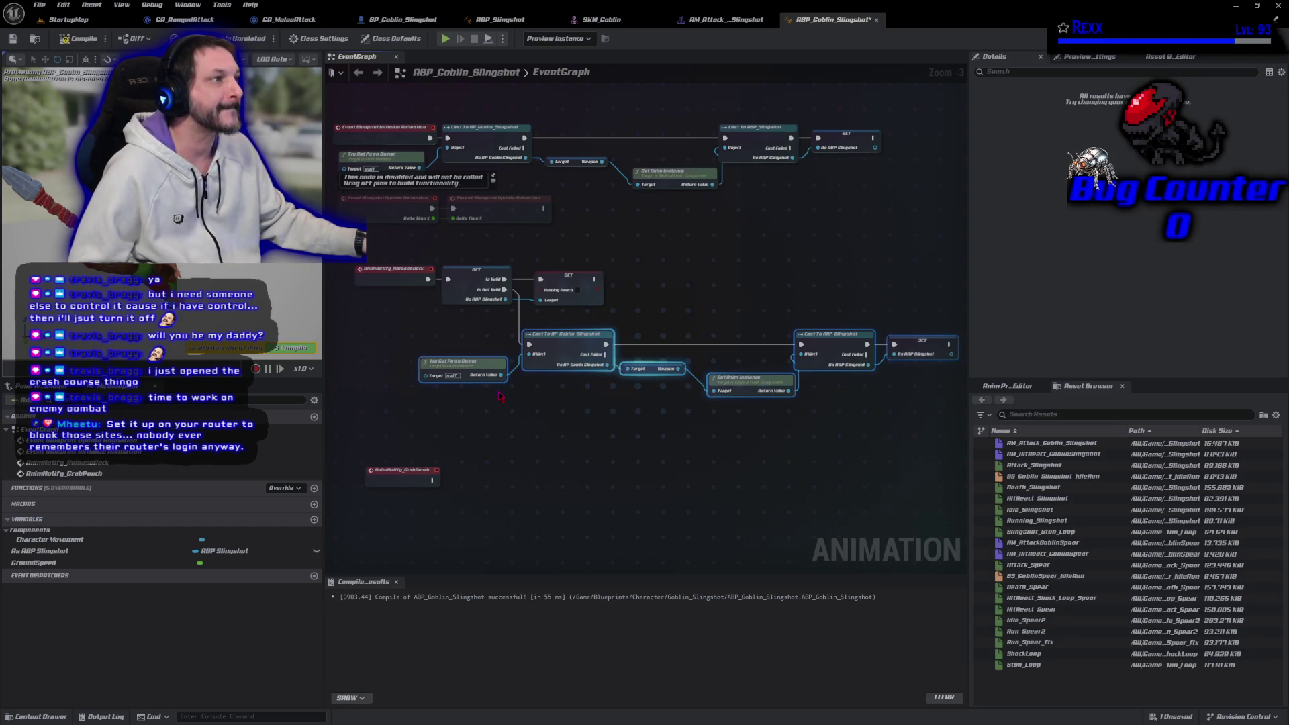
pyautogui.click(37, 717)
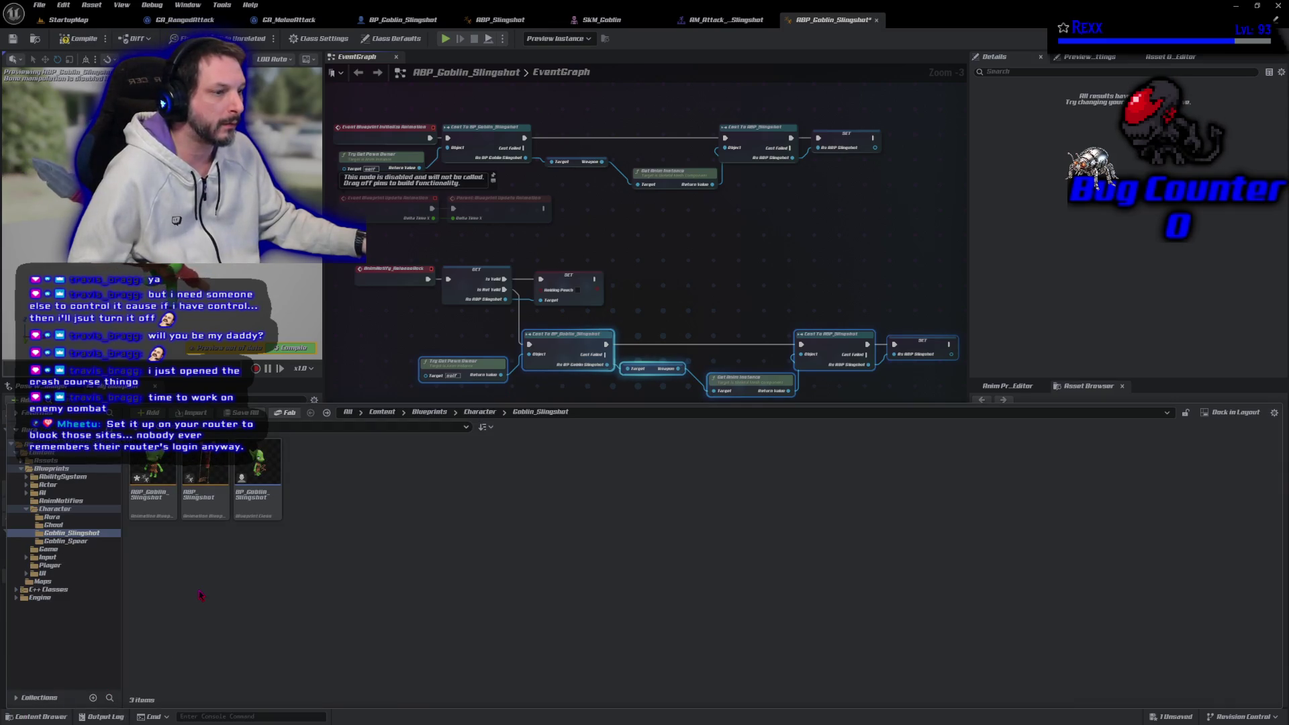
# Create an AnimMontage from Slingshot_Attack in Assets/Enemies/Goblin/Slingshot/Centered
pyautogui.click(94, 462)
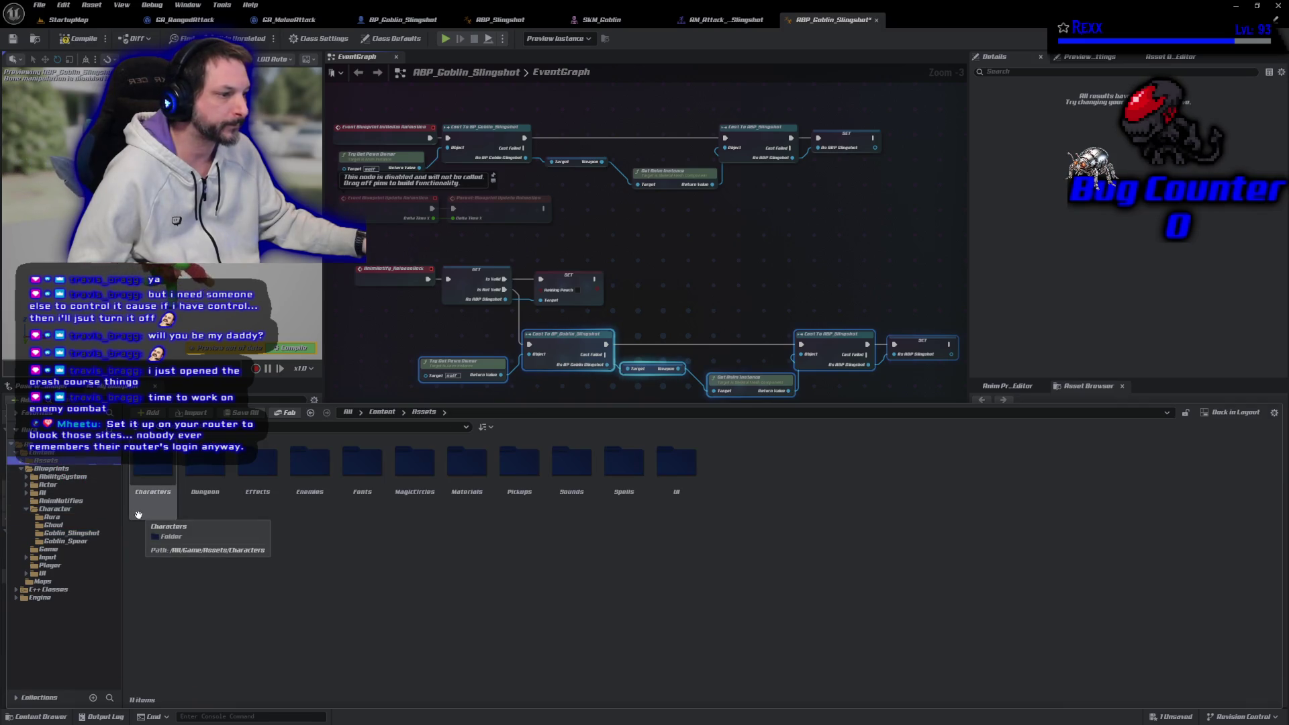
pyautogui.doubleClick(304, 494)
pyautogui.doubleClick(248, 510)
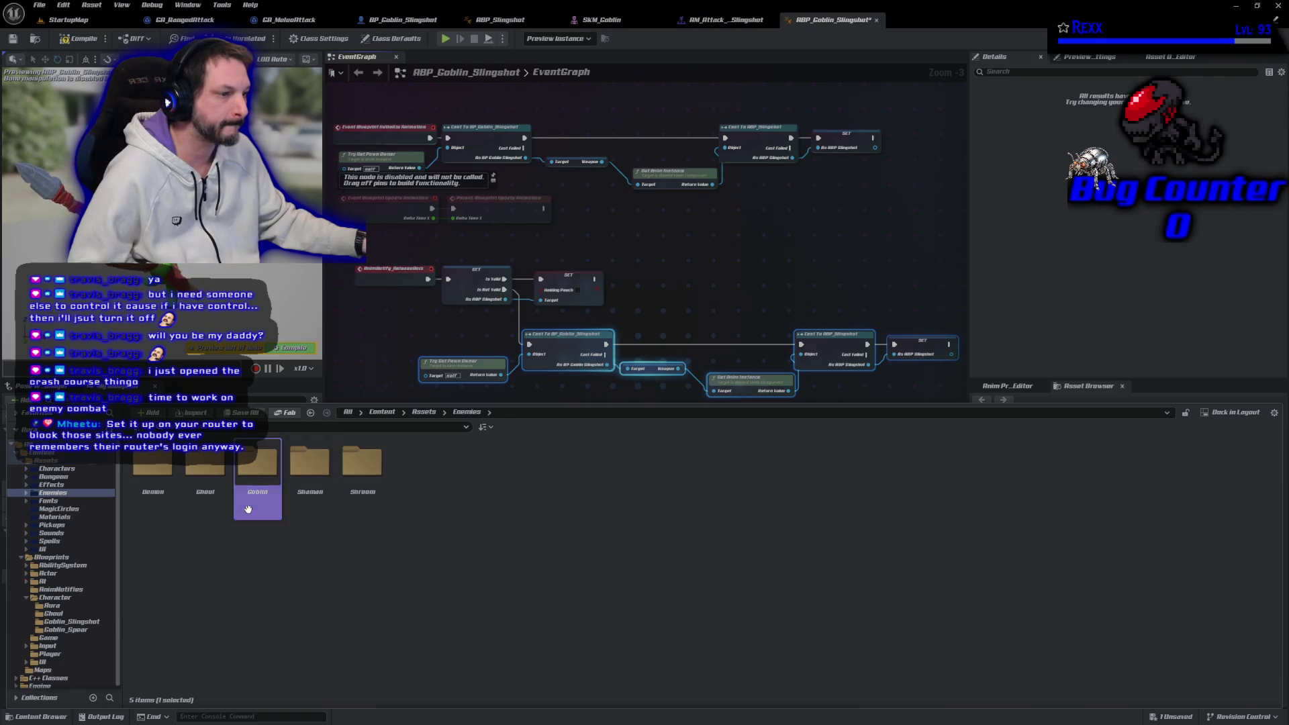
pyautogui.doubleClick(247, 510)
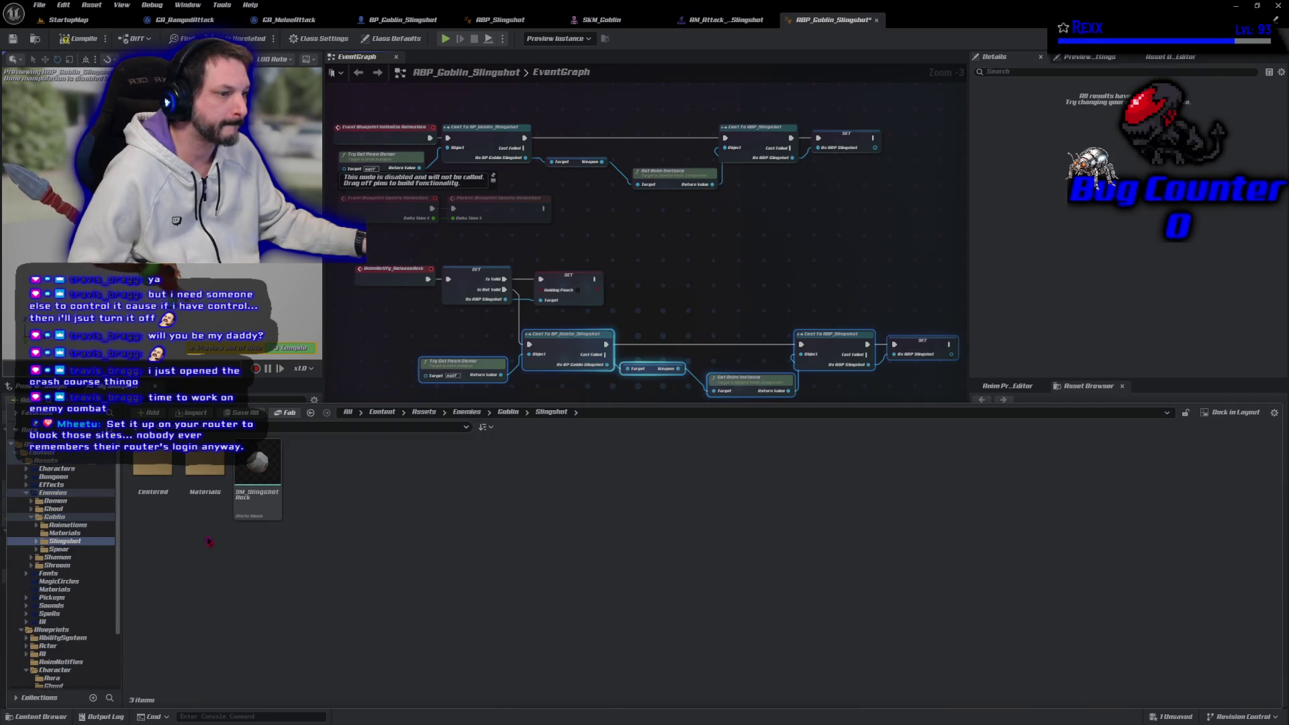
pyautogui.doubleClick(167, 507)
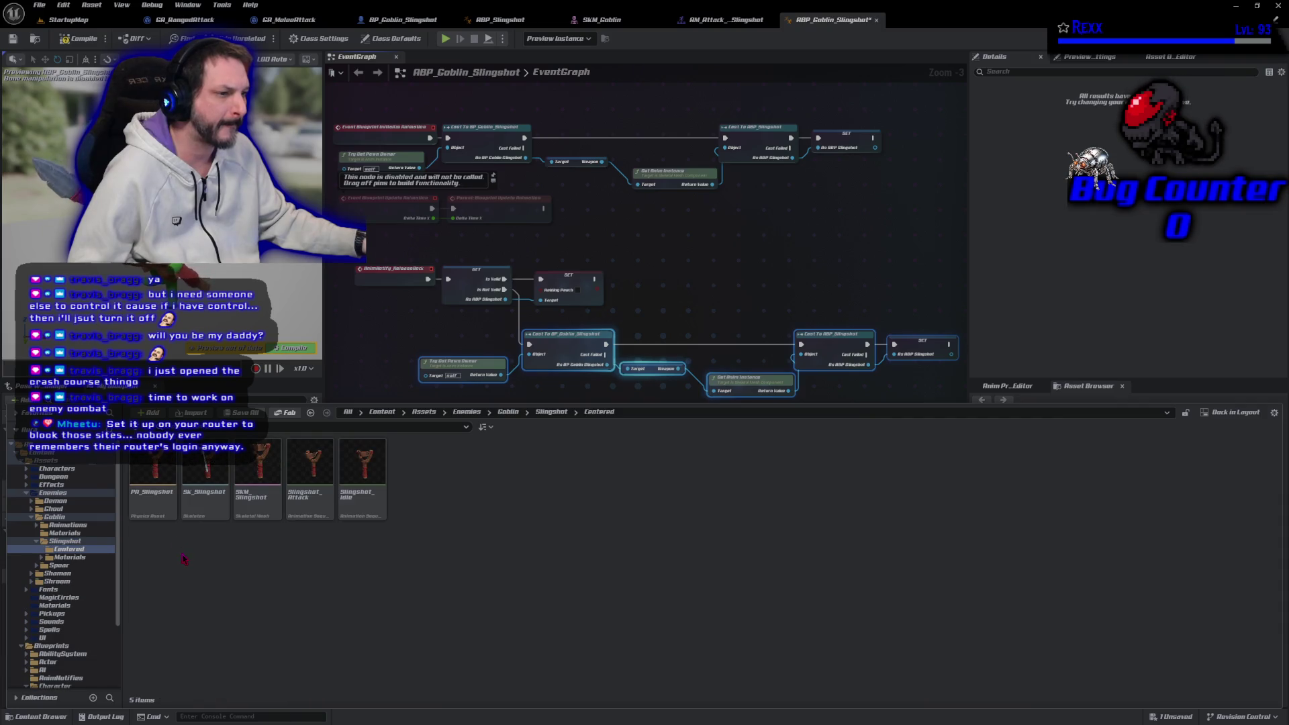
pyautogui.click(310, 501)
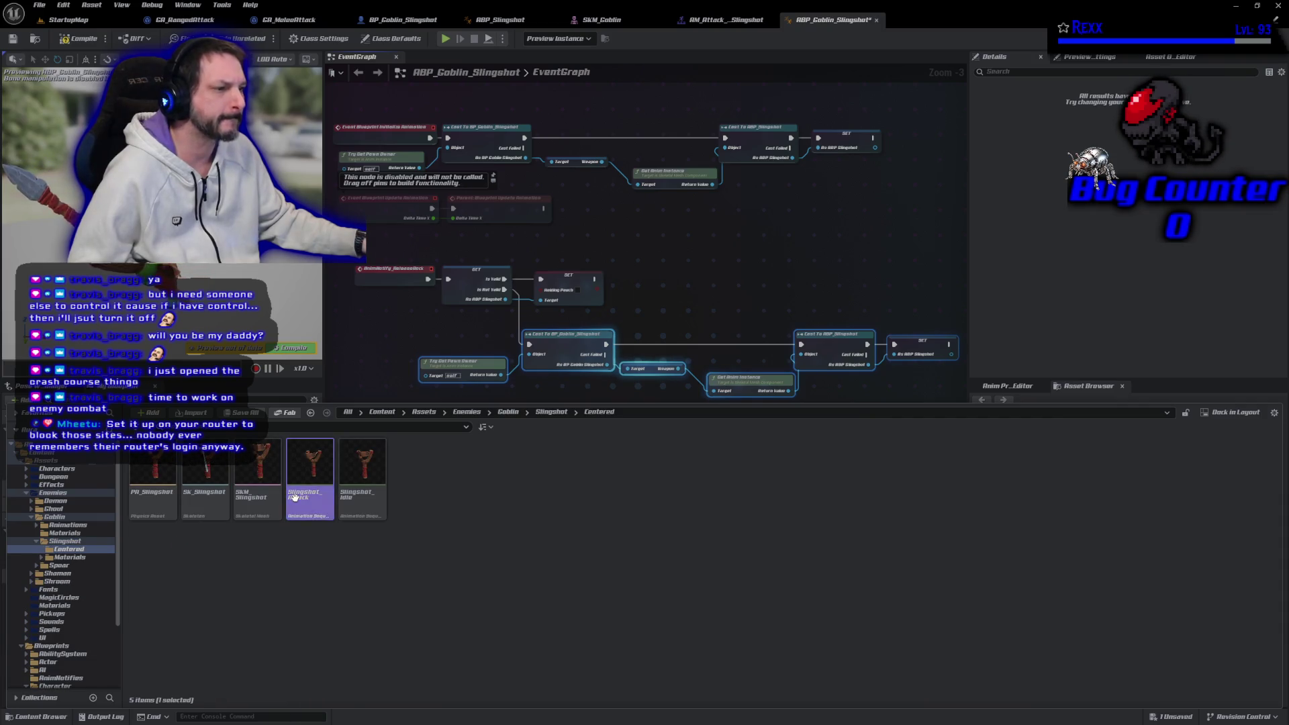
pyautogui.rightClick(311, 478)
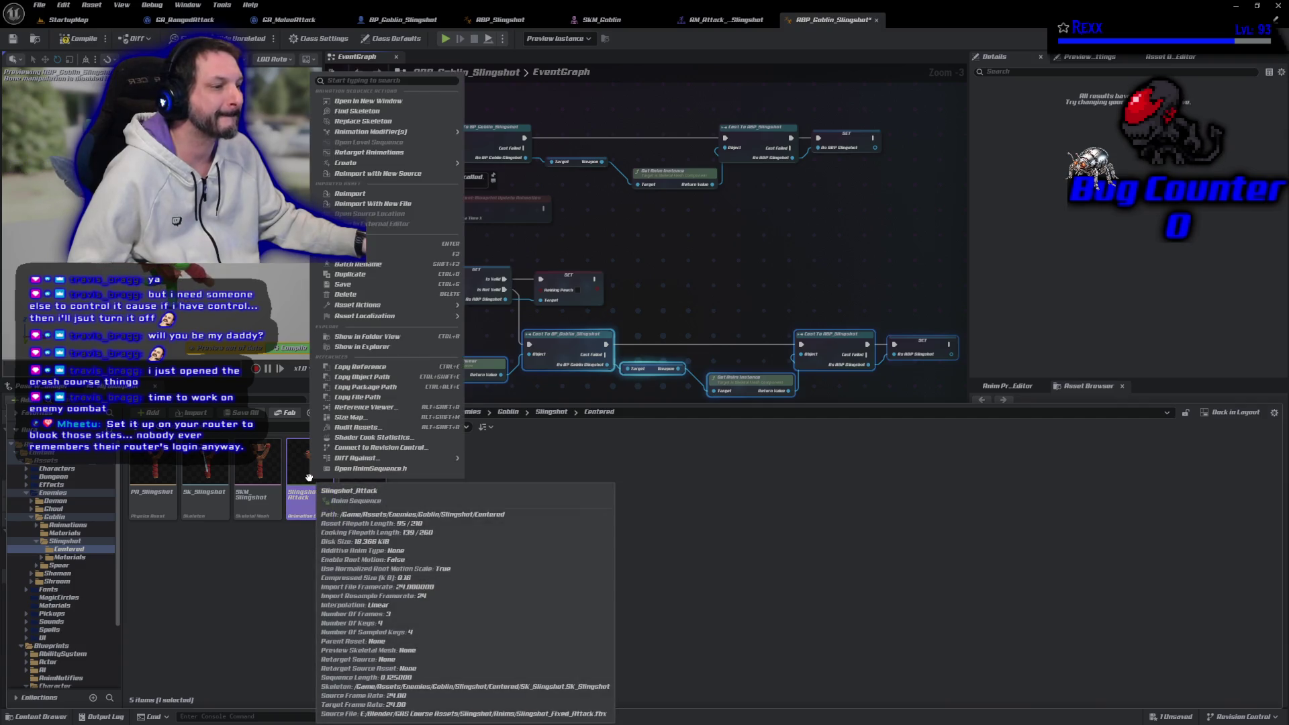
pyautogui.moveTo(362, 169)
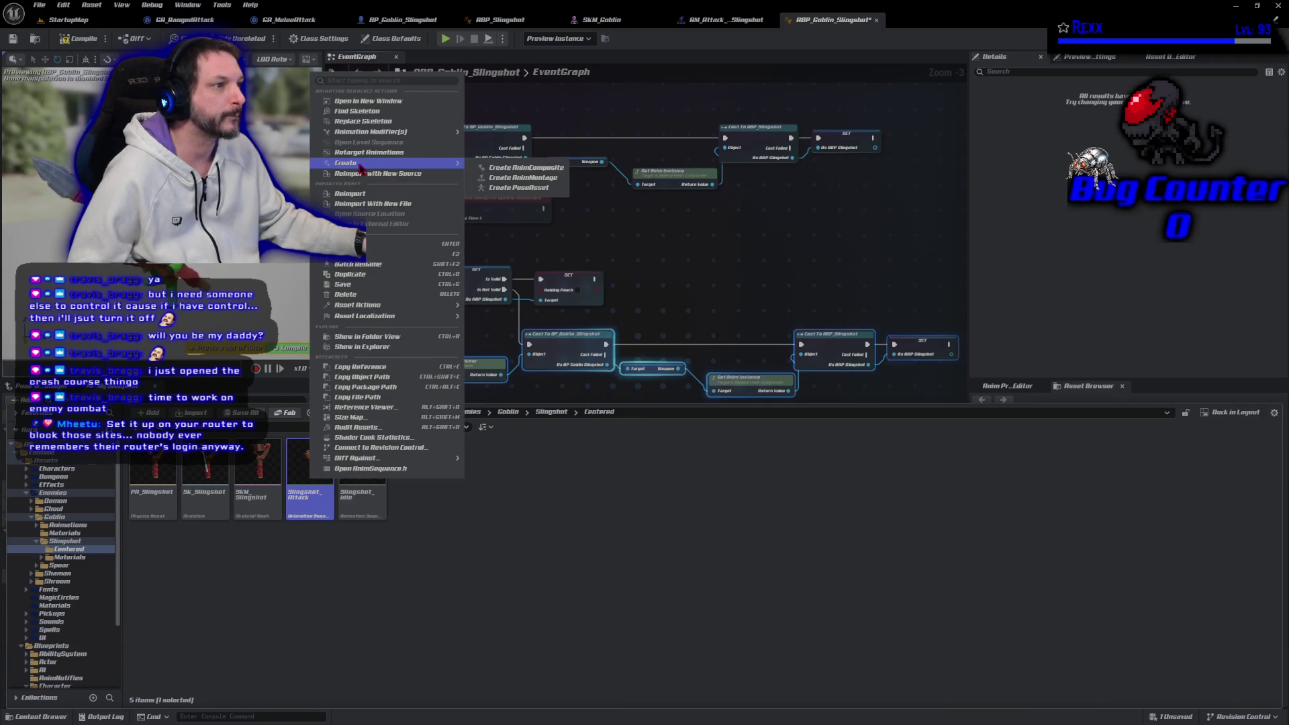
pyautogui.click(515, 178)
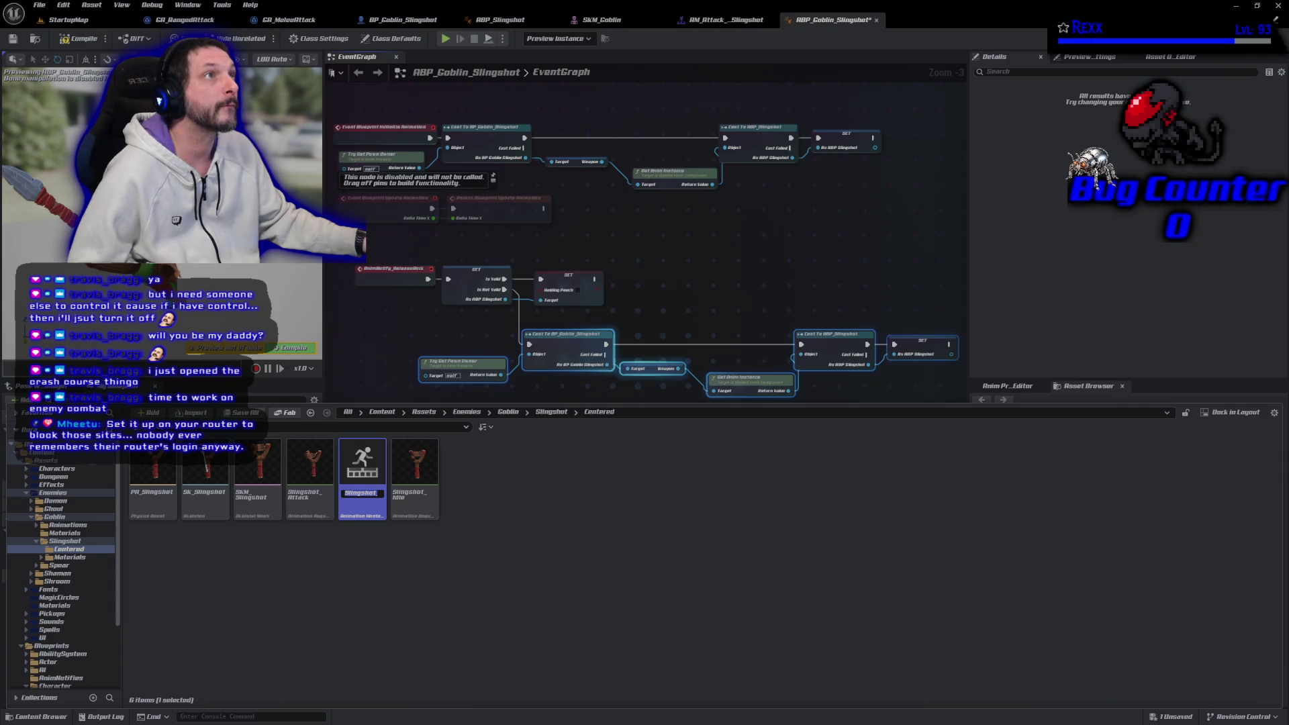
# Rename the montage to AM_Slingshot_Attack, open it, then return to the ABP_Goblin_Slingshot graph
pyautogui.click(373, 495)
pyautogui.hotkey('ctrl', 'a')
pyautogui.write('AM')
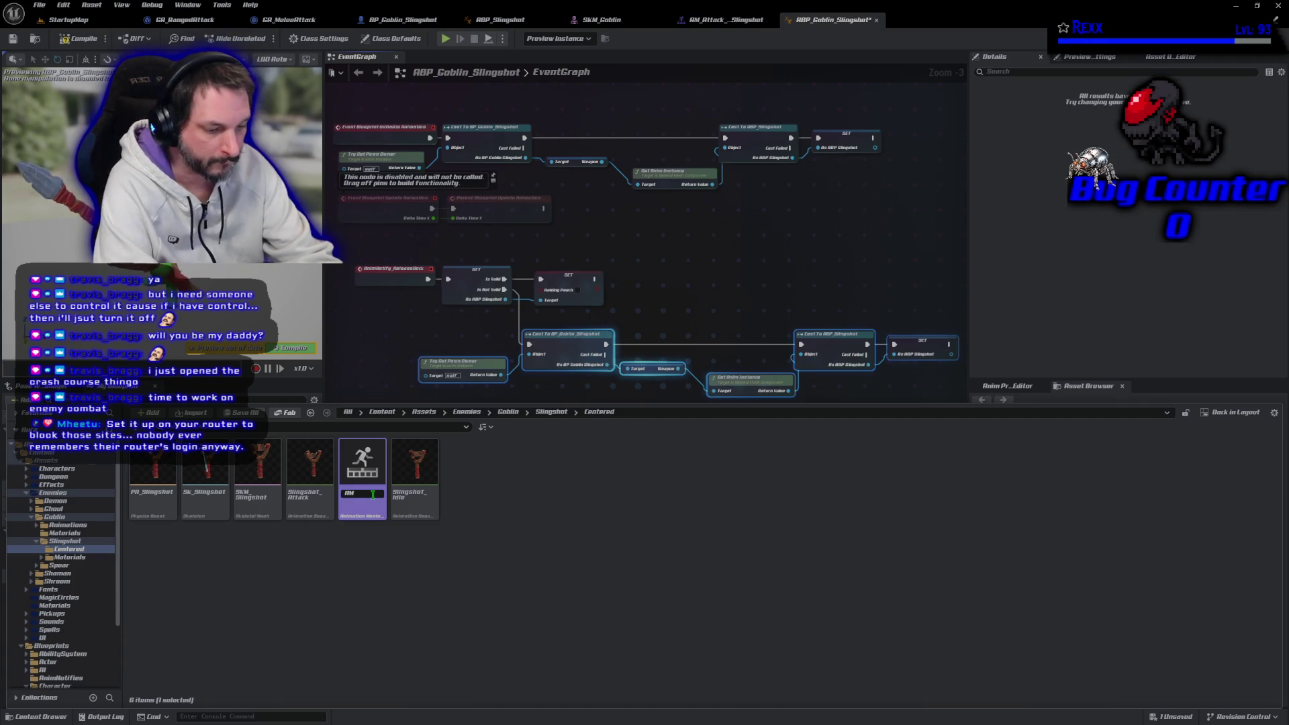
pyautogui.write('_Slingshot')
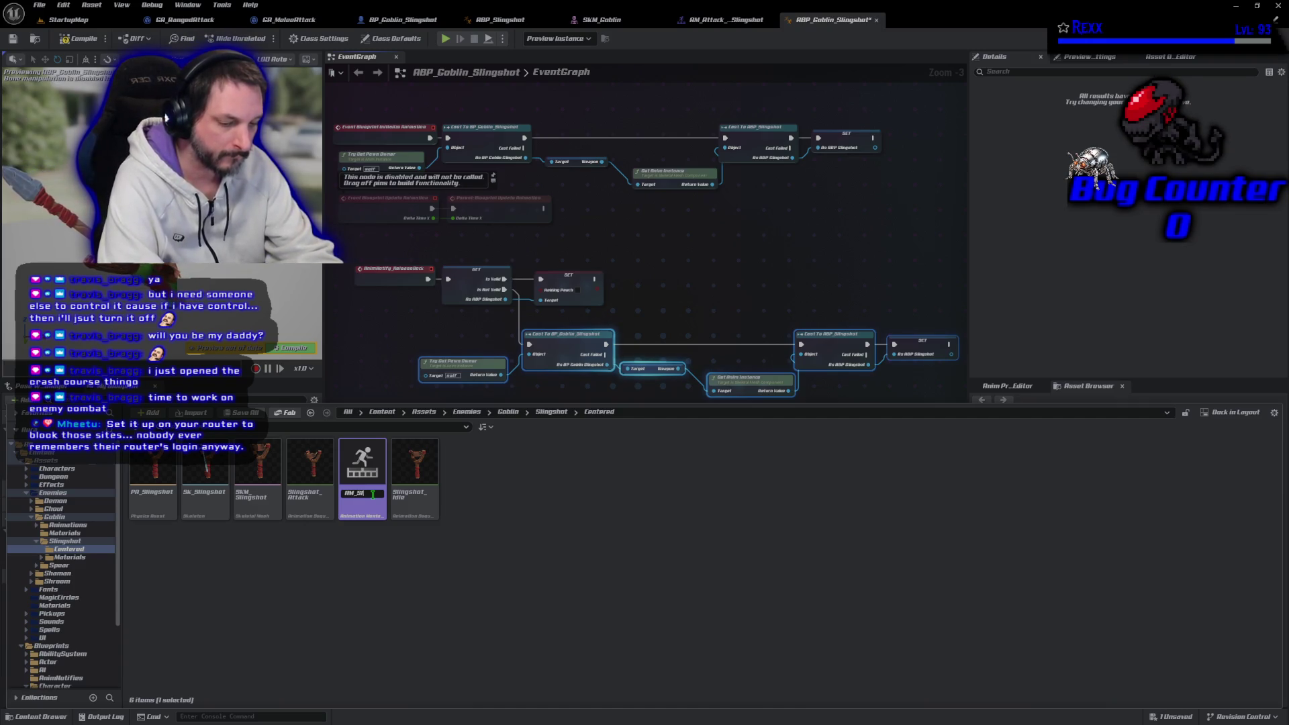
pyautogui.write('_Attack')
pyautogui.press('Return')
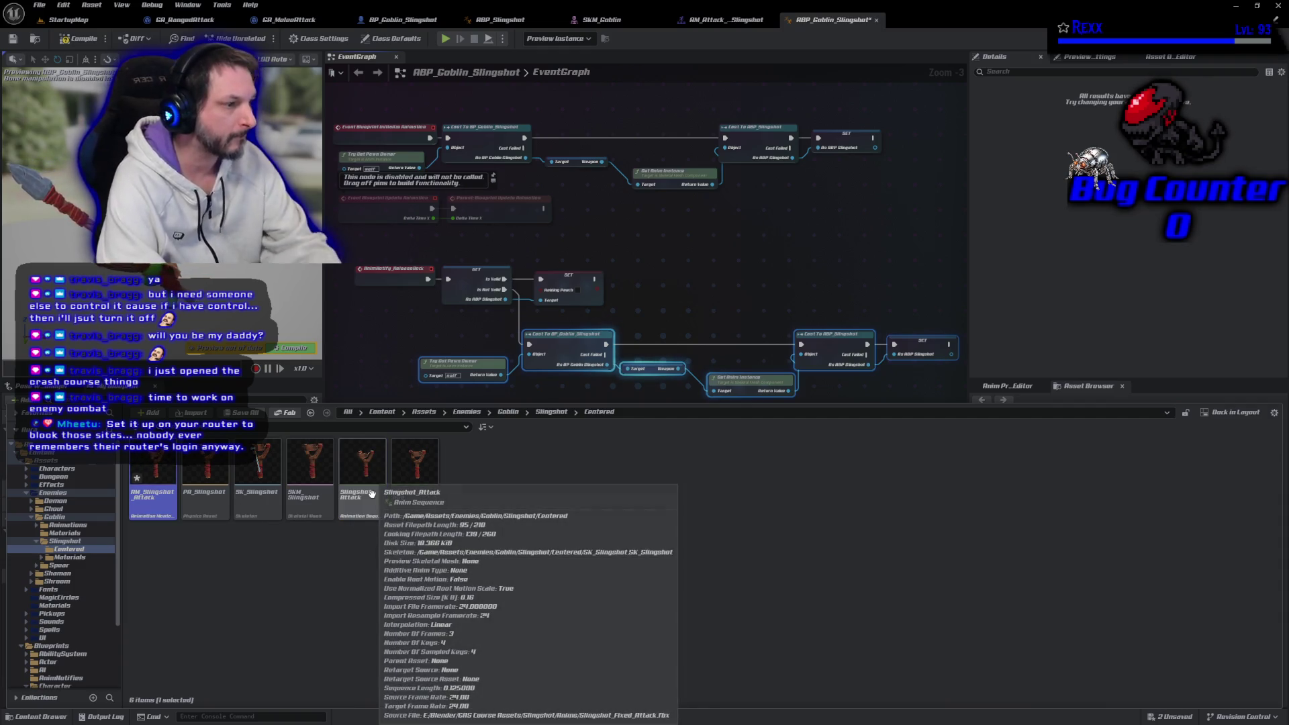
pyautogui.press('Return')
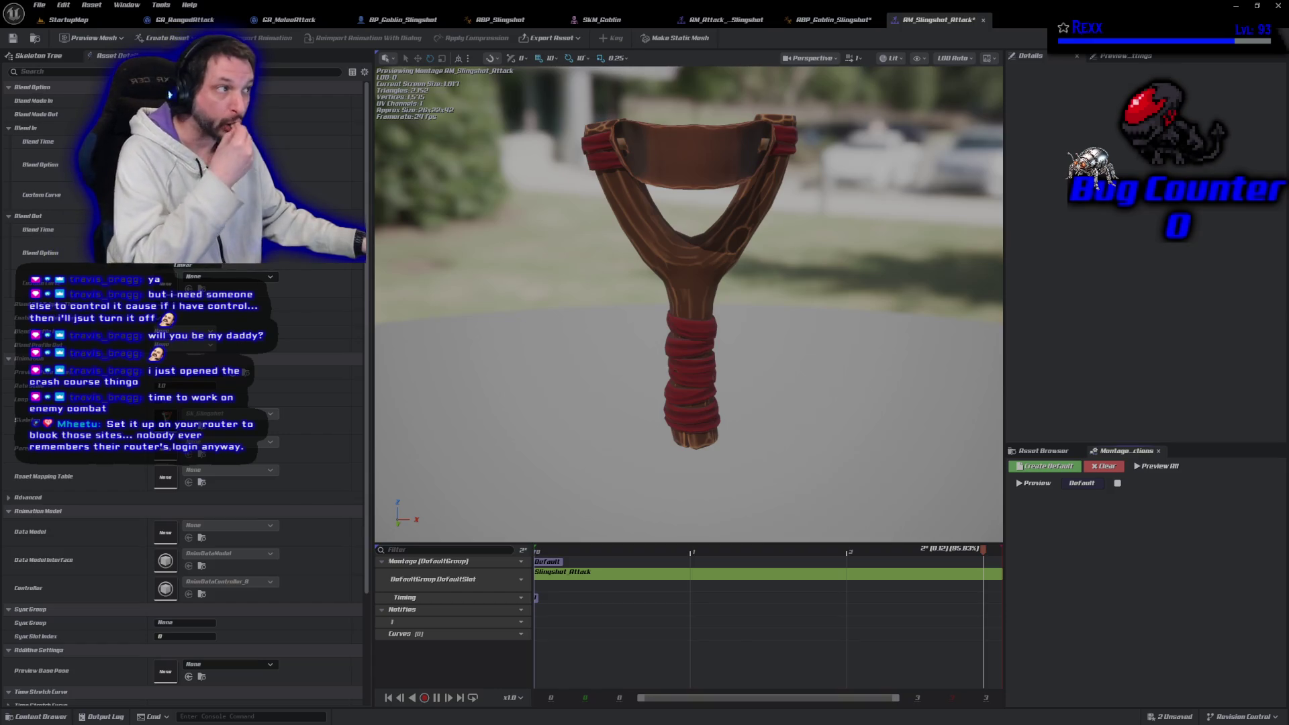
pyautogui.click(832, 20)
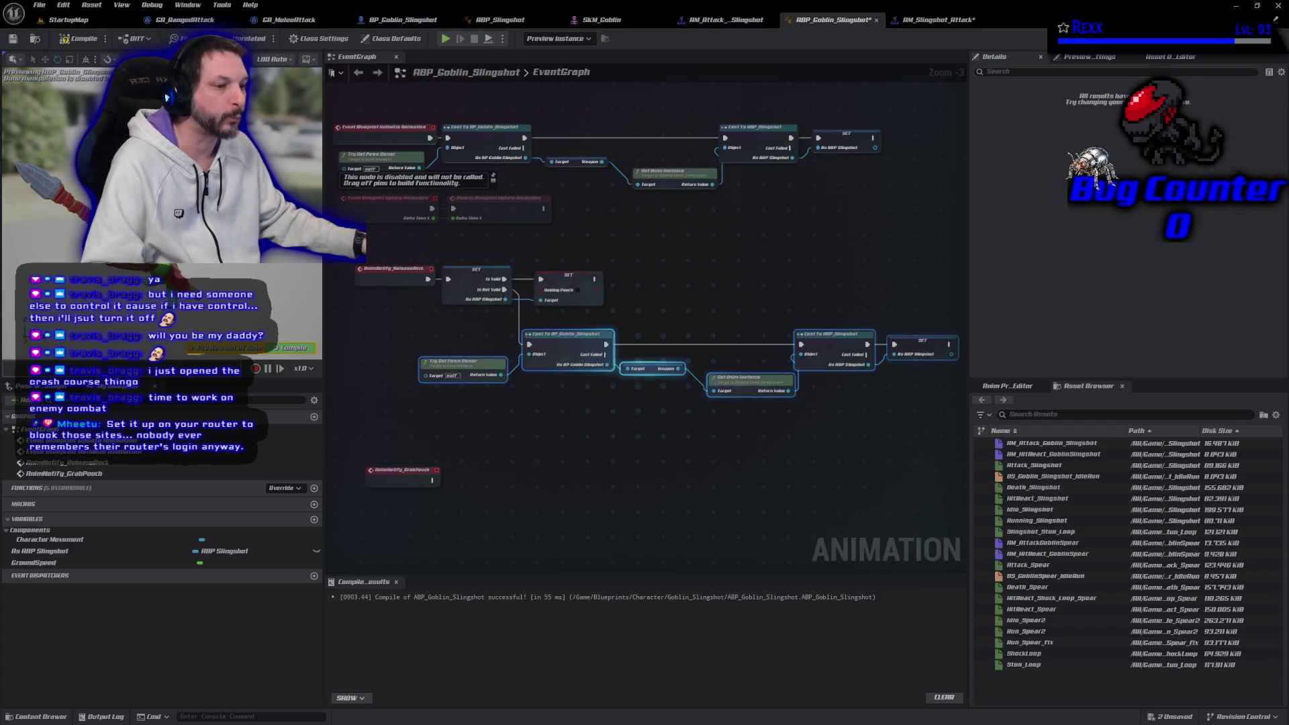
# Add a Montage Play node from As ABP Slingshot set to play AM_Slingshot_Attack
pyautogui.moveTo(40, 551)
pyautogui.mouseDown()
pyautogui.moveTo(631, 319)
pyautogui.moveTo(625, 303)
pyautogui.moveTo(702, 292)
pyautogui.mouseUp()
pyautogui.write('mont')
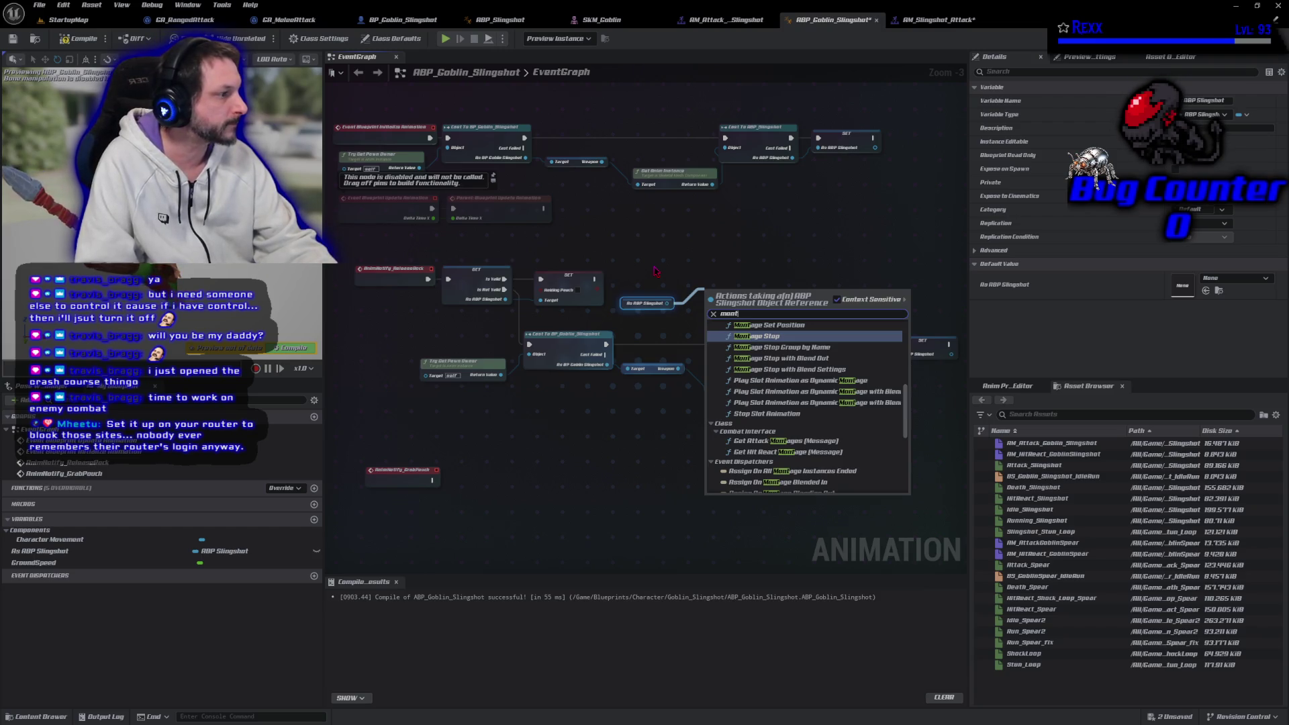
pyautogui.press('Up')
pyautogui.press('Up')
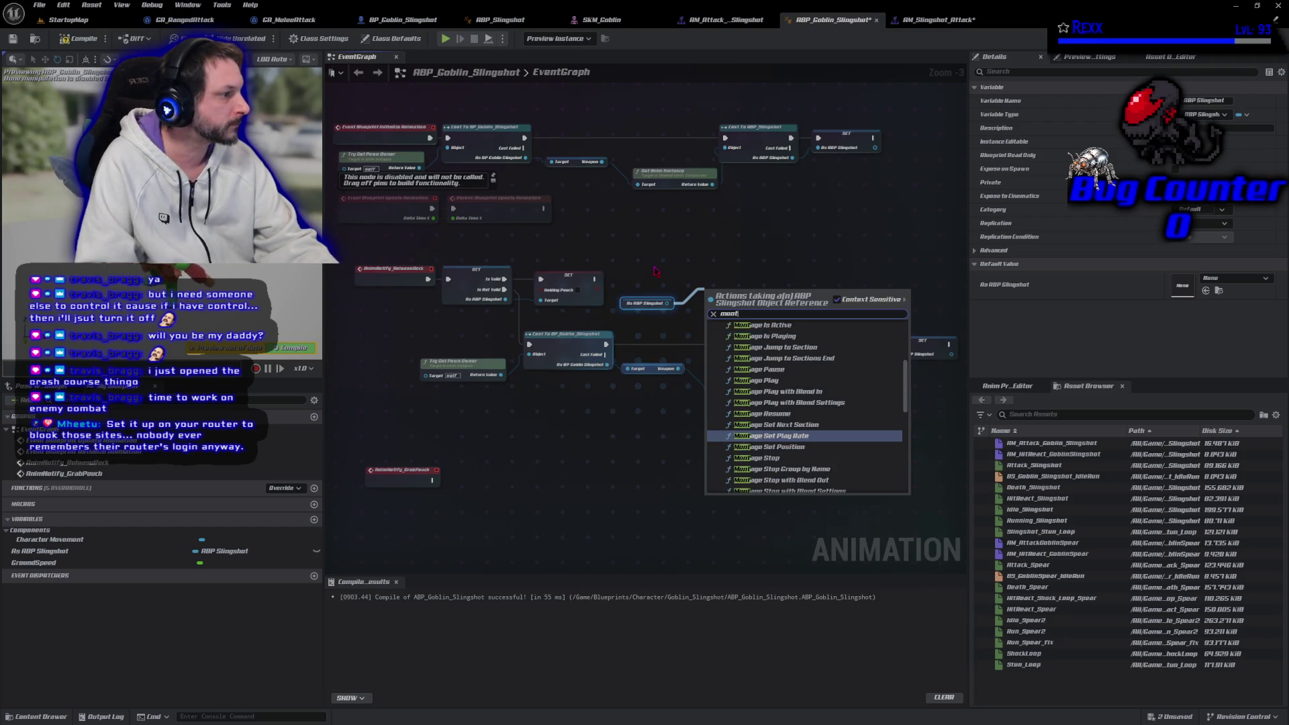
pyautogui.press('Up')
pyautogui.press('Up')
pyautogui.press('Up')
pyautogui.press('Return')
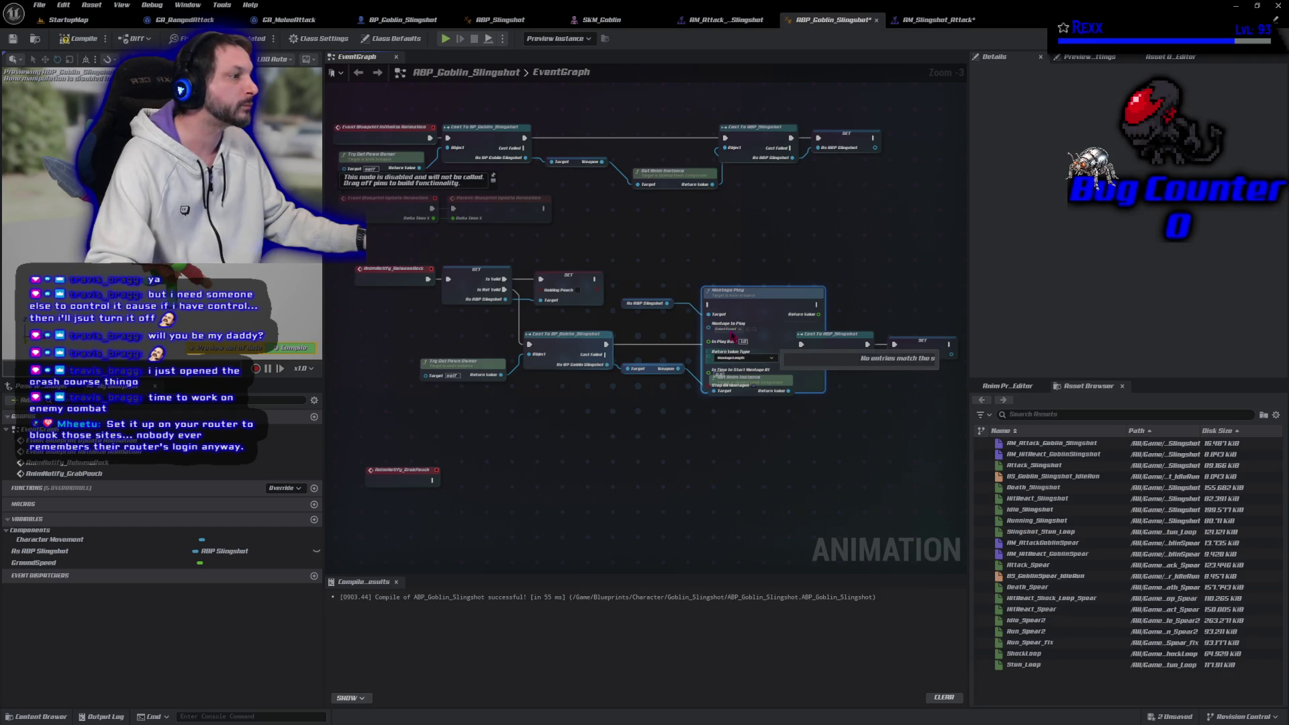
pyautogui.click(731, 330)
pyautogui.scroll(-3, 784, 409)
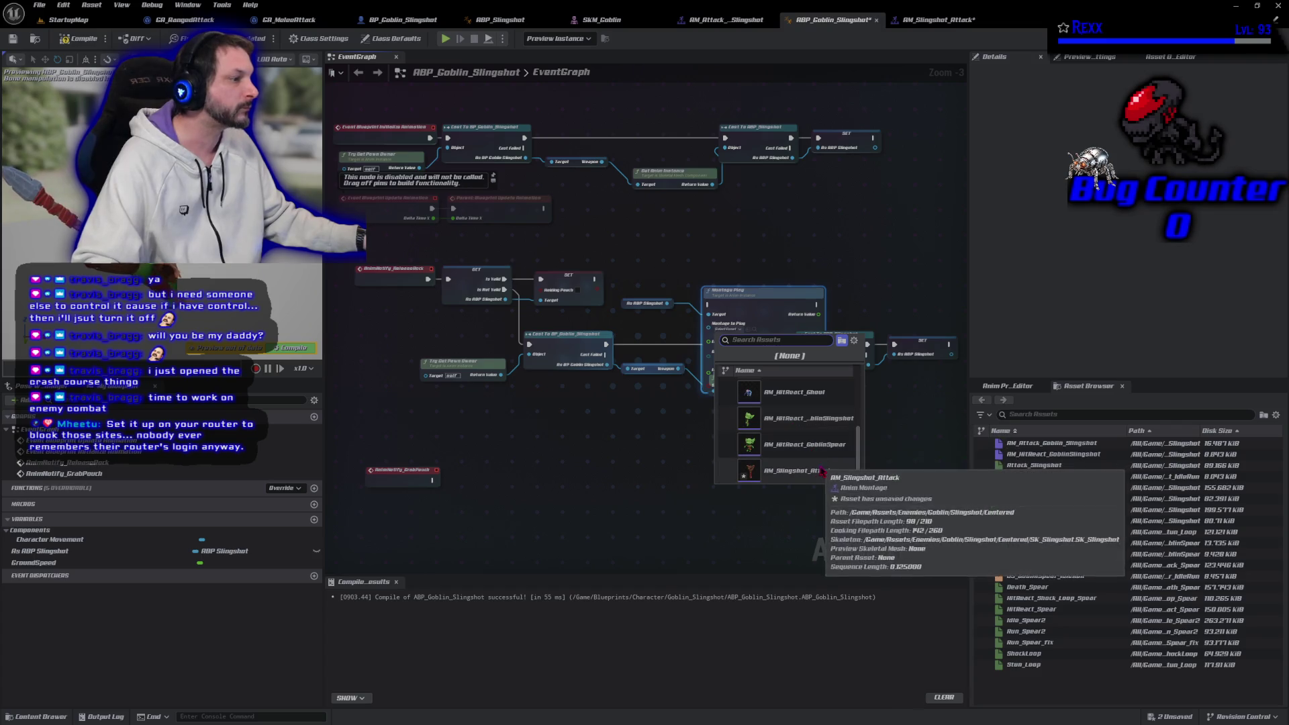
pyautogui.click(820, 472)
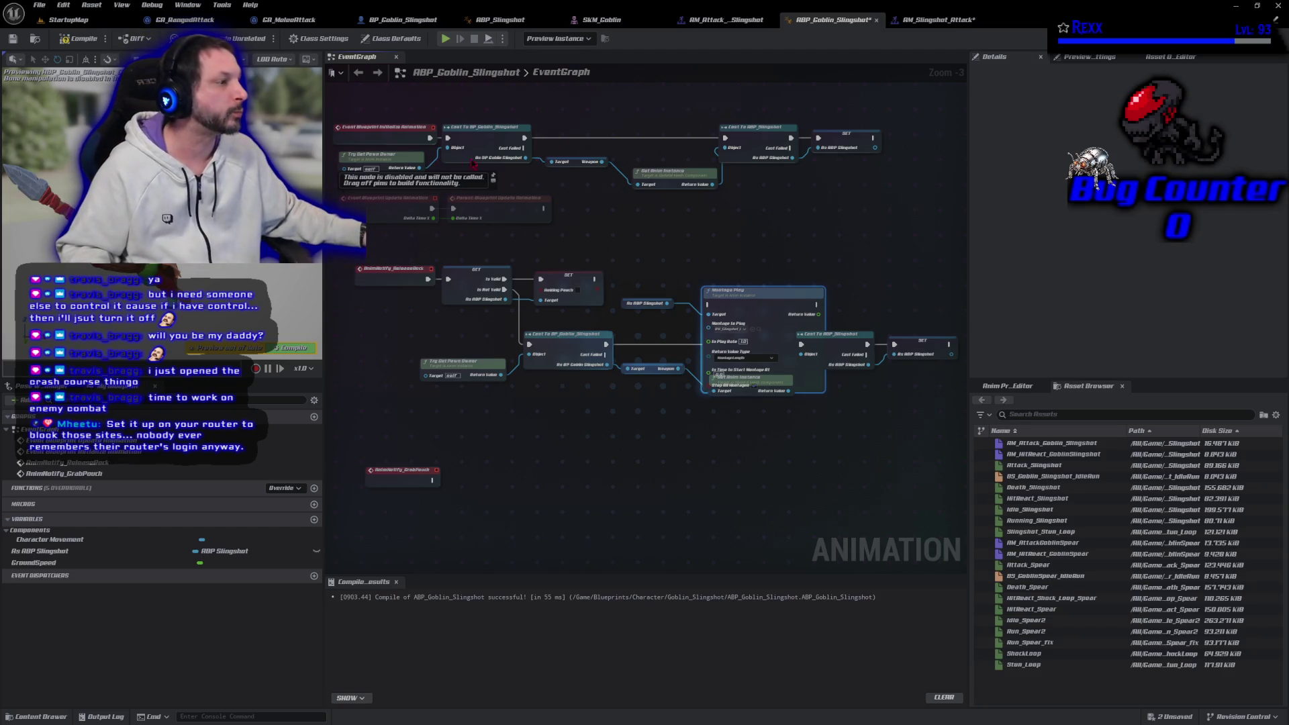
# Wire the SET node's execution into Montage Play beside it and compile
pyautogui.moveTo(751, 301)
pyautogui.mouseDown()
pyautogui.moveTo(740, 264)
pyautogui.moveTo(714, 253)
pyautogui.mouseUp()
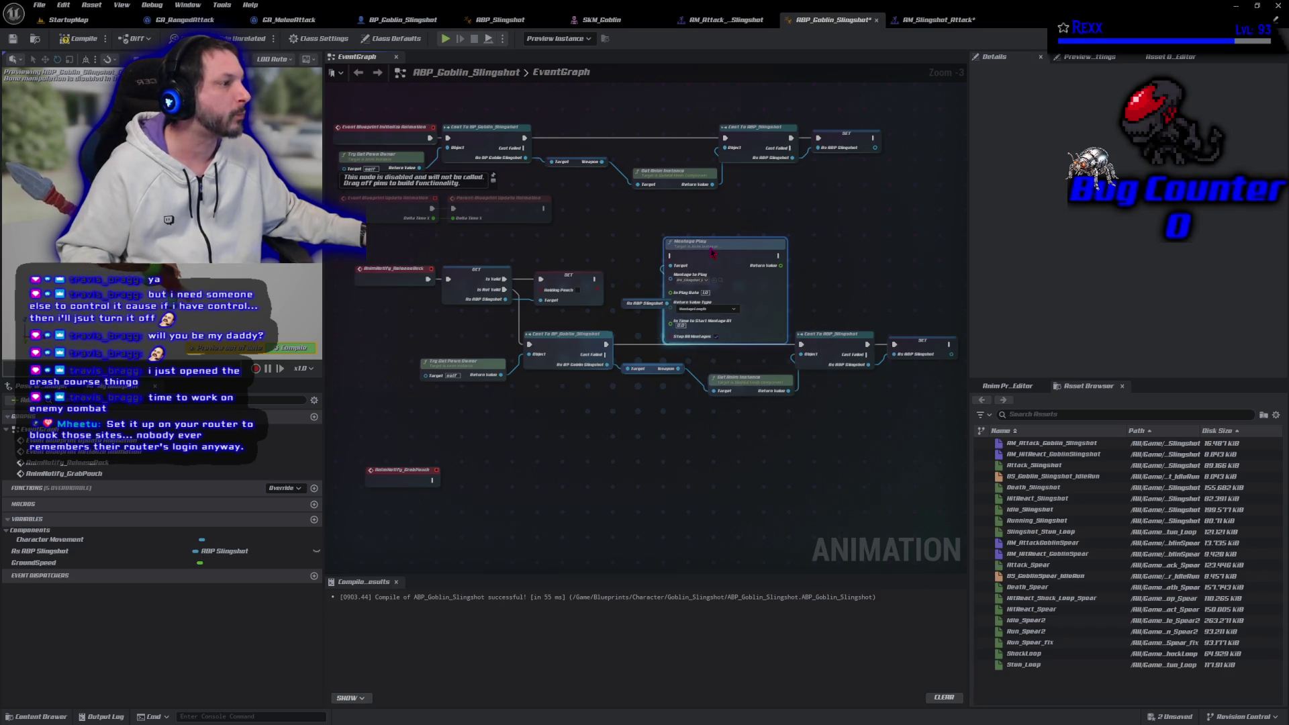
pyautogui.moveTo(594, 279)
pyautogui.mouseDown()
pyautogui.moveTo(709, 286)
pyautogui.moveTo(676, 262)
pyautogui.mouseUp()
pyautogui.moveTo(620, 301); pyautogui.dragTo(566, 263)
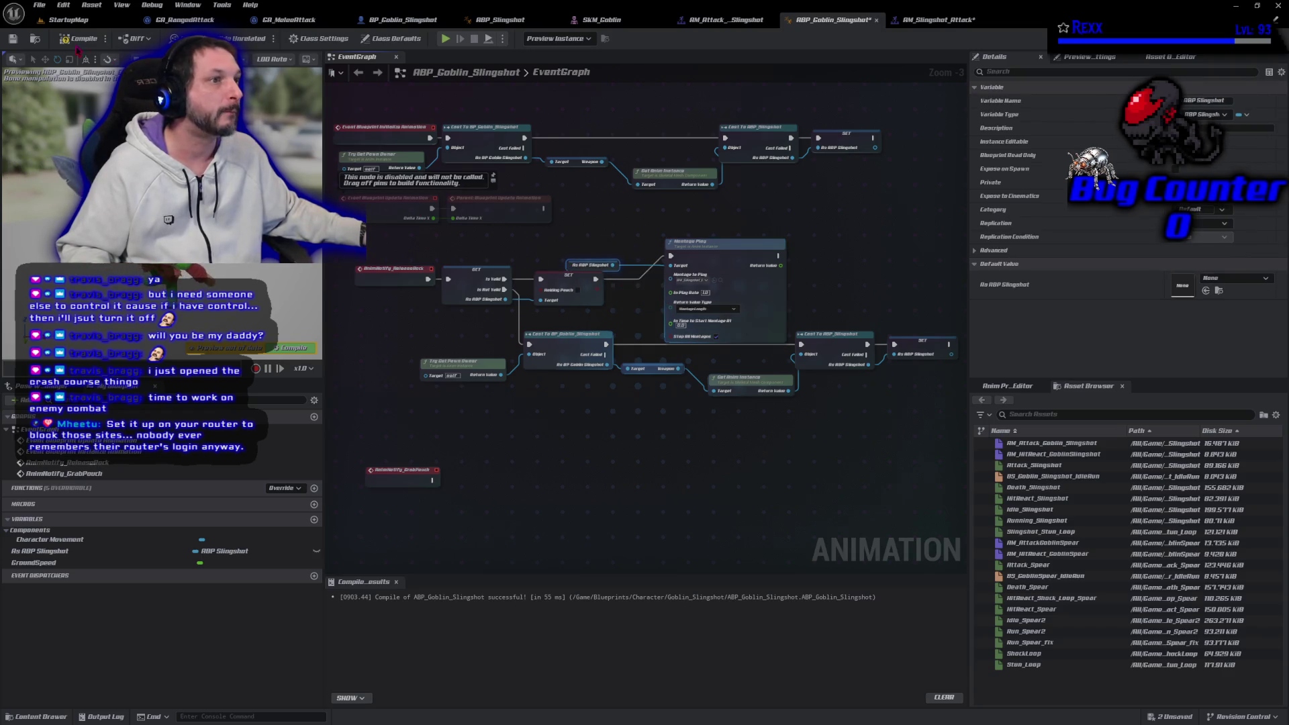
pyautogui.click(72, 41)
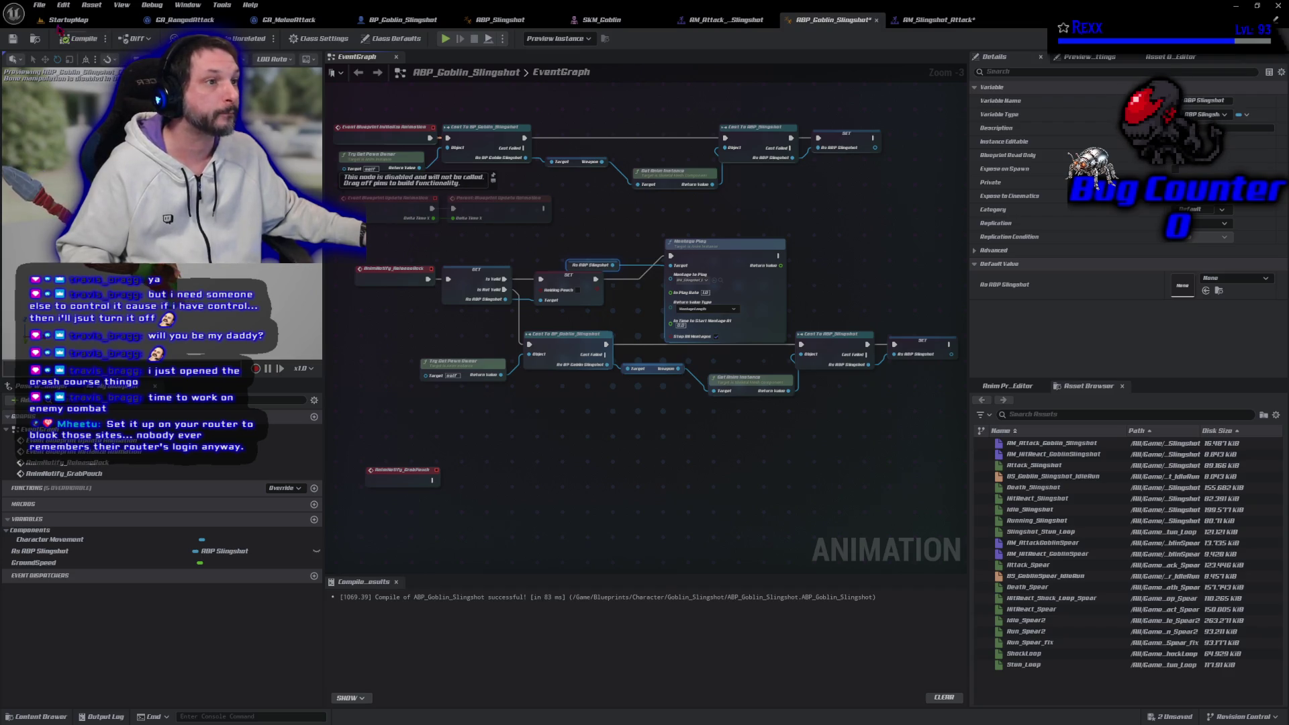
# Save ABP_Goblin_Slingshot, then select the two setter nodes for duplication
pyautogui.hotkey('ctrl', 's')
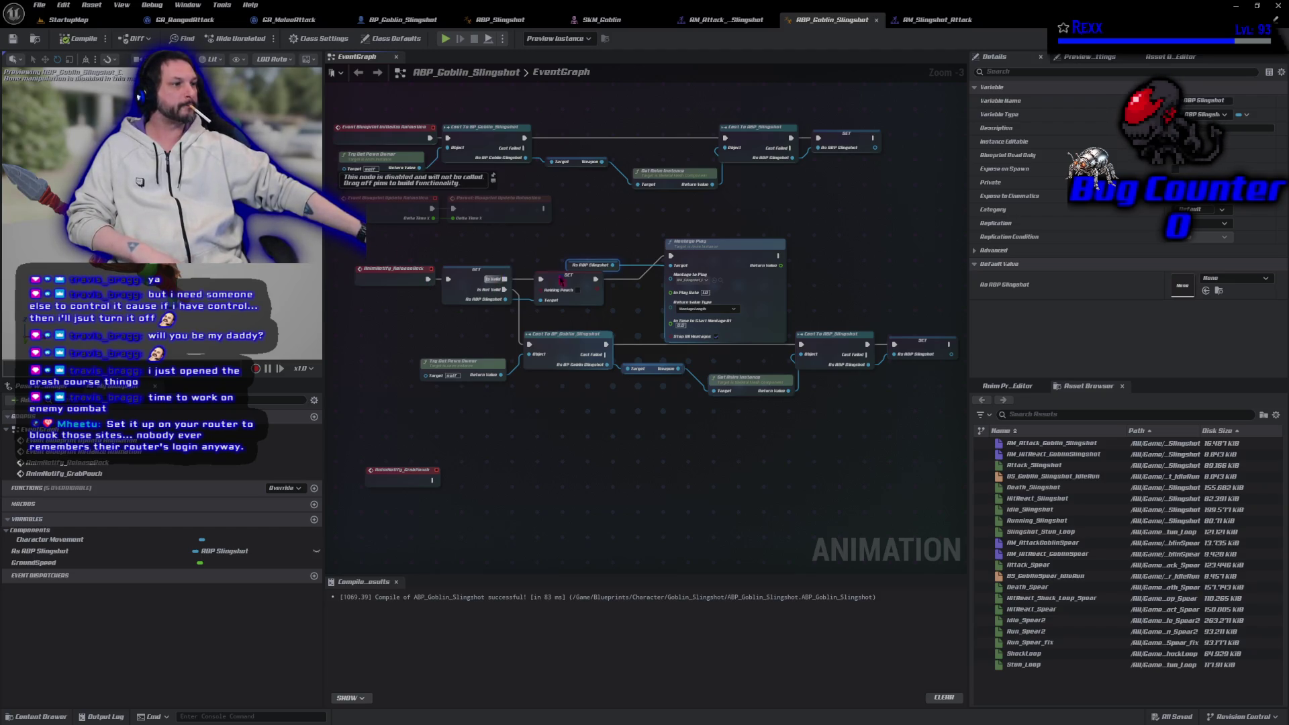
pyautogui.moveTo(471, 261)
pyautogui.mouseDown()
pyautogui.moveTo(517, 292)
pyautogui.moveTo(564, 295)
pyautogui.mouseUp()
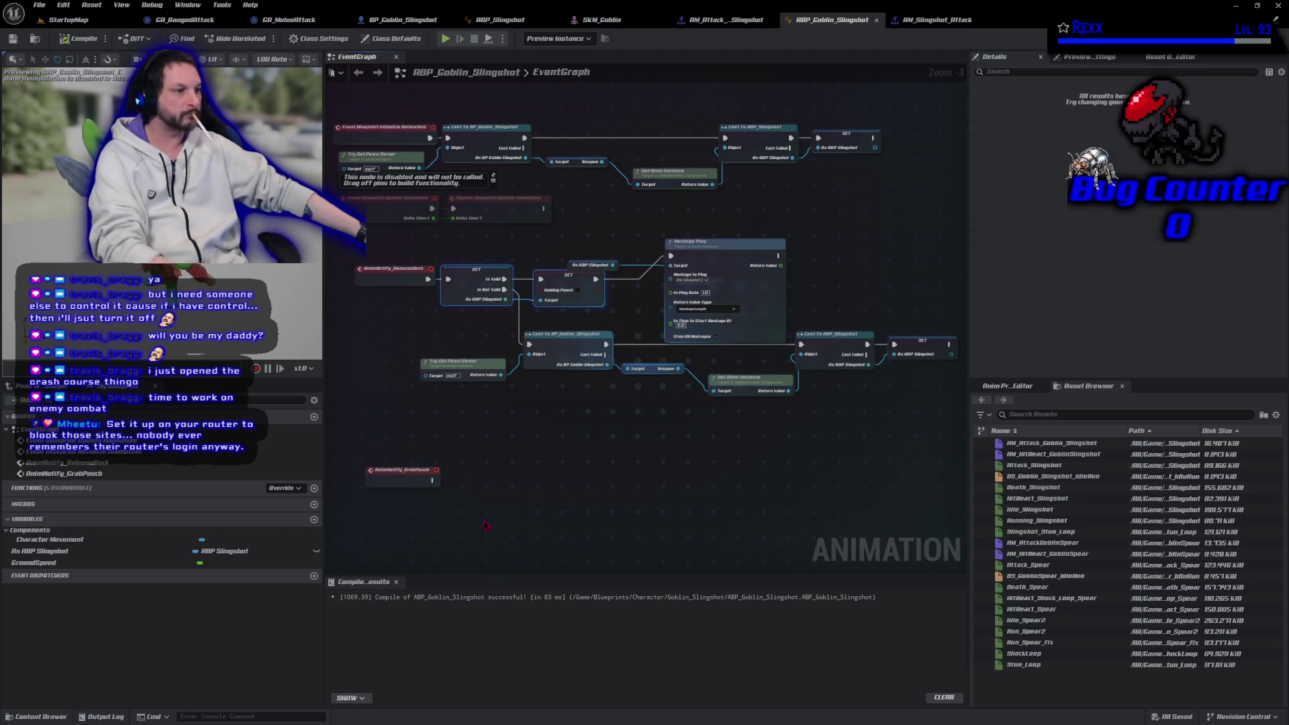
# Duplicate the two Holding Pouch SET nodes and line them up beside AnimNotify_GrabPouch
pyautogui.hotkey('ctrl', 'c')
pyautogui.hotkey('ctrl', 'v')
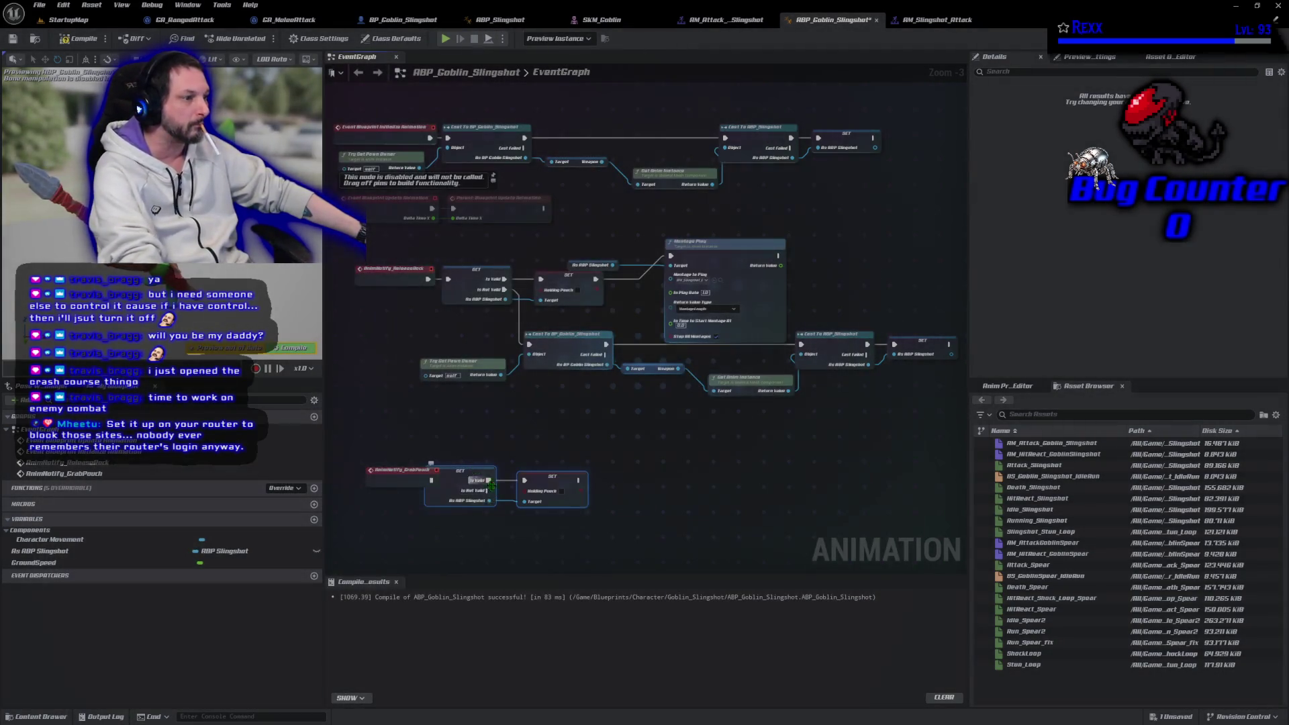
pyautogui.moveTo(457, 480); pyautogui.dragTo(474, 480)
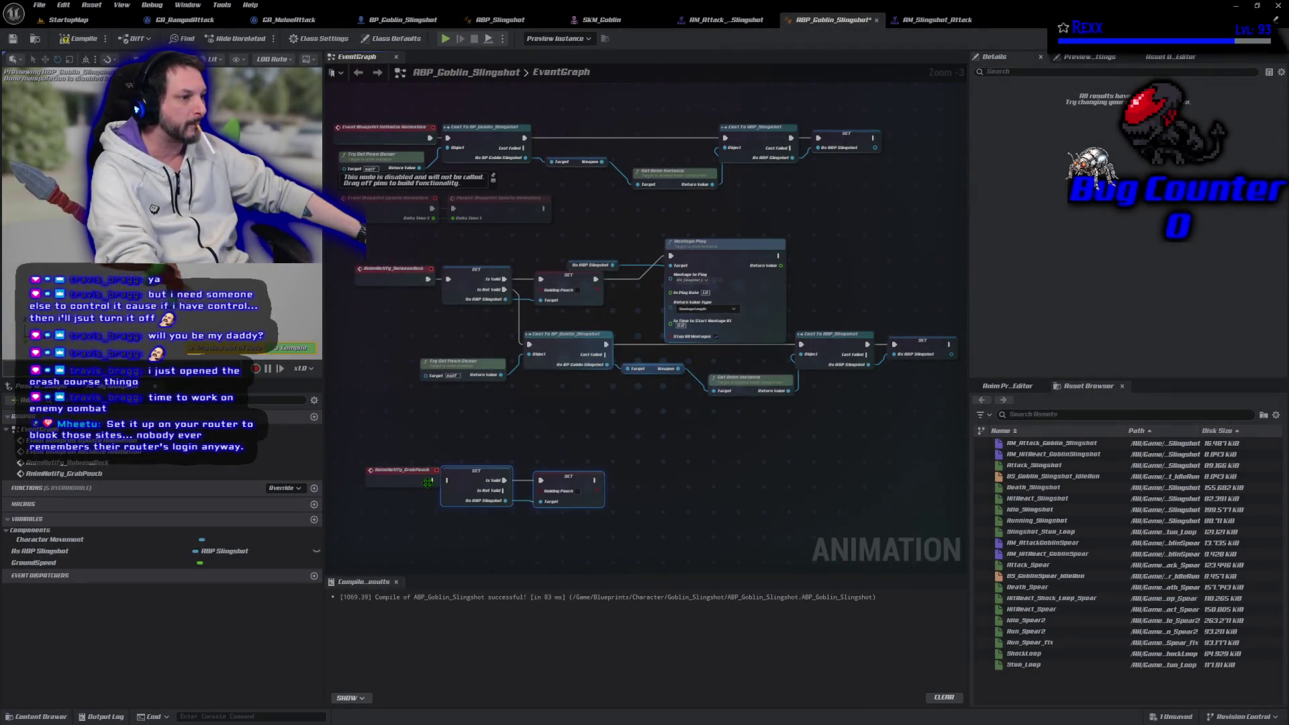
pyautogui.moveTo(578, 492); pyautogui.dragTo(579, 497)
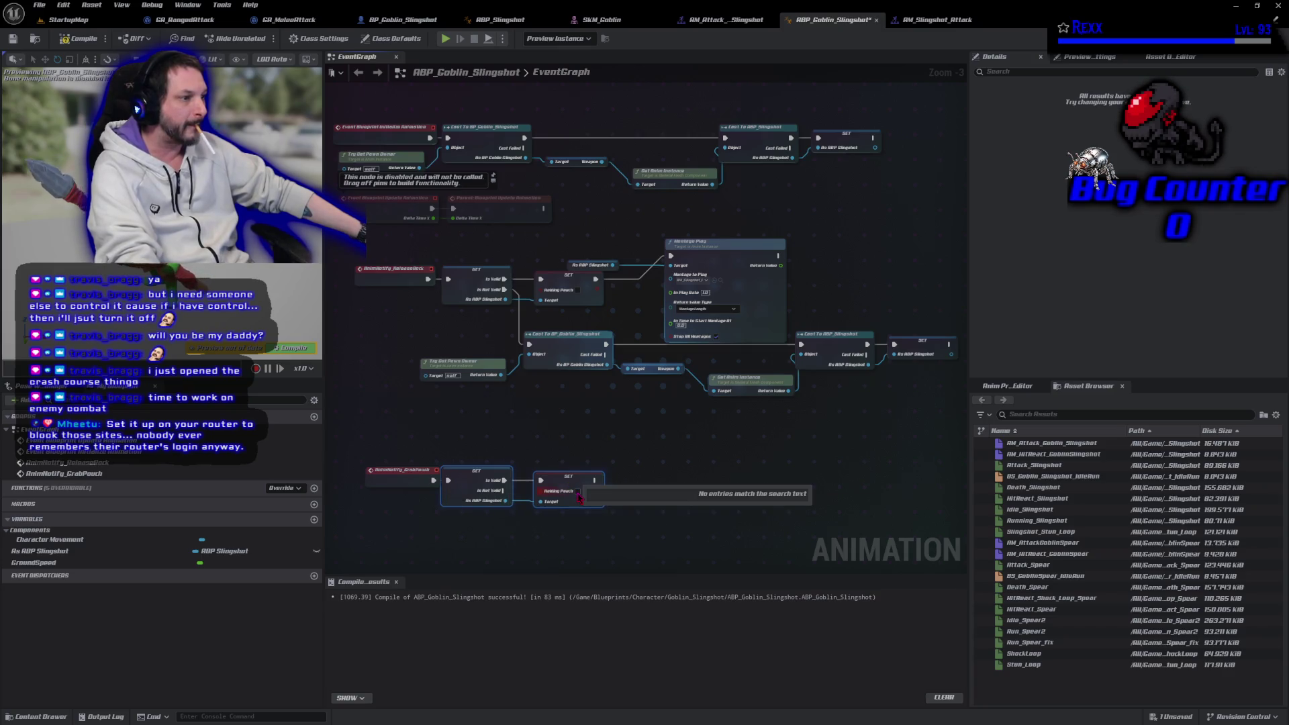
# Compile and save the anim blueprint, then return to the StartupMap level
pyautogui.click(80, 39)
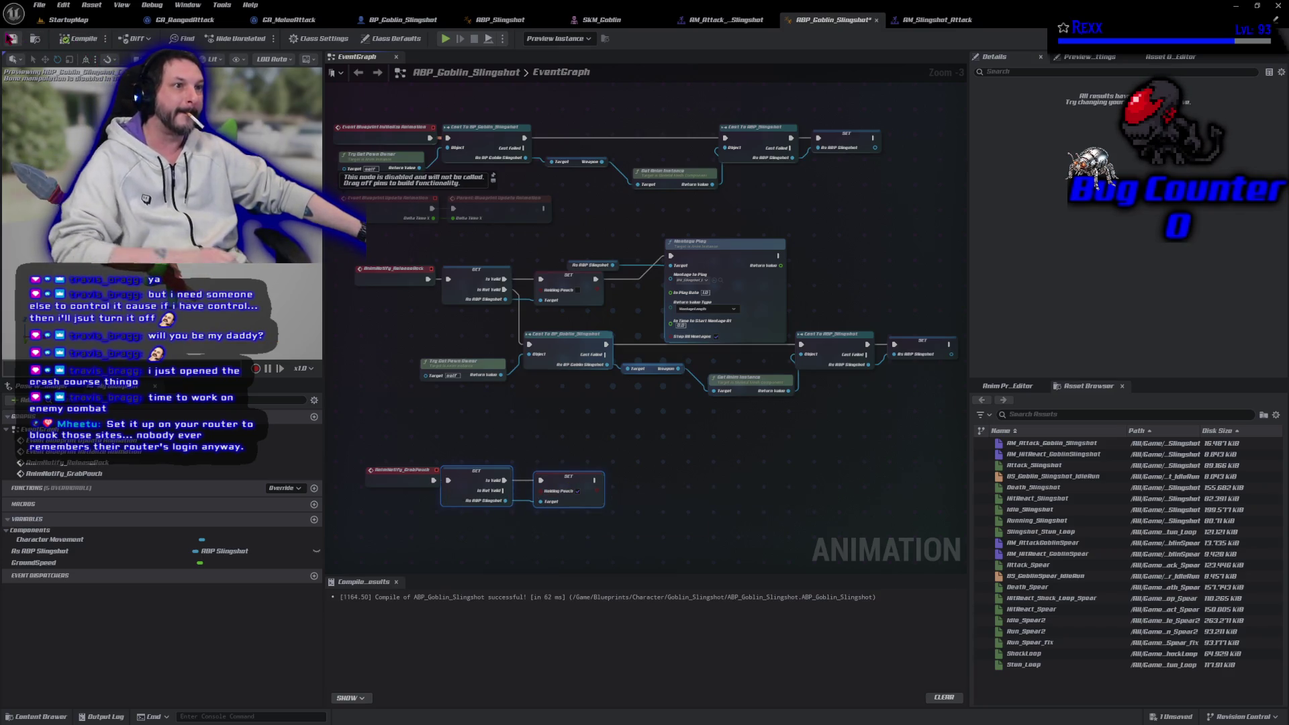
pyautogui.click(12, 39)
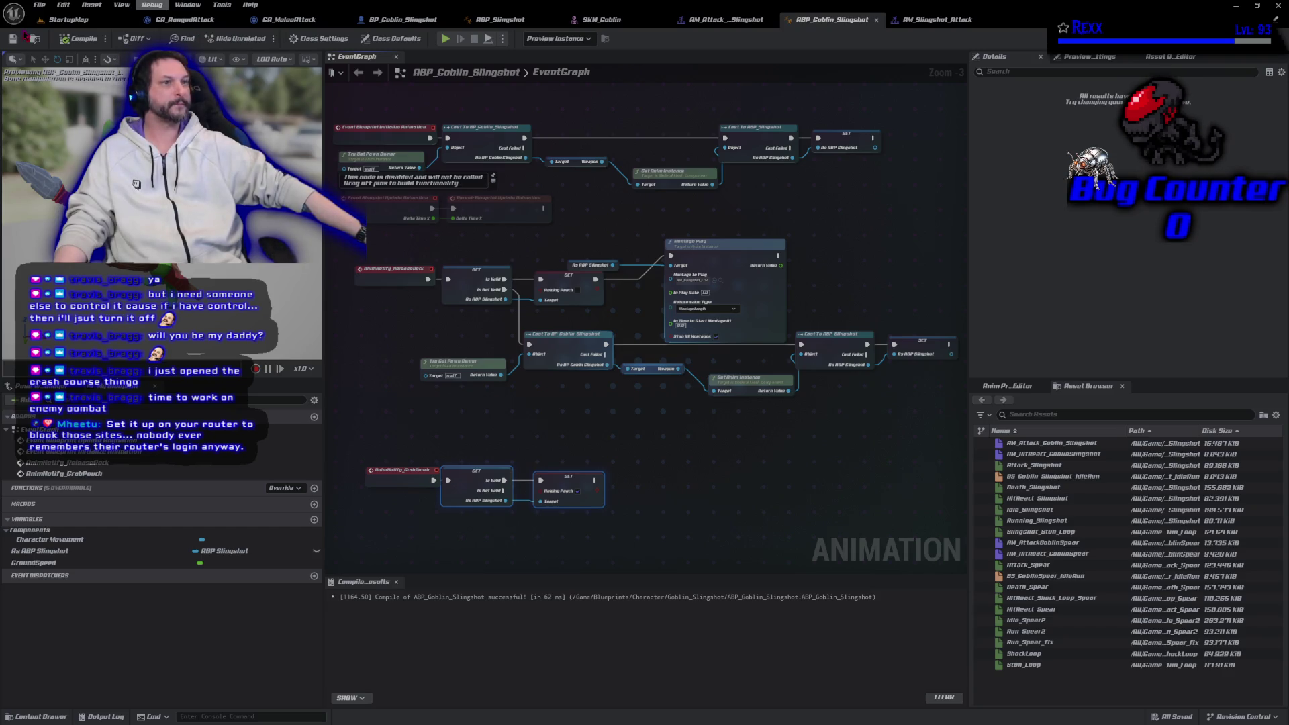
pyautogui.click(67, 20)
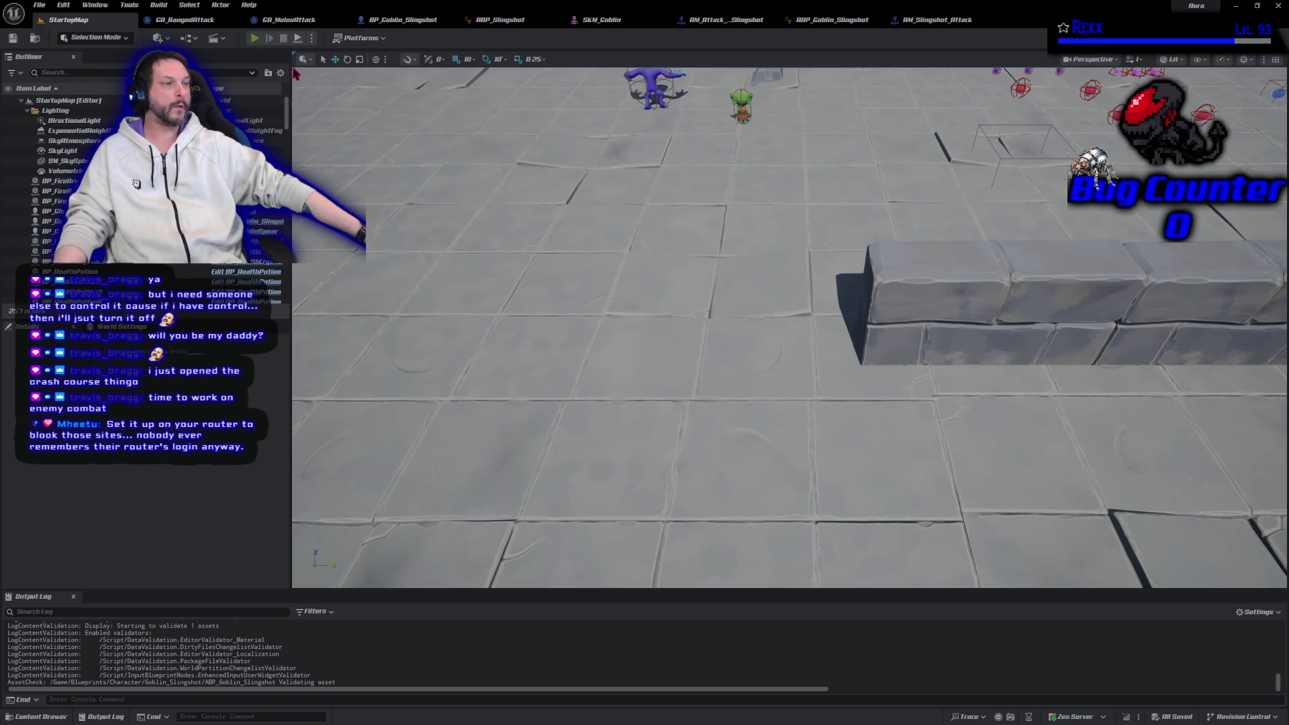
# Playtest StartupMap, running the character north toward the slingshot goblins
pyautogui.click(254, 38)
pyautogui.moveTo(861, 220); pyautogui.dragTo(787, 253)
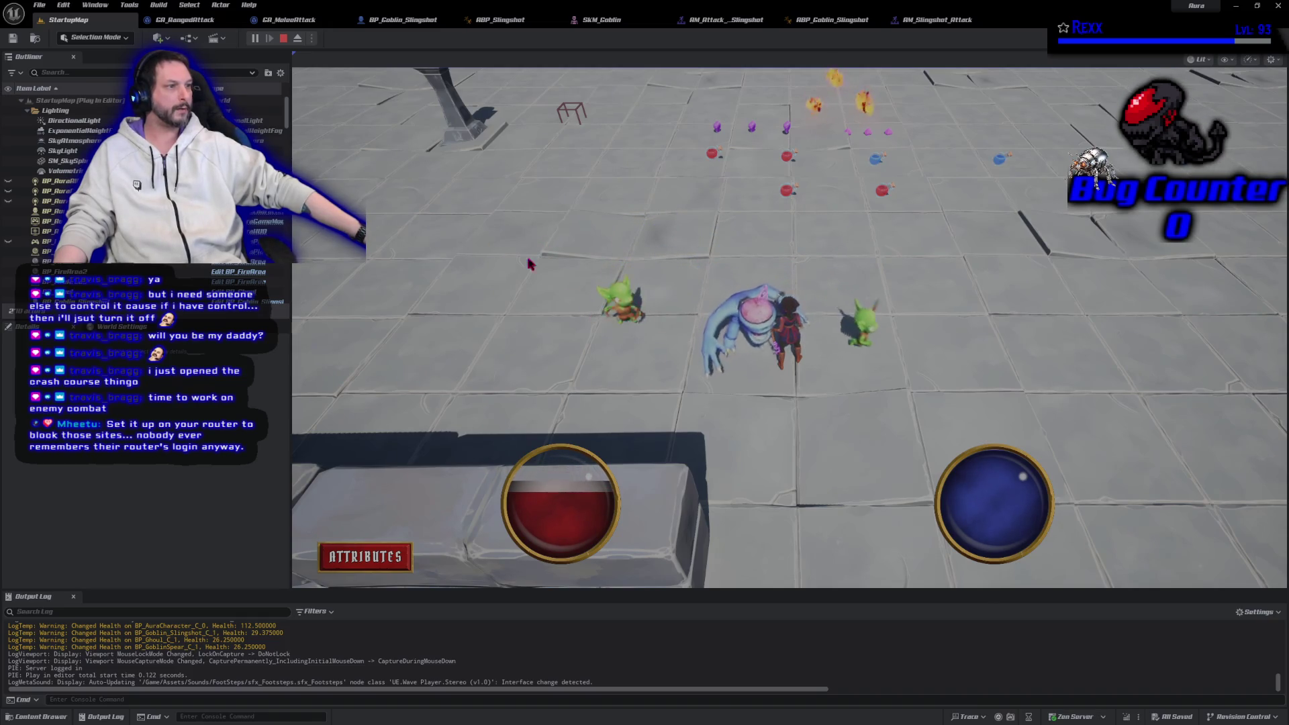
pyautogui.press('Escape')
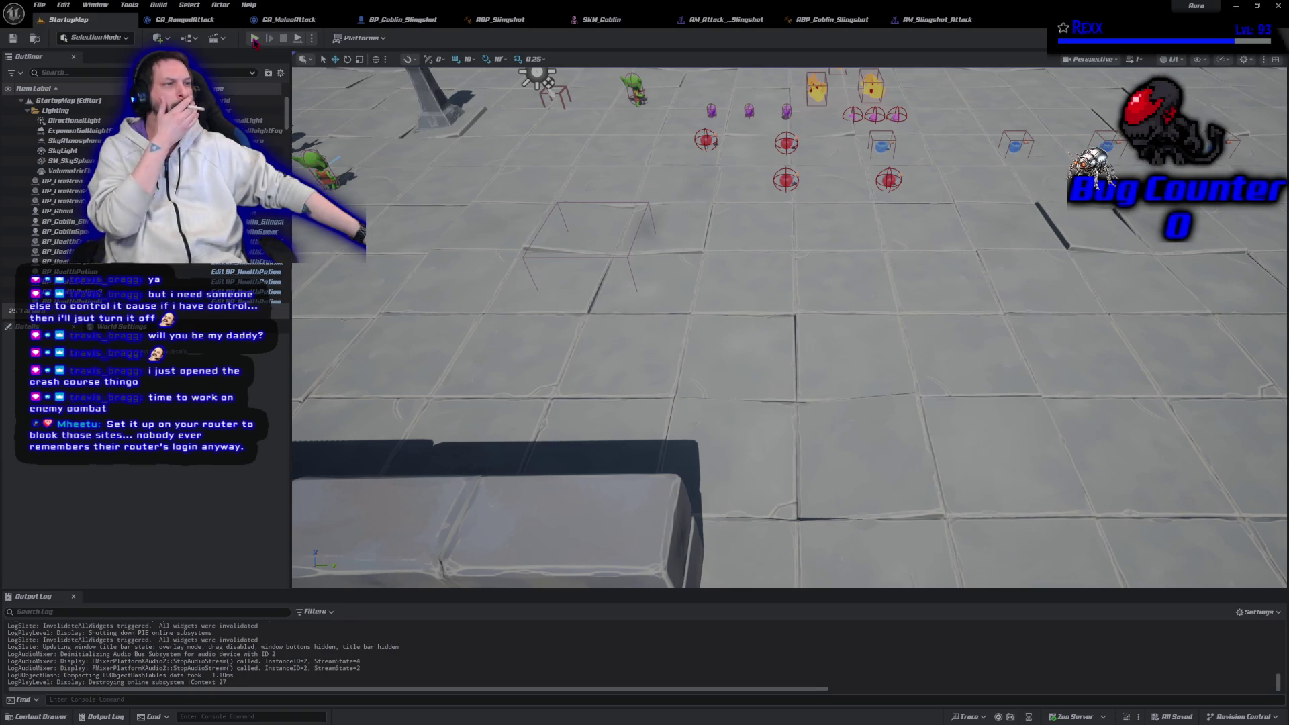
# Playtest again, ejecting with F8 to watch the goblins attack from a free camera
pyautogui.click(255, 39)
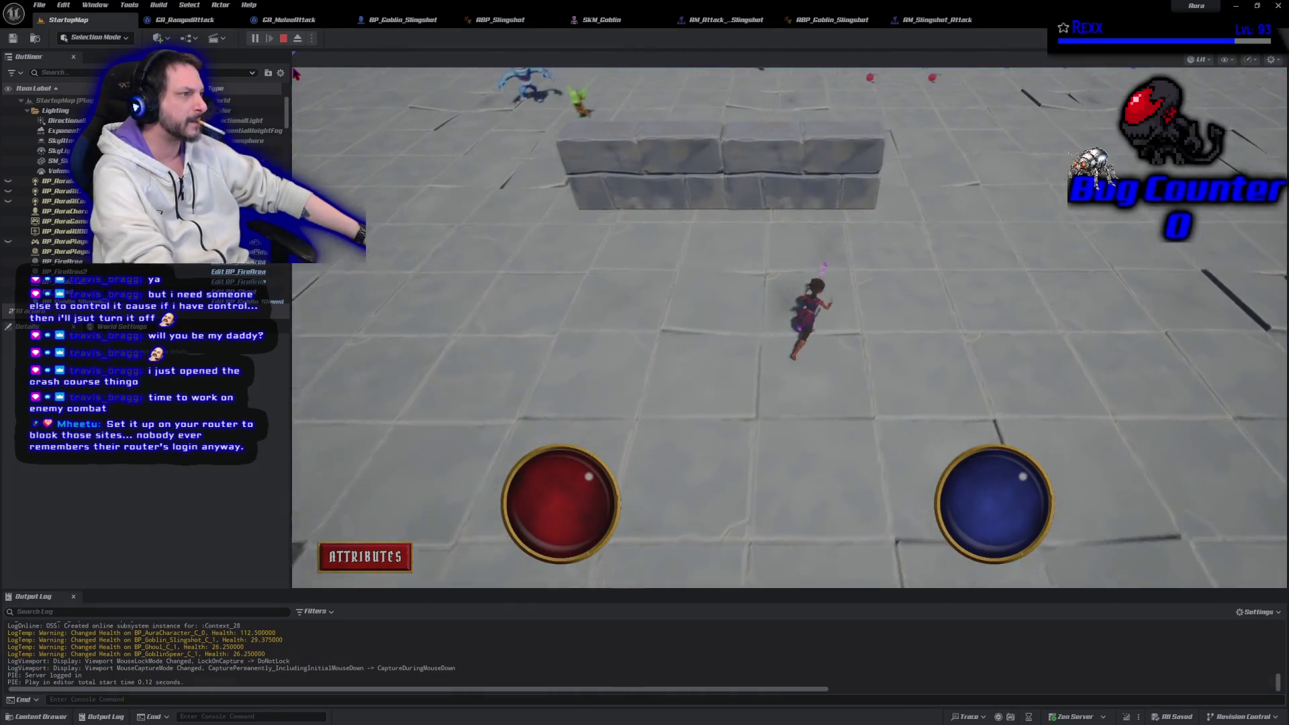
pyautogui.press('w')
pyautogui.press('F8')
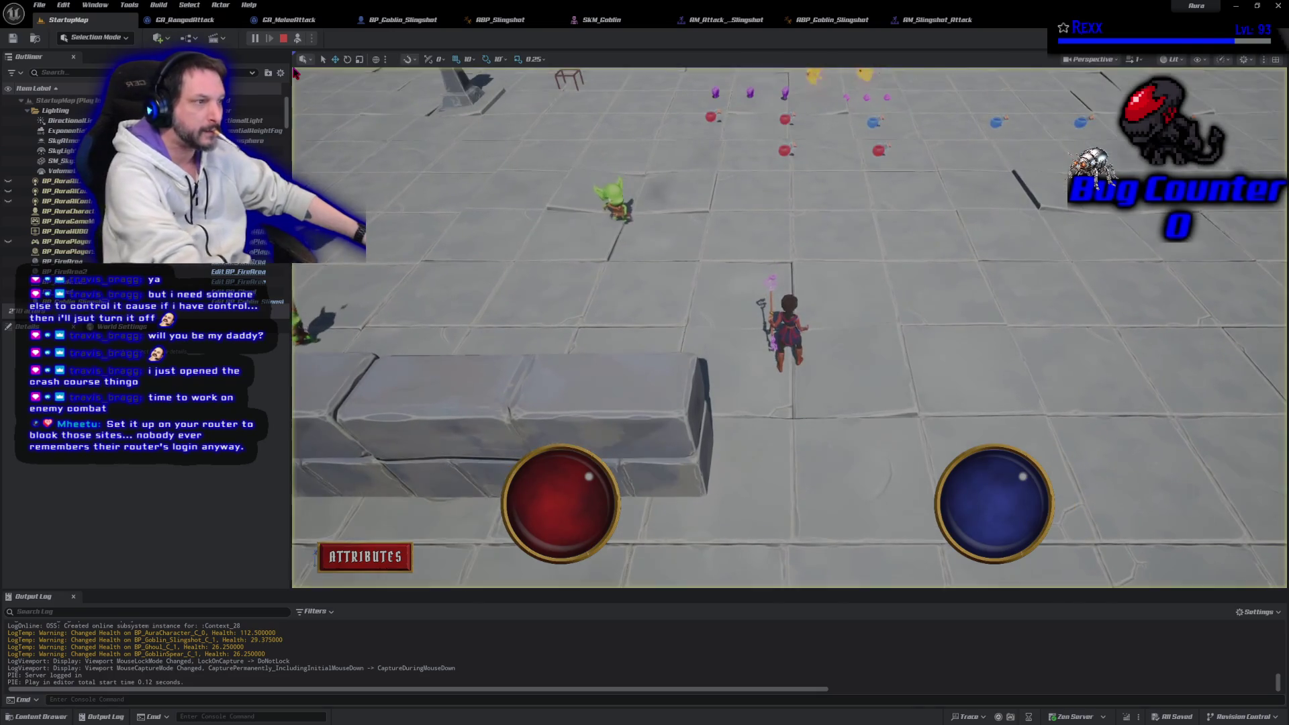
pyautogui.scroll(-2, 789, 327)
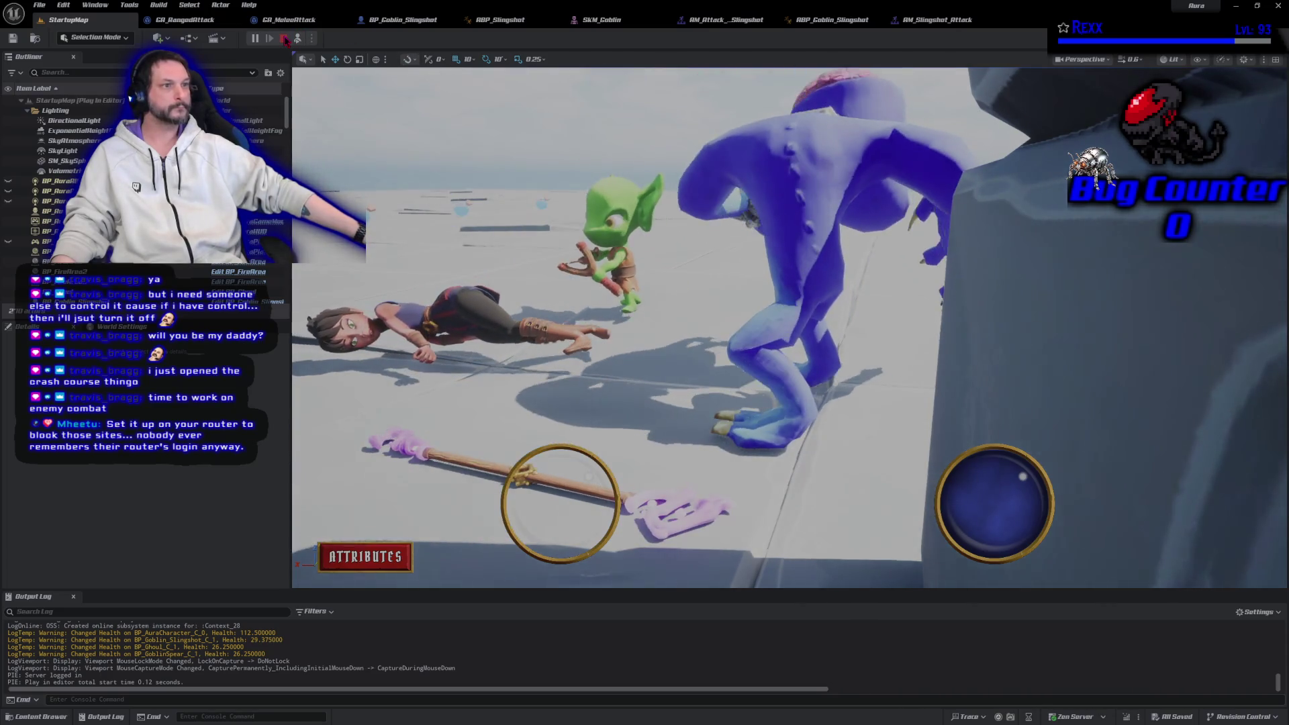
pyautogui.click(285, 39)
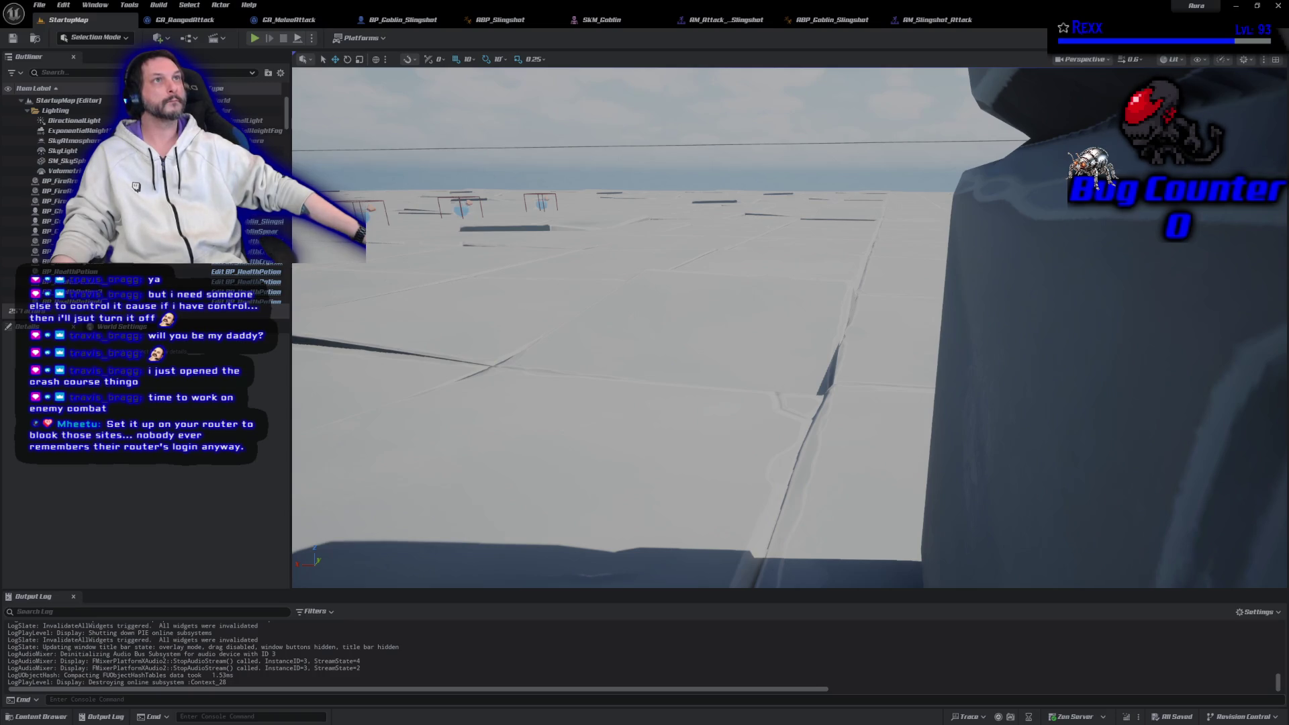
pyautogui.click(254, 38)
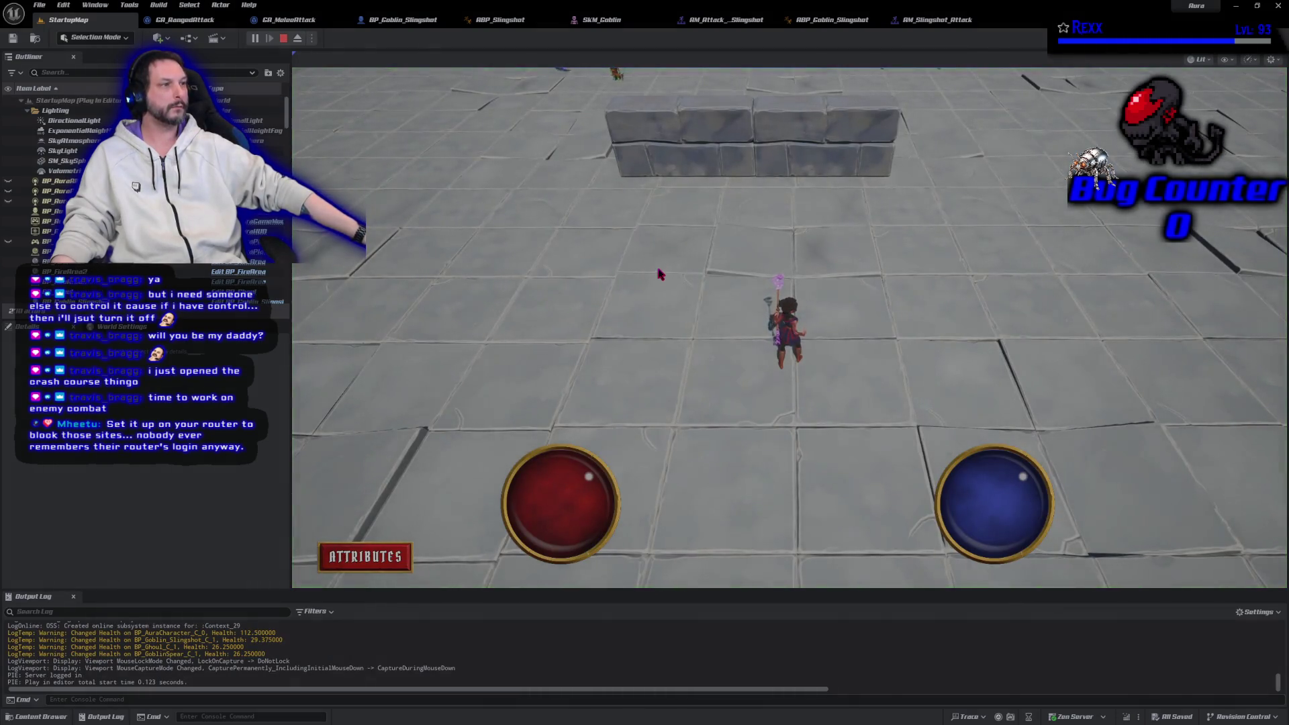
pyautogui.moveTo(613, 280)
pyautogui.mouseDown()
pyautogui.moveTo(832, 273)
pyautogui.moveTo(884, 306)
pyautogui.moveTo(820, 259)
pyautogui.moveTo(792, 269)
pyautogui.moveTo(733, 351)
pyautogui.mouseUp()
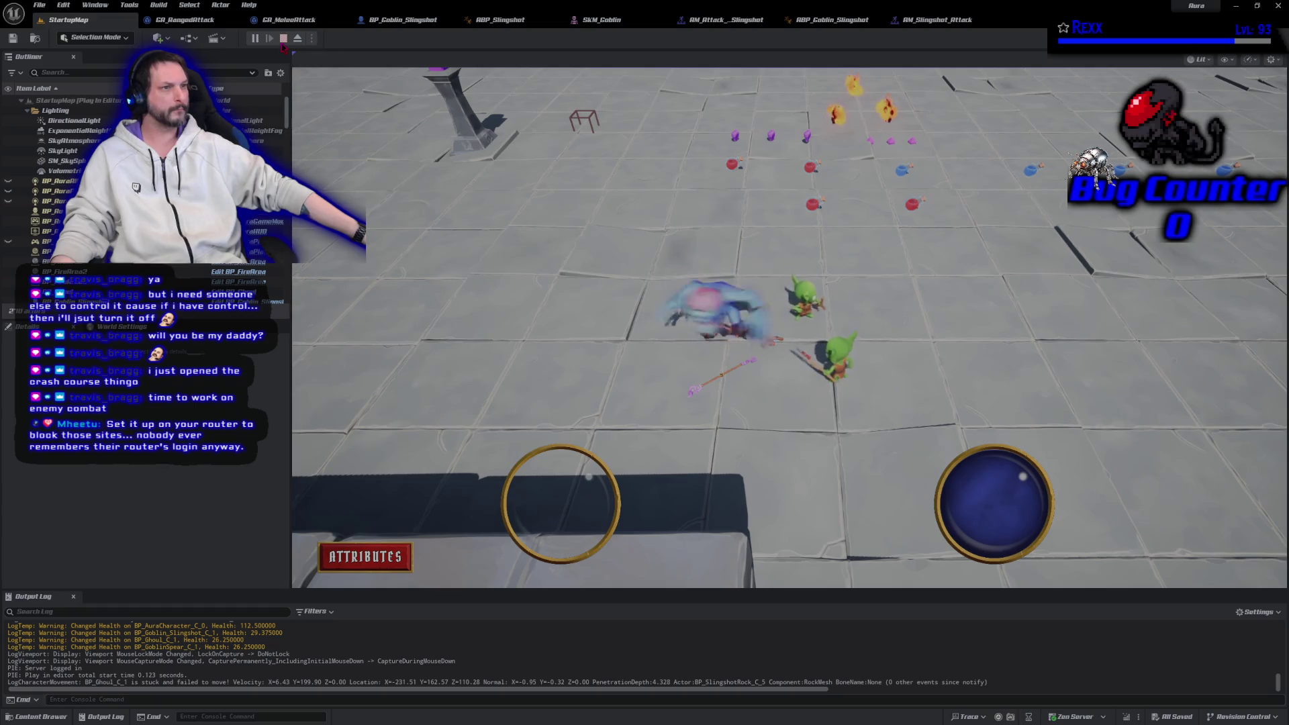
pyautogui.click(283, 39)
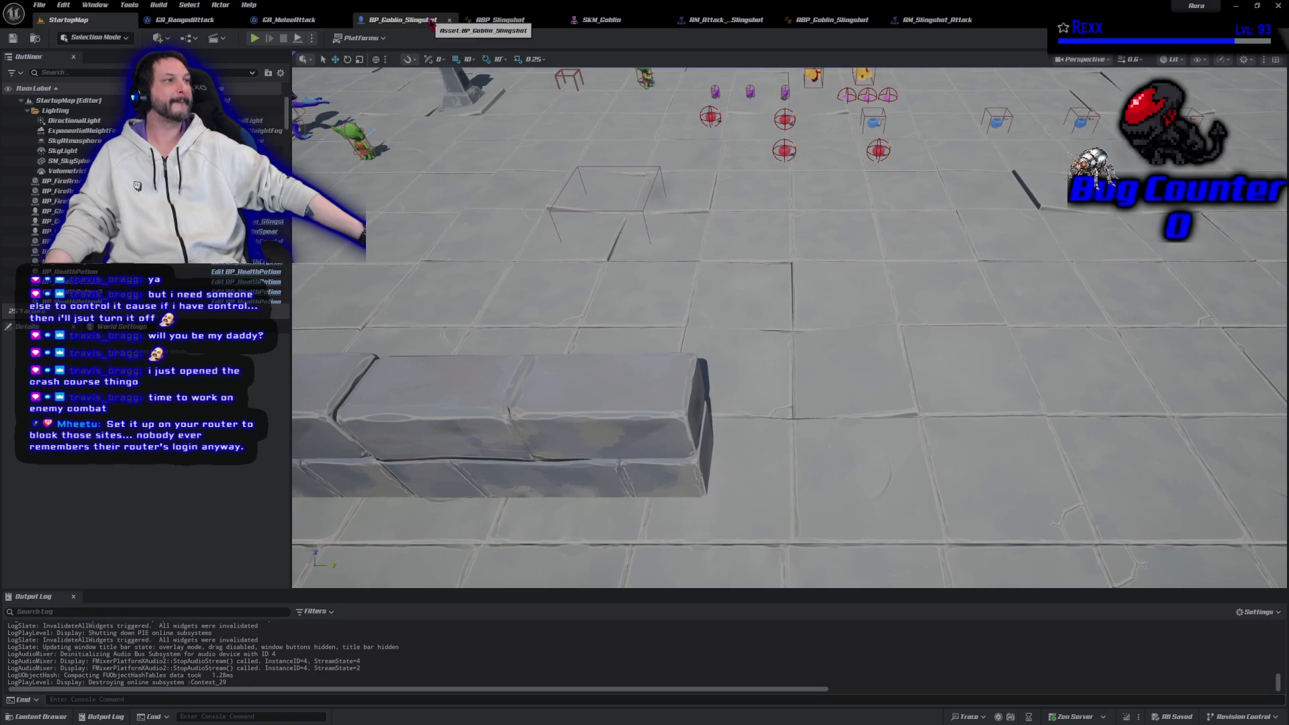
# Close the six slingshot and goblin asset editors, from AM_Attack_Slingshot to BP_Goblin_Slingshot
pyautogui.click(772, 19)
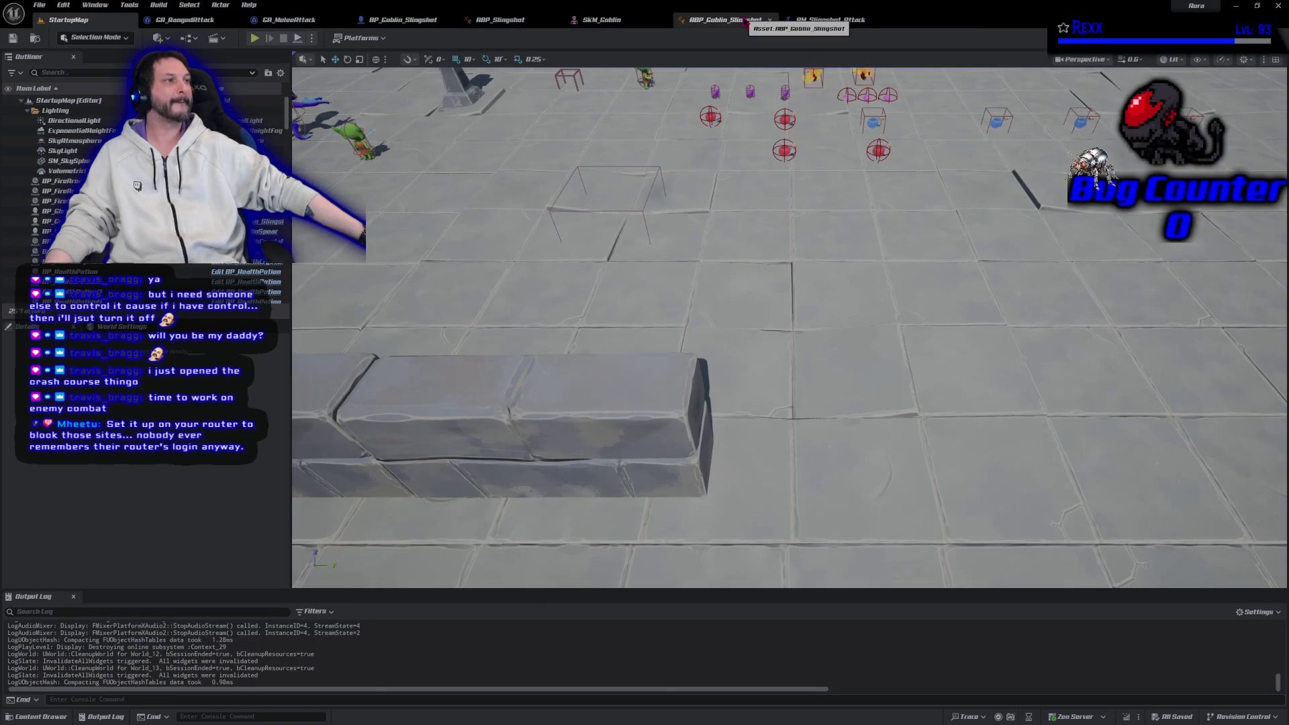
pyautogui.click(770, 20)
pyautogui.click(770, 19)
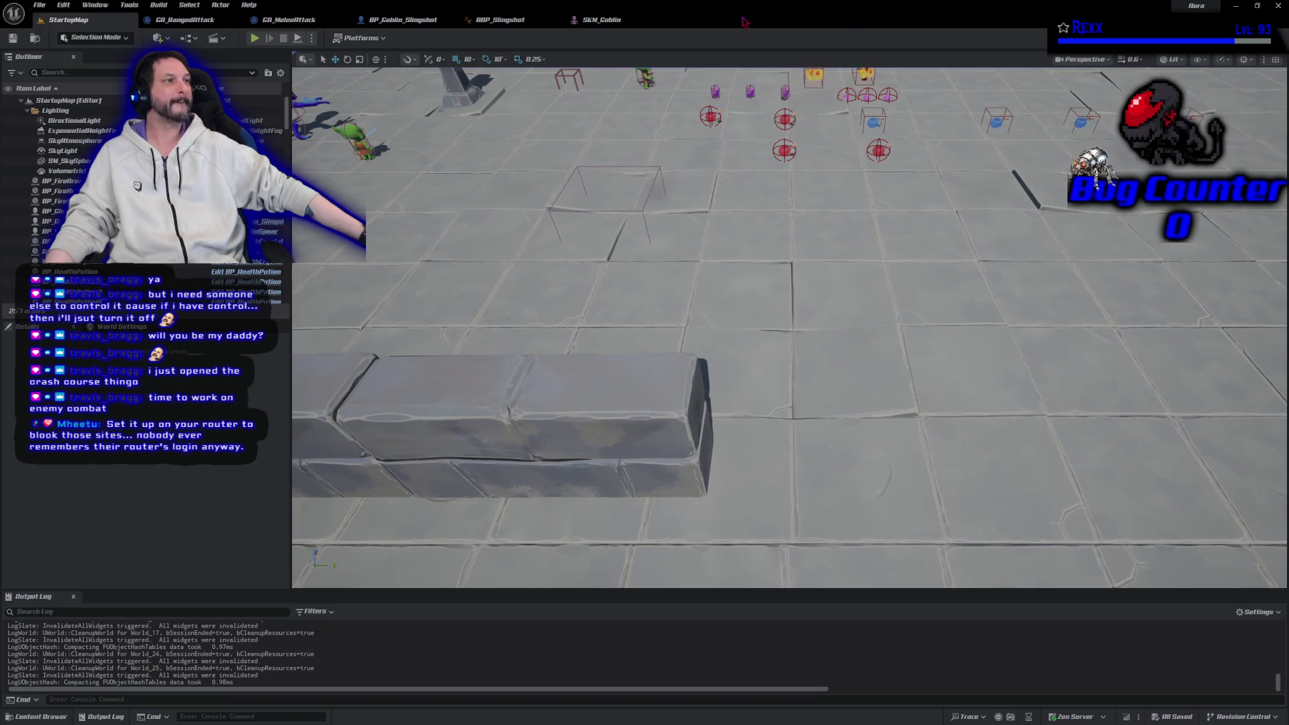
pyautogui.middleClick(621, 23)
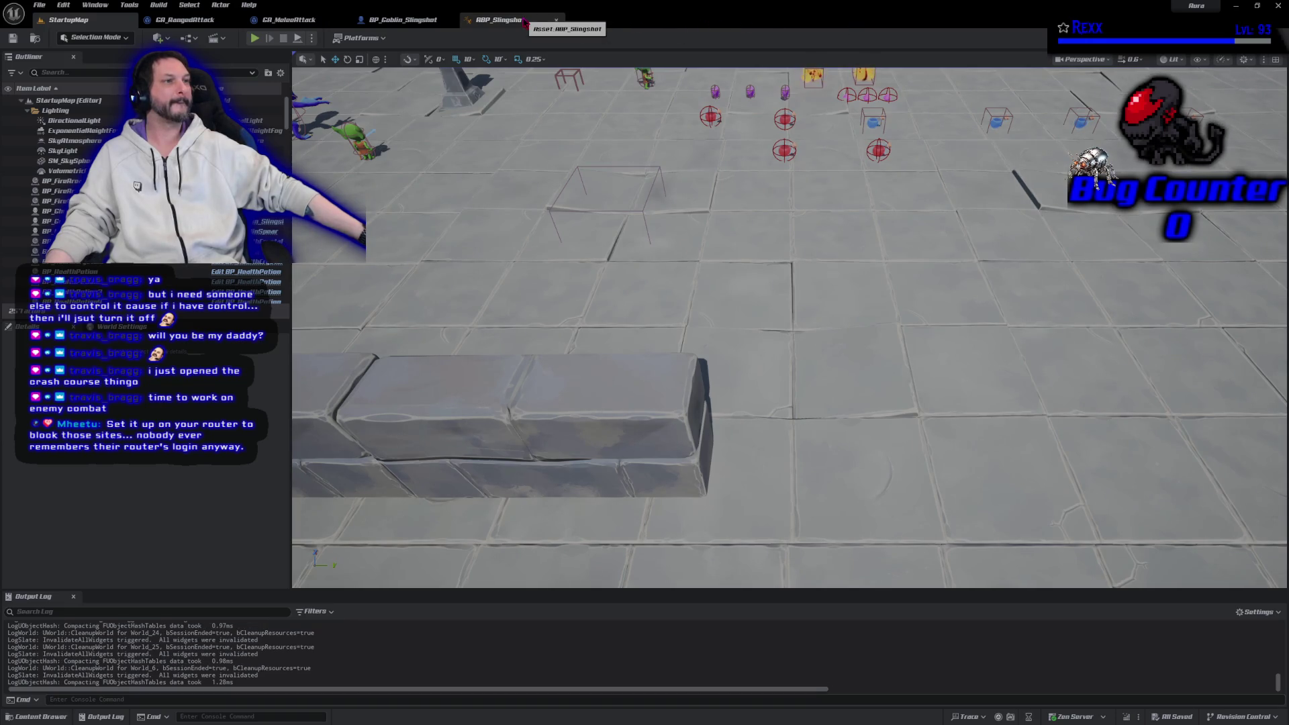
pyautogui.middleClick(526, 22)
pyautogui.middleClick(403, 20)
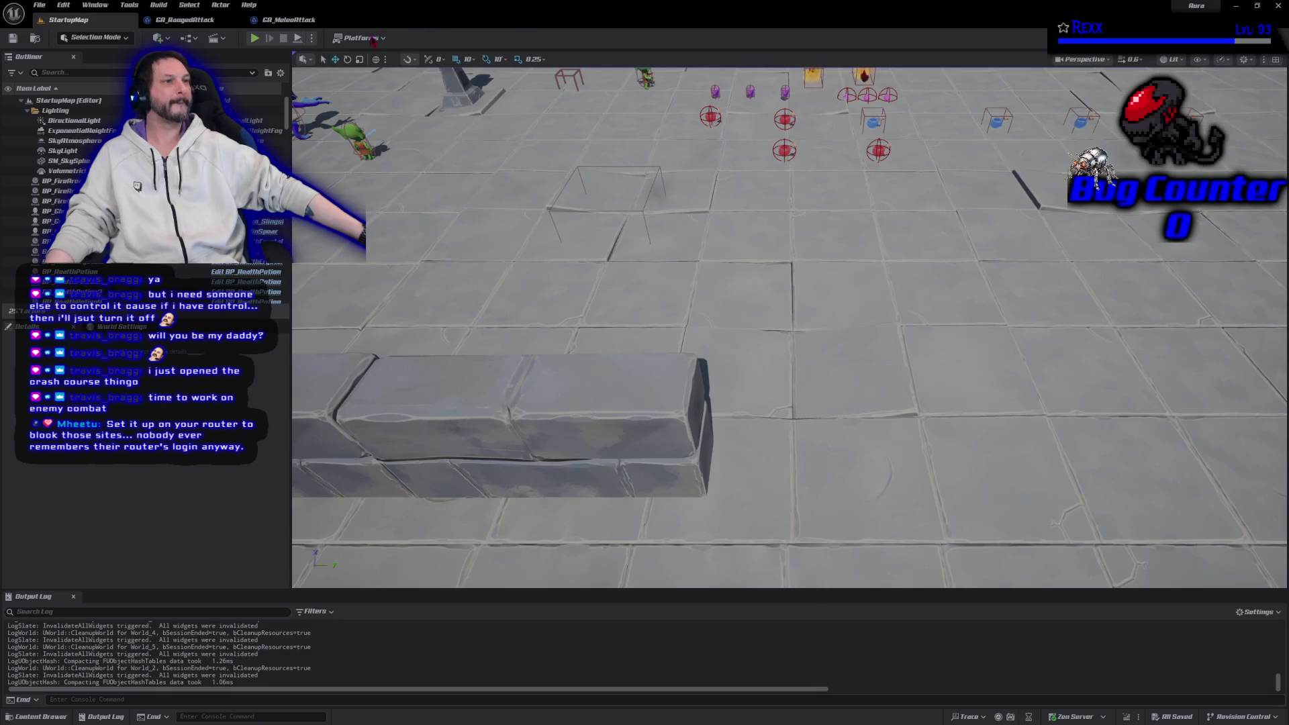
# In the Content Drawer, go to AbilitySystem > Enemy > Abilities and open BP_SlingshotRock
pyautogui.click(52, 718)
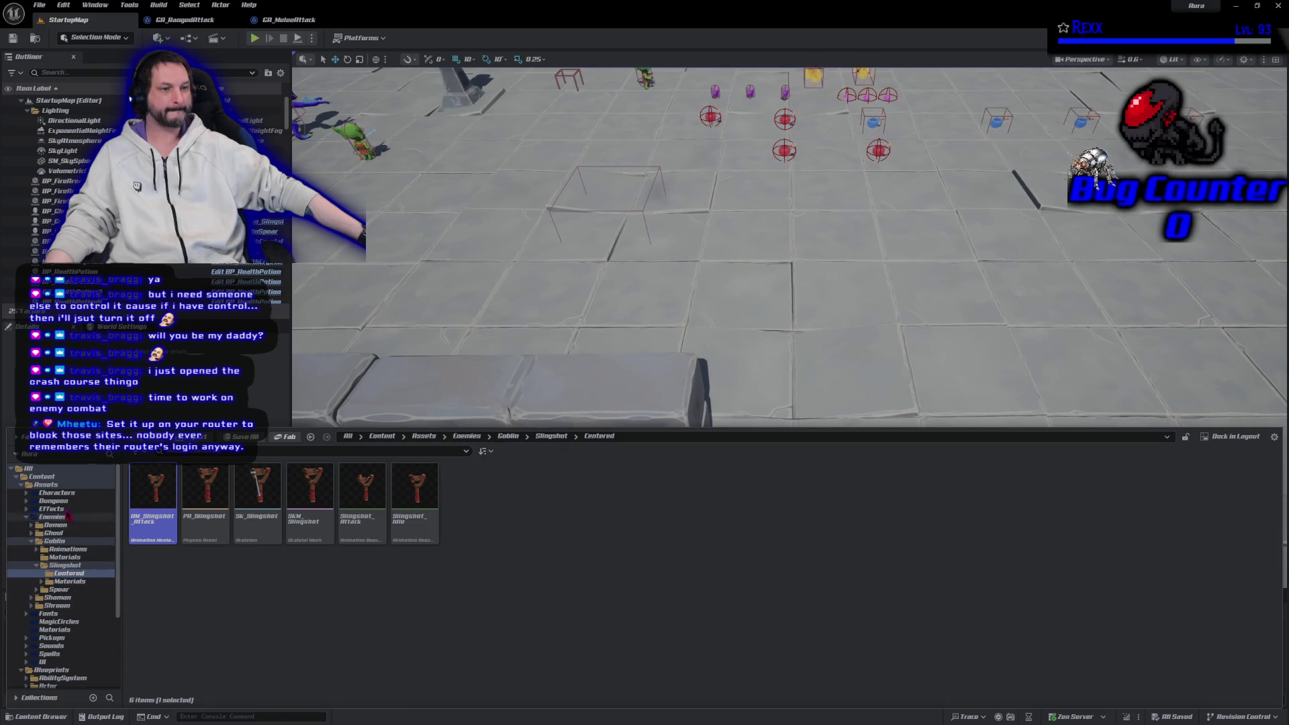
pyautogui.click(21, 485)
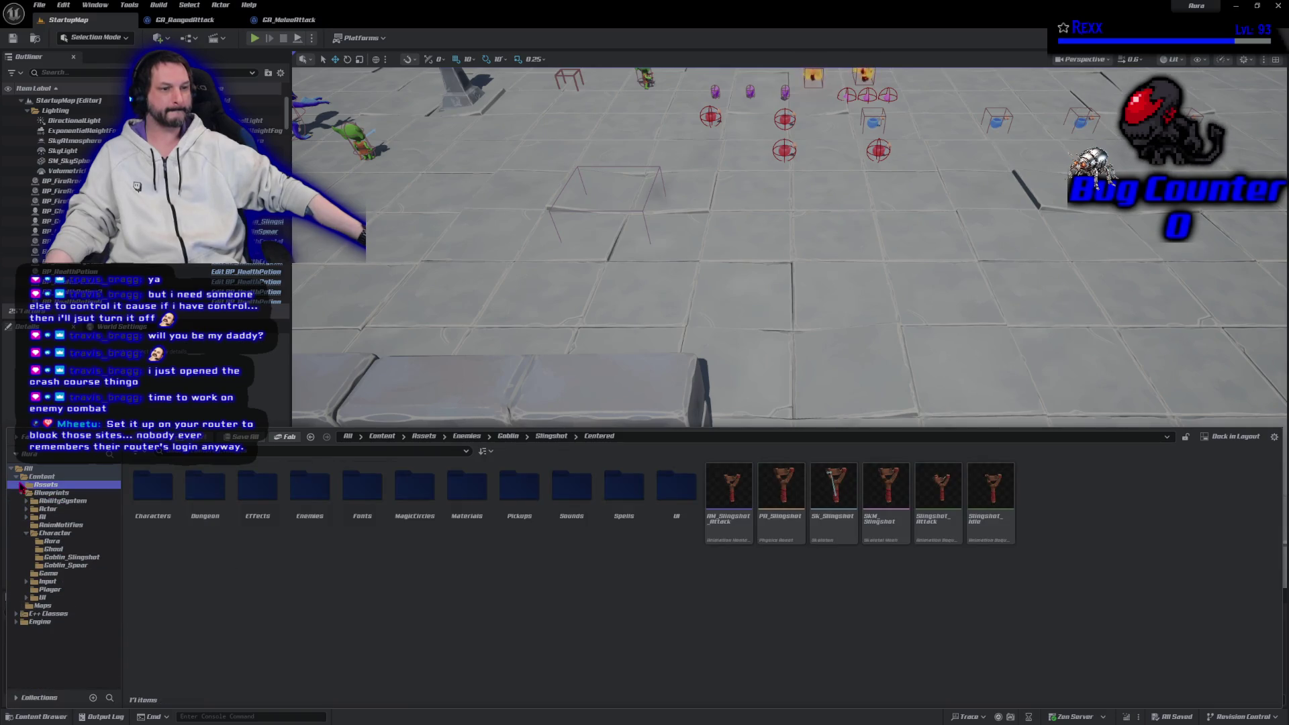
pyautogui.click(71, 558)
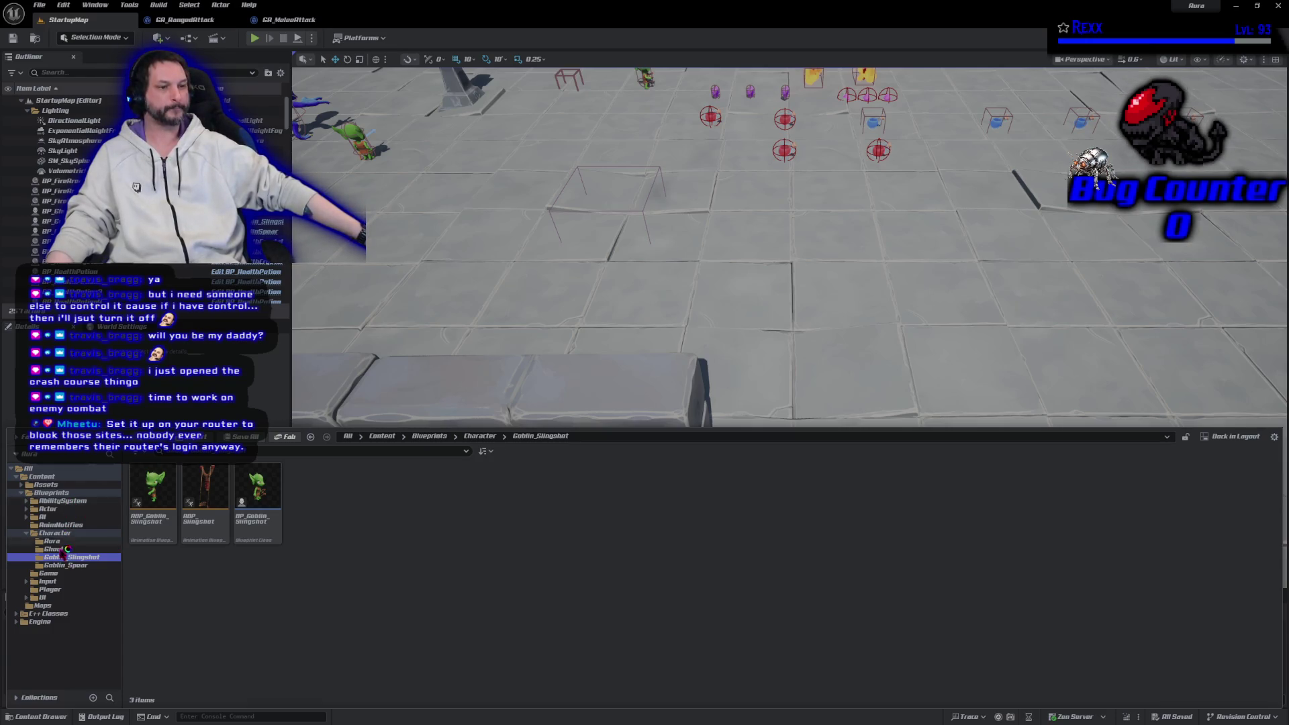
pyautogui.click(63, 501)
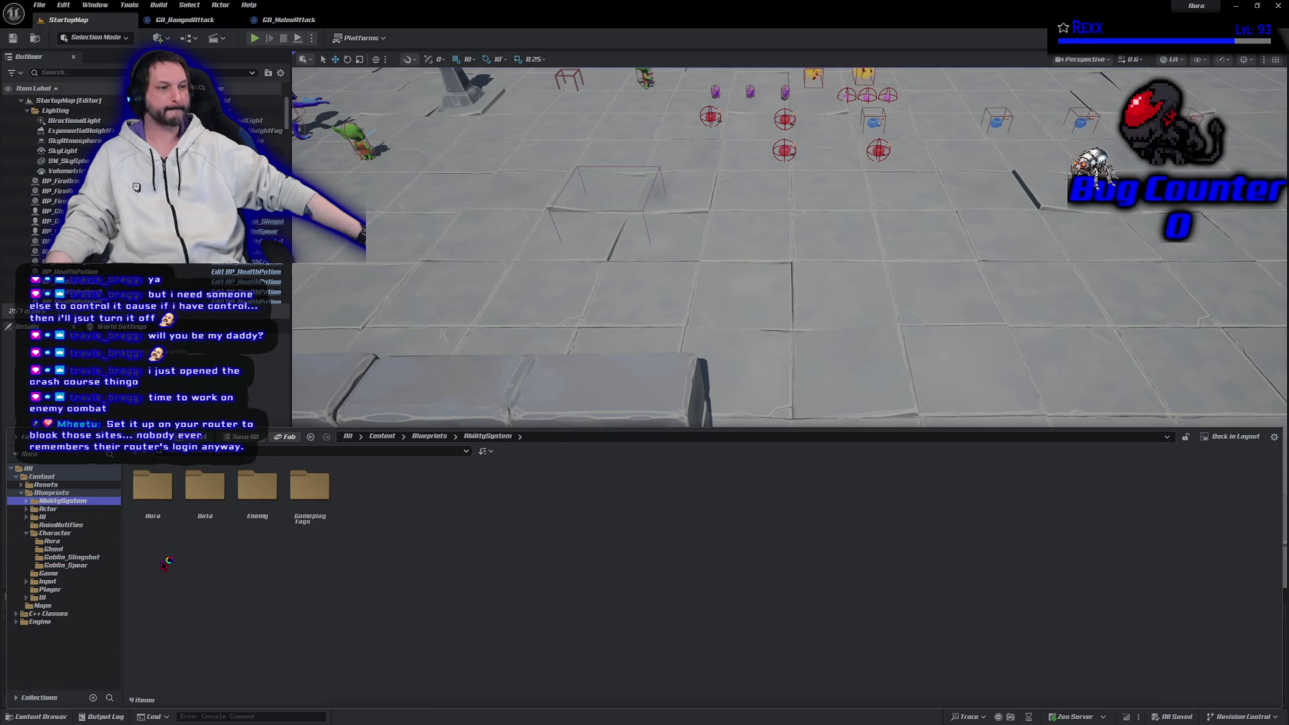
pyautogui.doubleClick(257, 531)
pyautogui.doubleClick(160, 531)
pyautogui.click(163, 536)
pyautogui.doubleClick(163, 535)
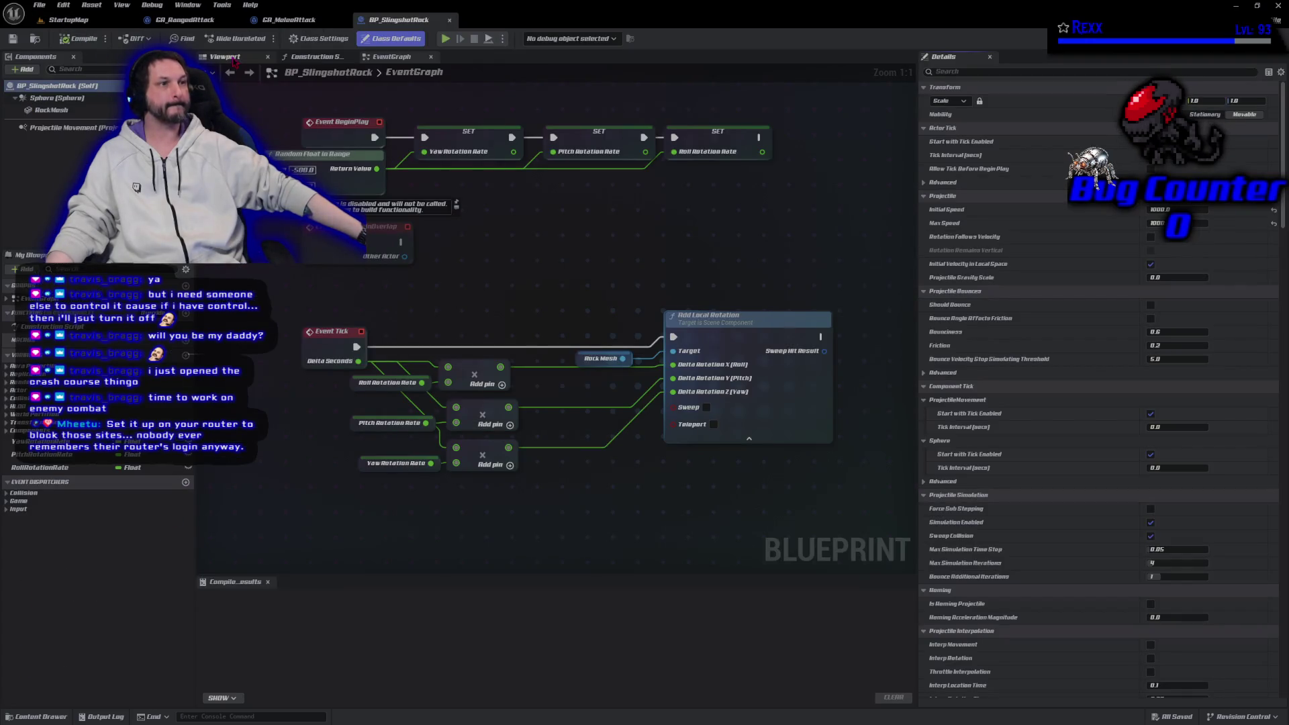
# In the Viewport, set the RockMesh component's collision preset to NoCollision
pyautogui.click(224, 56)
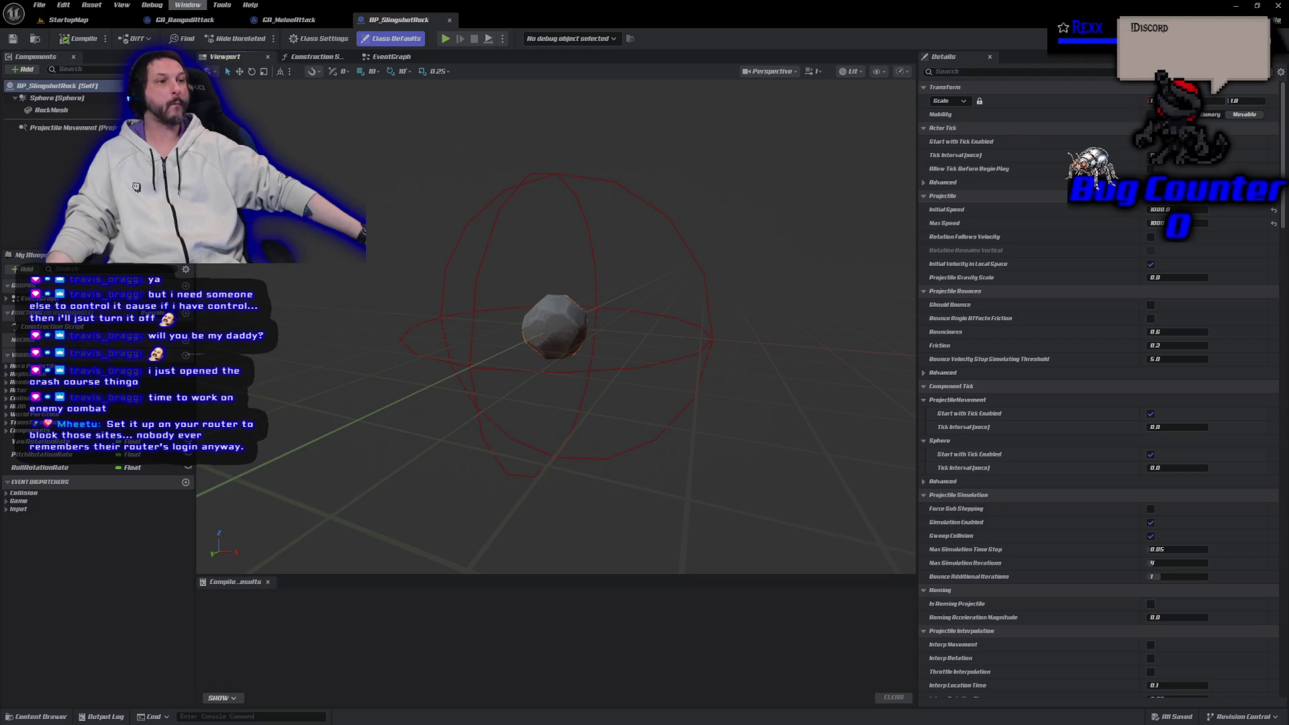
pyautogui.click(52, 109)
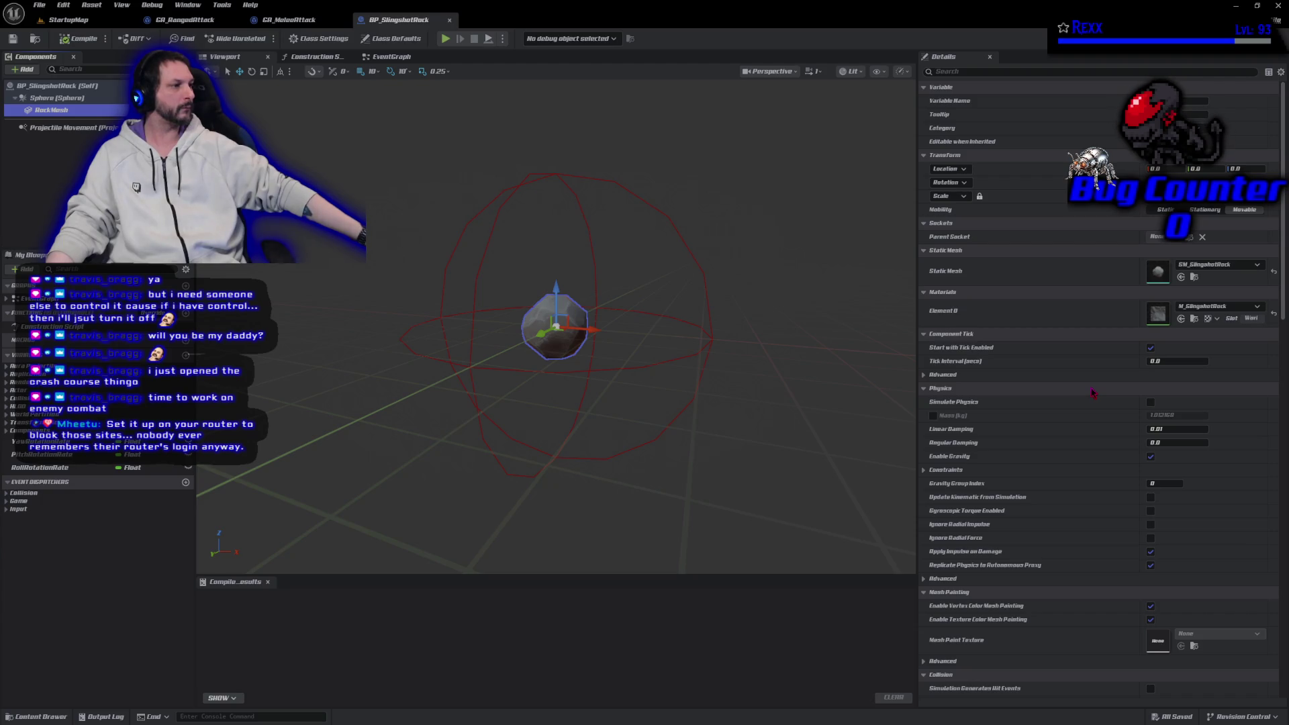
pyautogui.scroll(-3, 1093, 393)
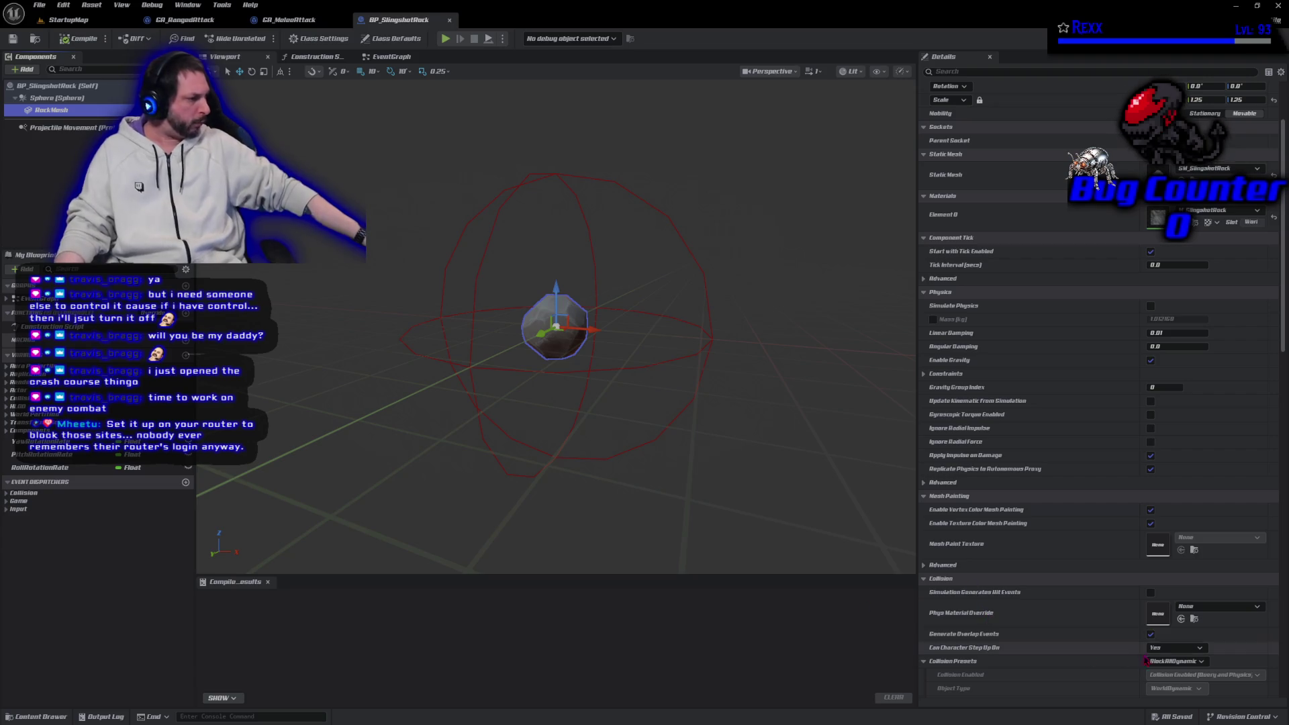
pyautogui.click(1168, 662)
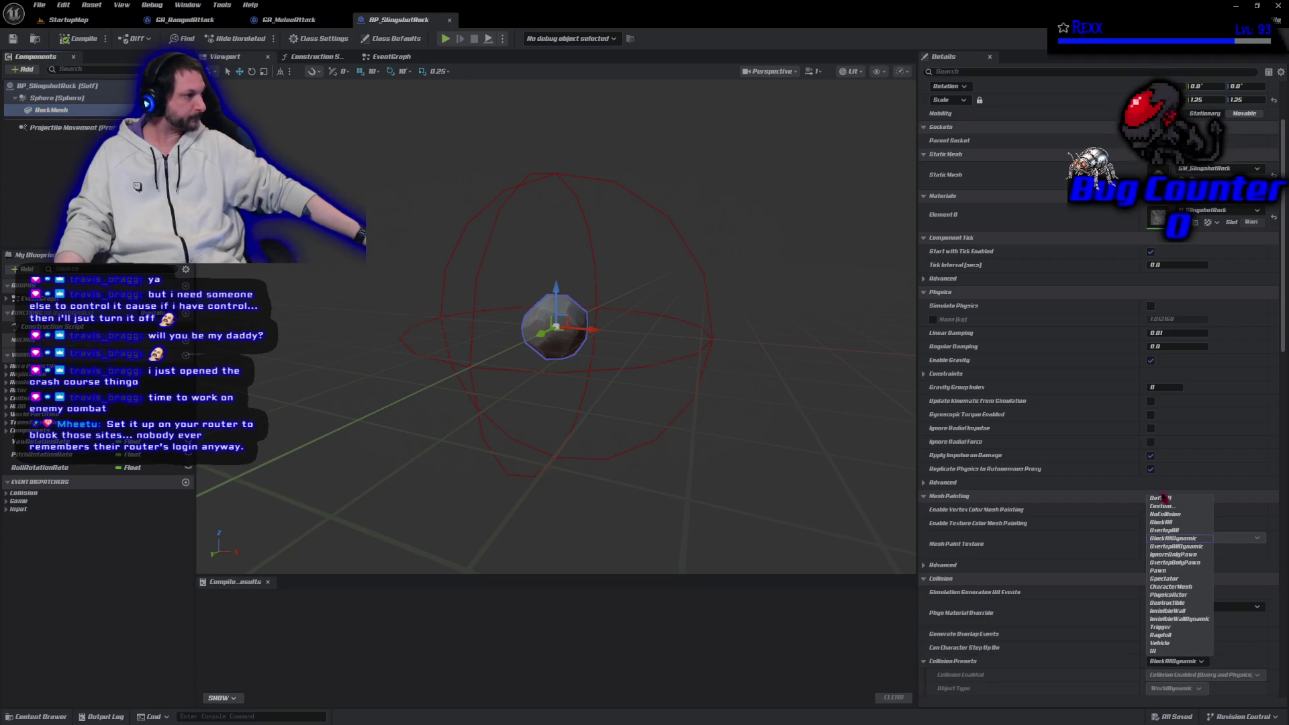
pyautogui.click(1180, 516)
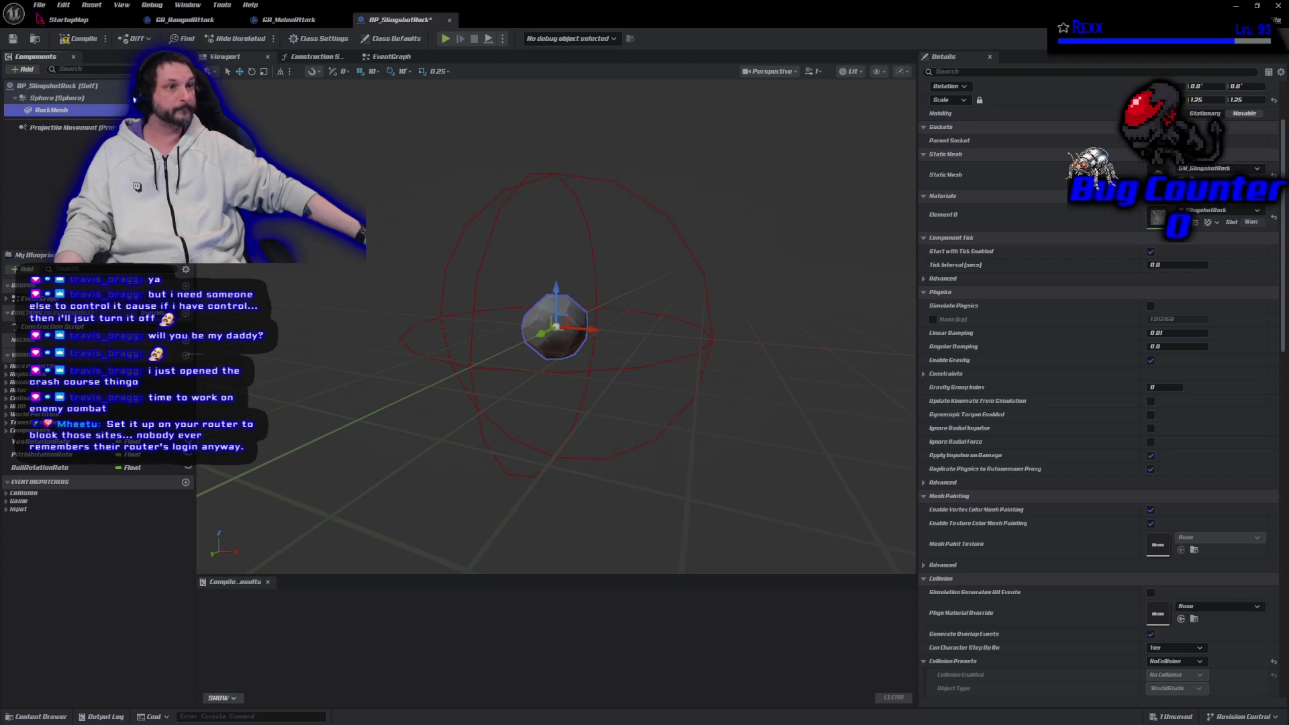
# Compile and save BP_SlingshotRock, then return to the StartupMap level
pyautogui.click(92, 42)
pyautogui.click(13, 38)
pyautogui.click(67, 19)
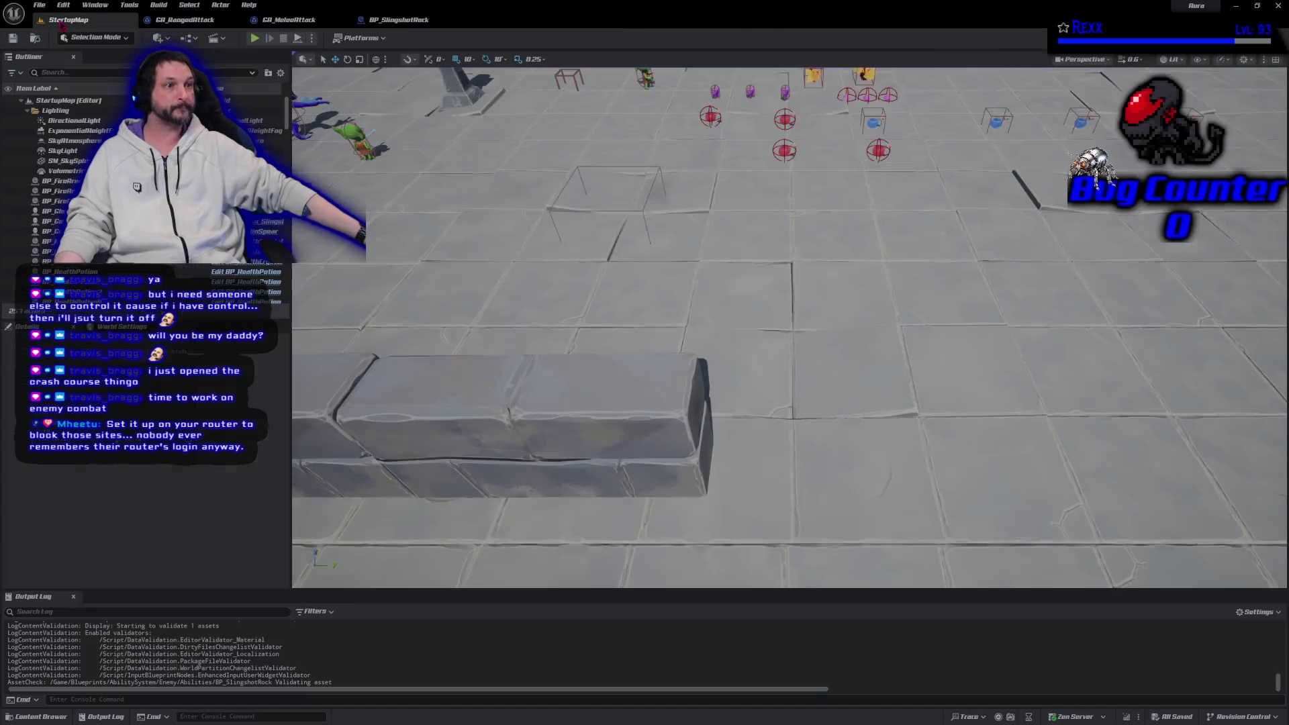
pyautogui.click(254, 38)
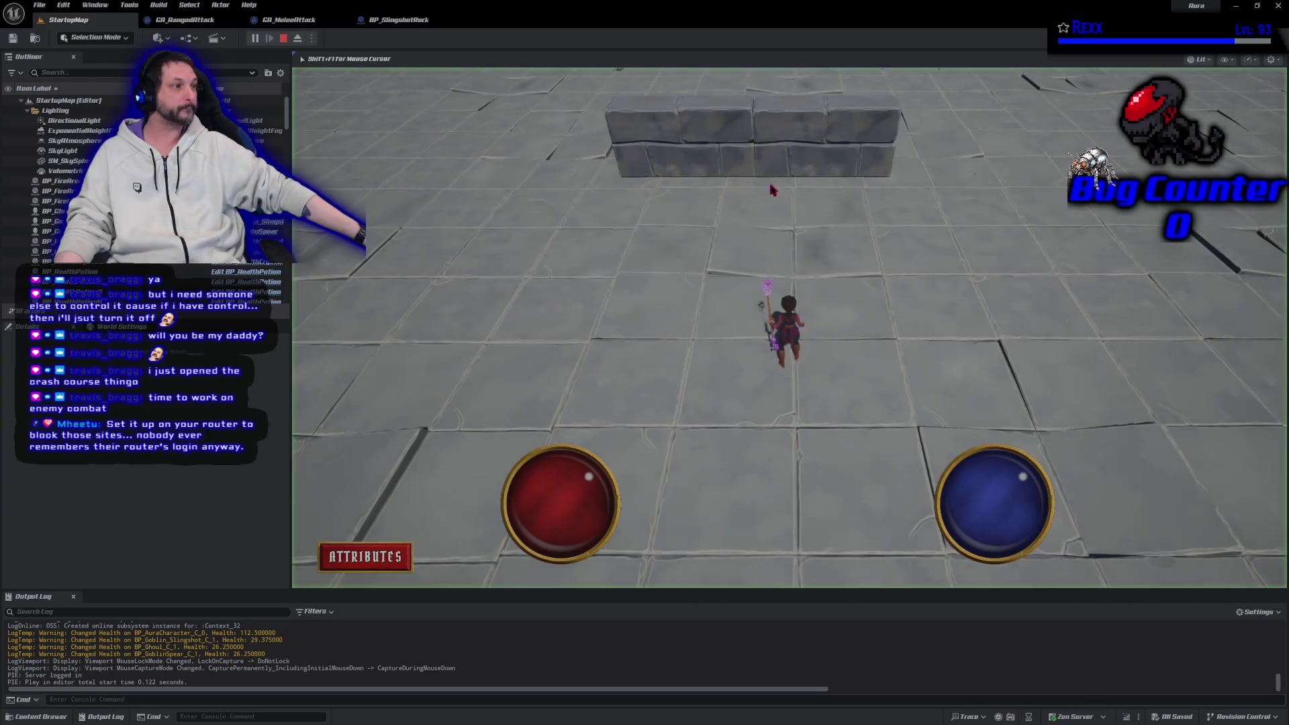
pyautogui.moveTo(987, 198); pyautogui.dragTo(789, 219)
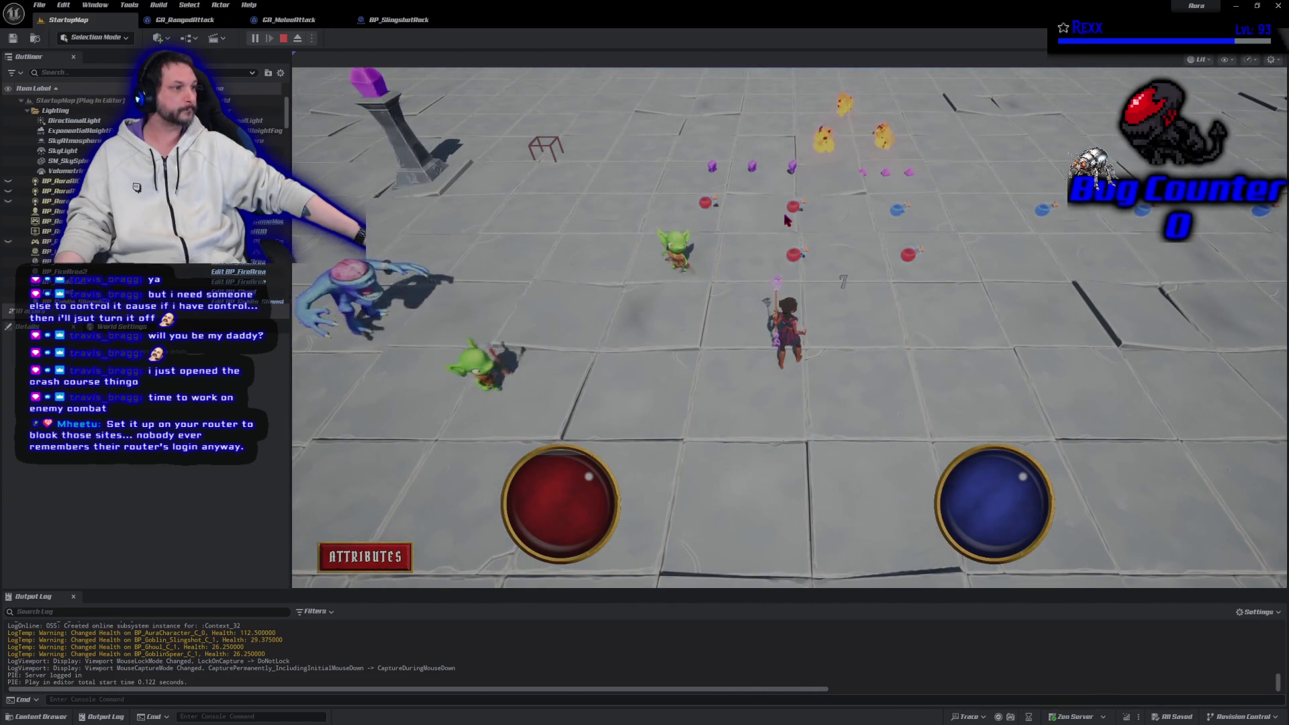
pyautogui.press('Escape')
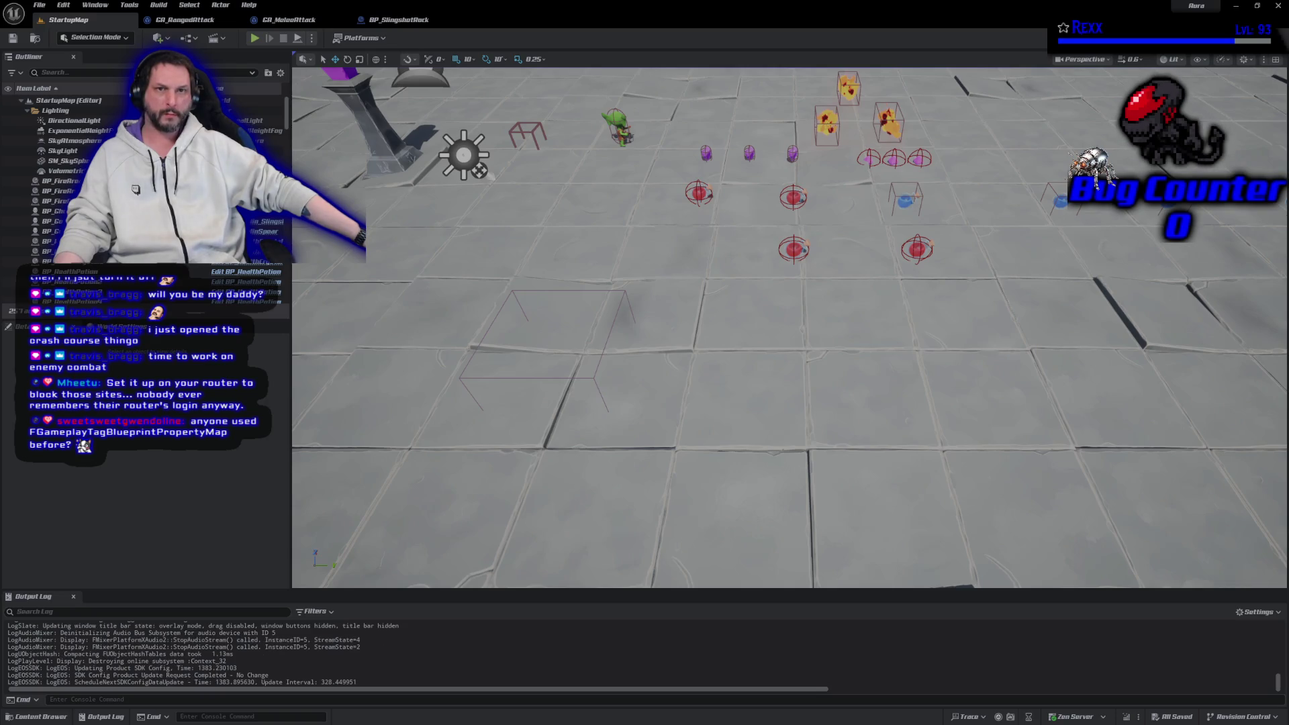
pyautogui.press('super+1')
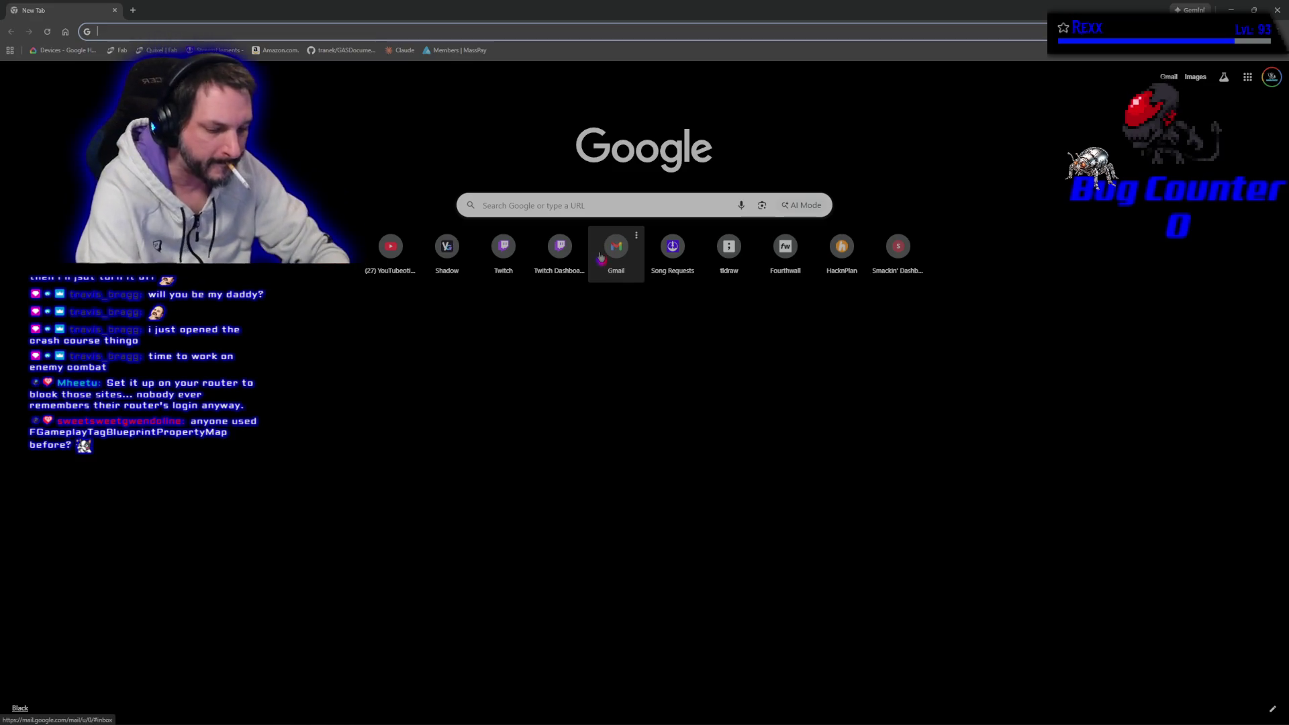
# Google 'FGameplayTagBlueprintPropertyMap', correcting typos along the way
pyautogui.write('FGameplay')
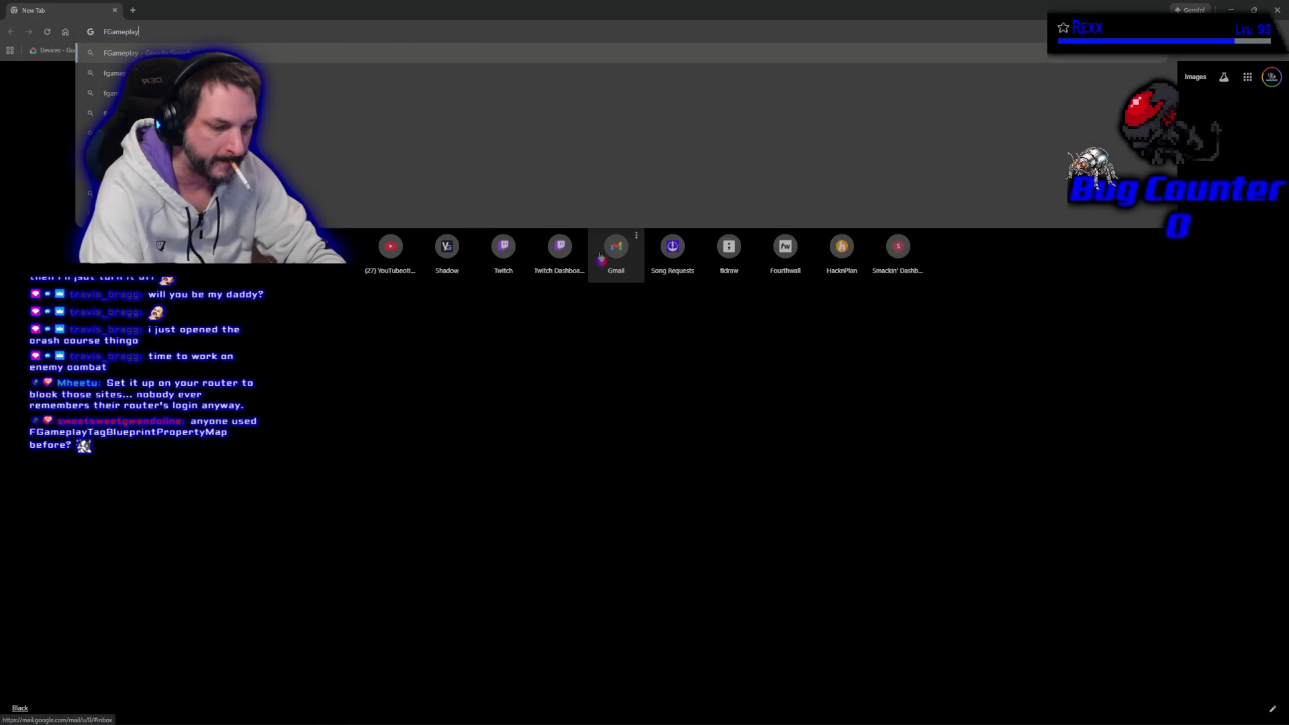
pyautogui.write('TA')
pyautogui.press('BackSpace')
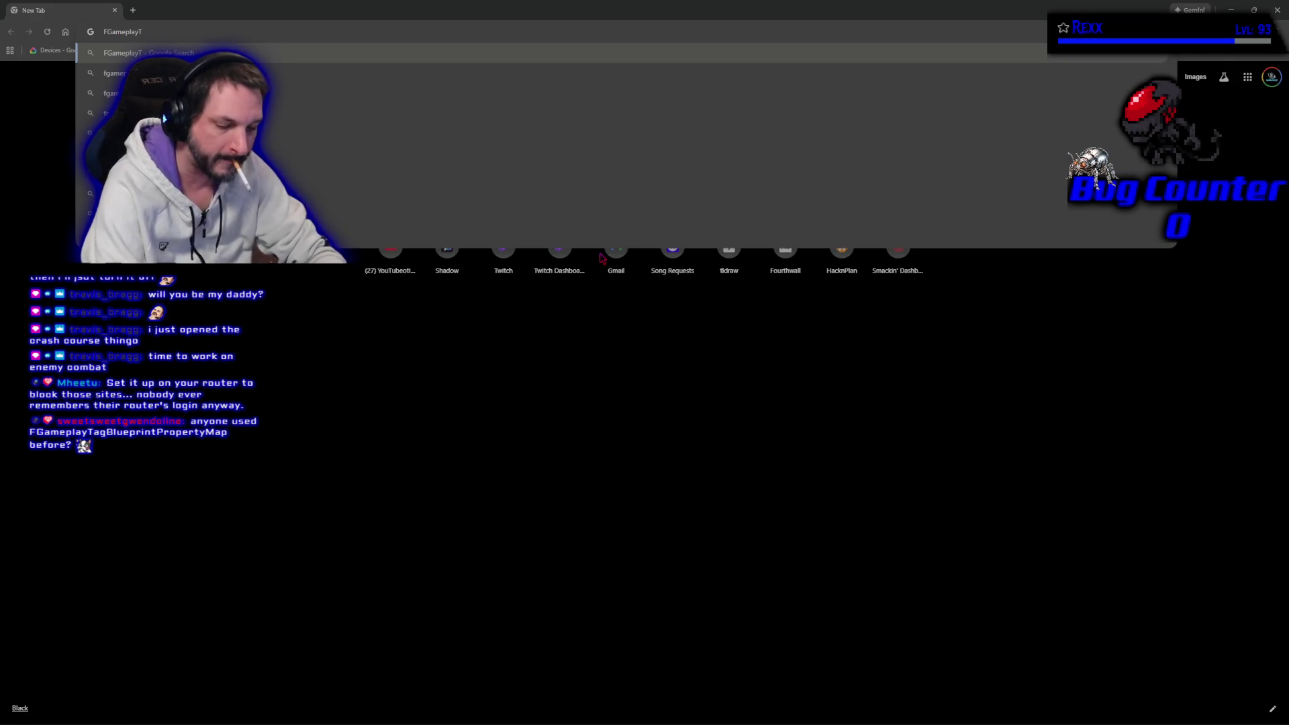
pyautogui.write('agBluepo')
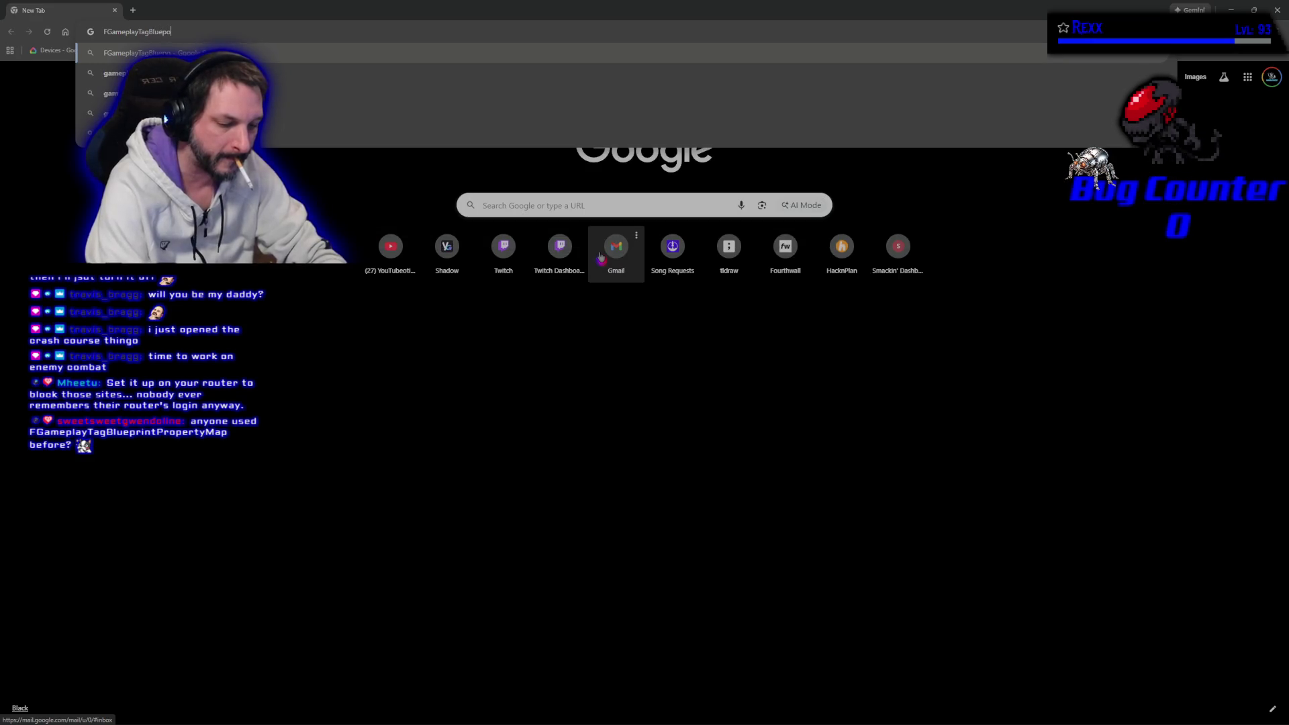
pyautogui.press('BackSpace')
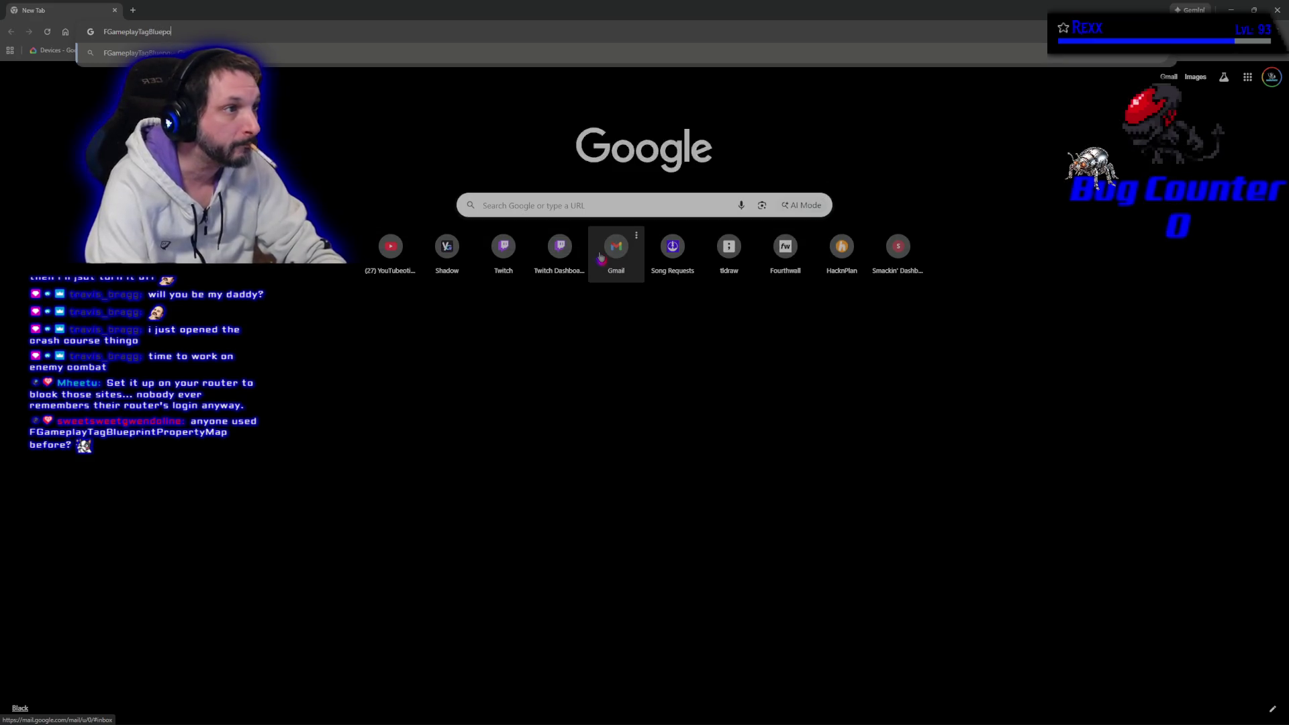
pyautogui.write('rint')
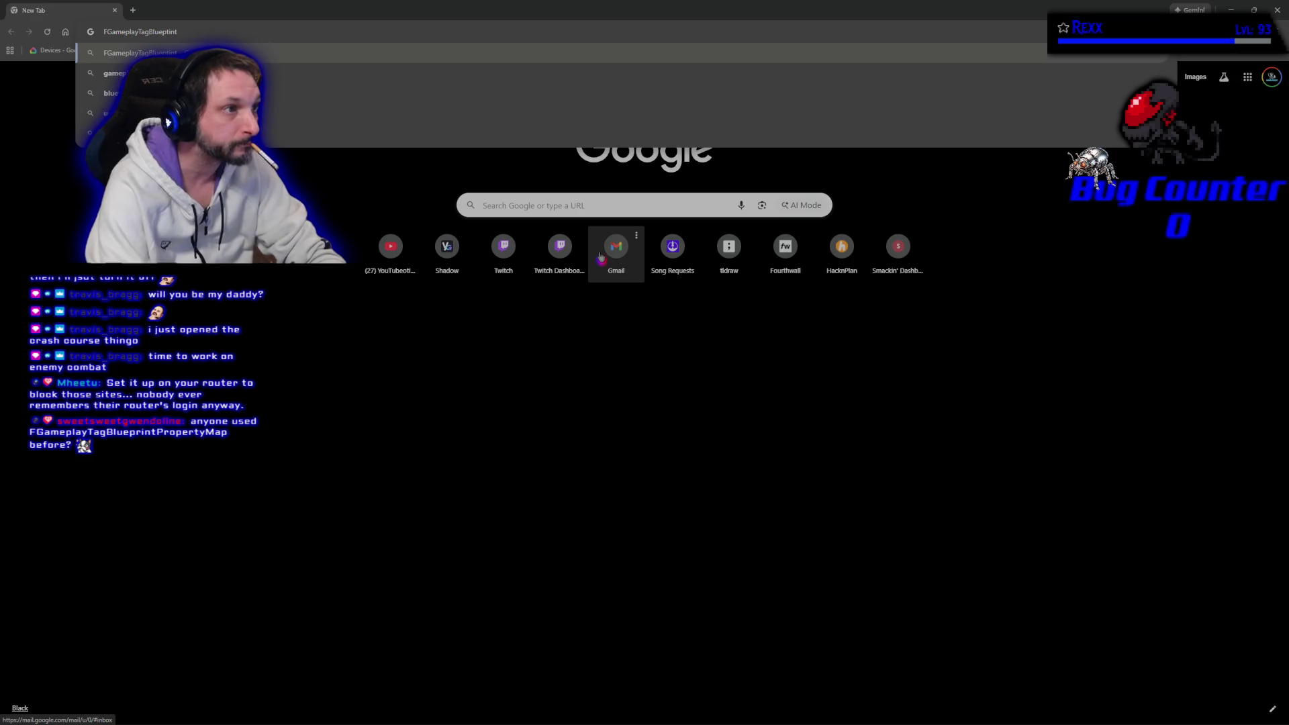
pyautogui.press('BackSpace')
pyautogui.press('BackSpace')
pyautogui.press('BackSpace')
pyautogui.write('rint')
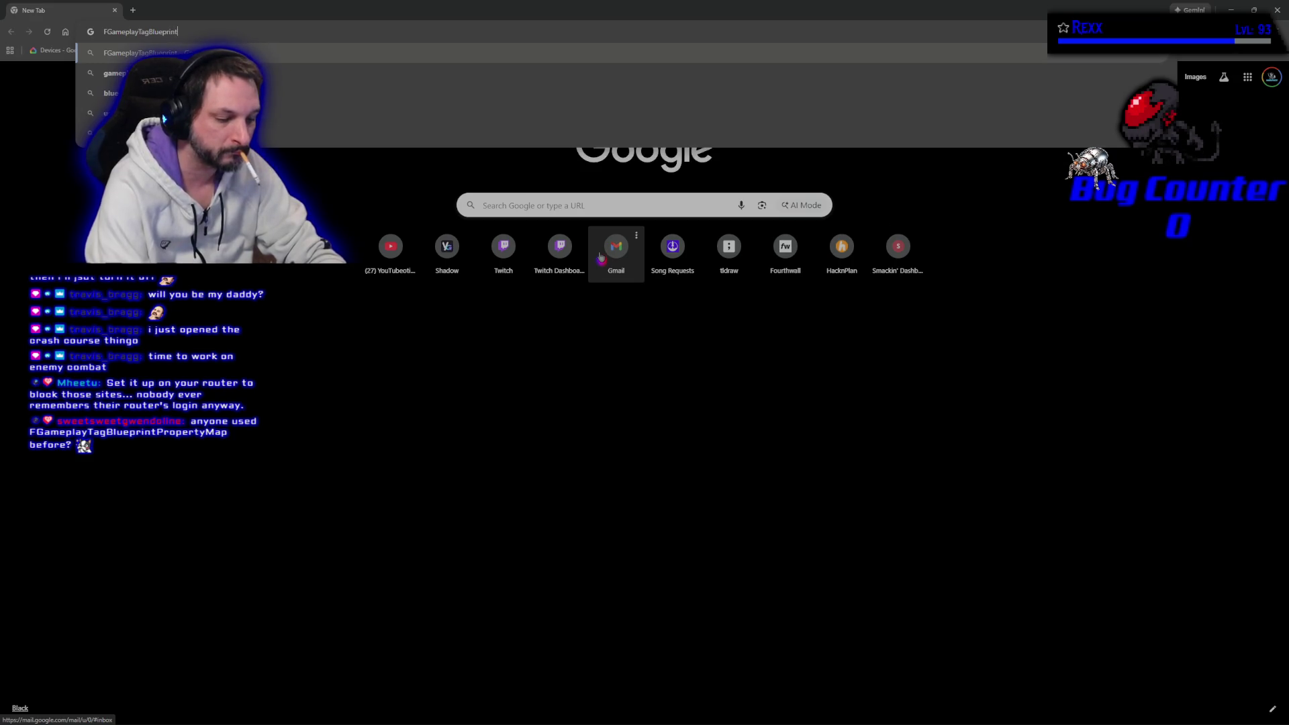
pyautogui.write('Map')
pyautogui.press('Return')
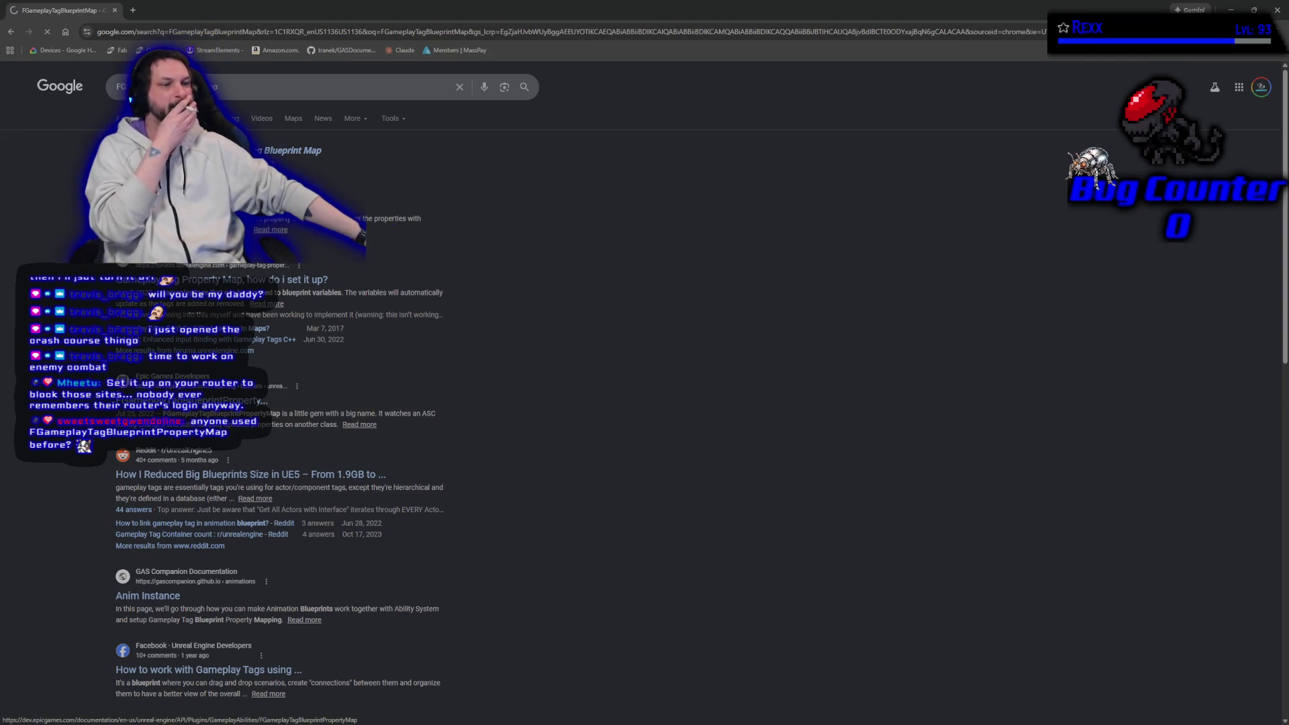
# Read Epic's FGameplayTagBlueprintPropertyMap reference page through its functions, then return to Unreal Editor
pyautogui.click(175, 195)
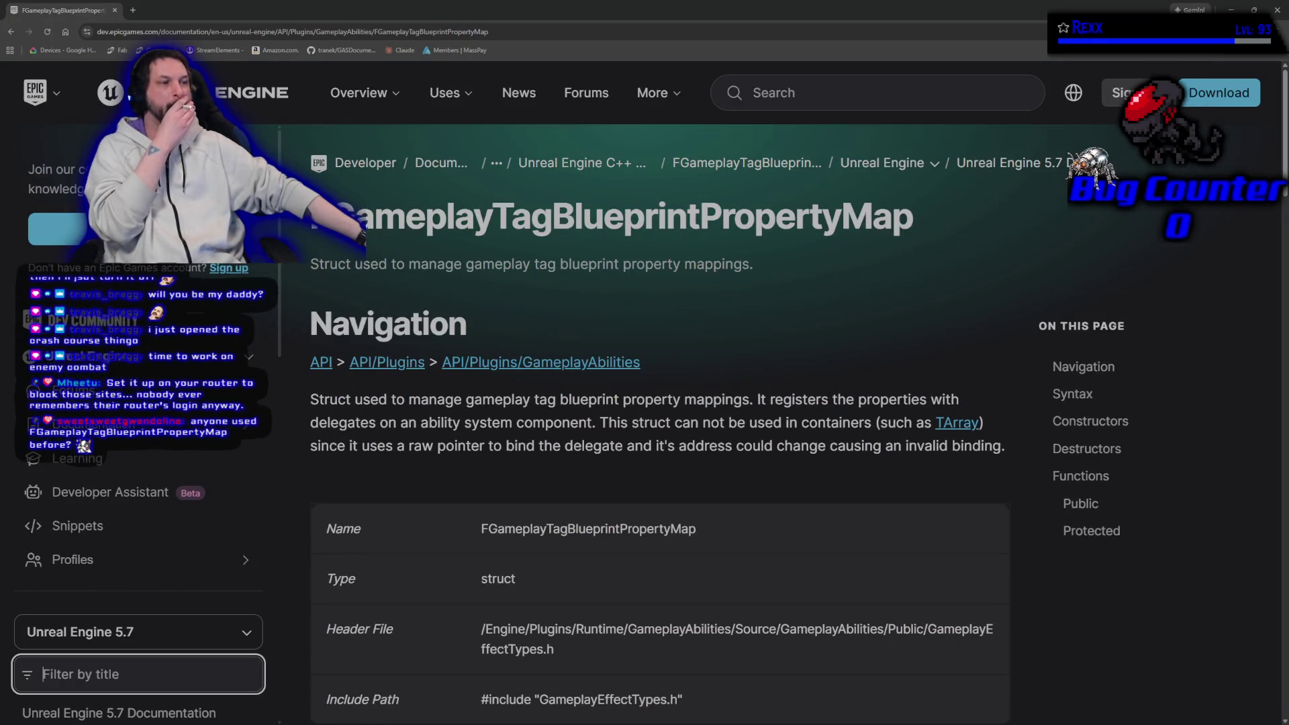
pyautogui.scroll(-1, 759, 457)
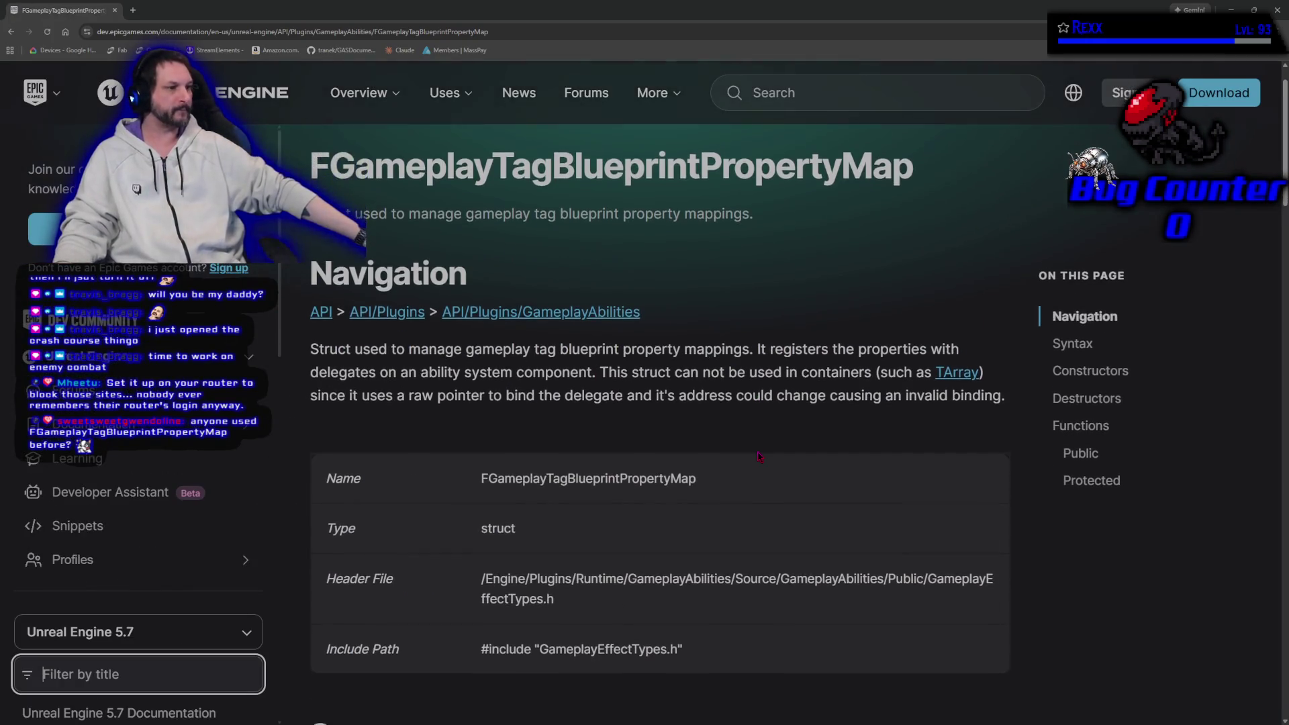
pyautogui.scroll(-1, 759, 457)
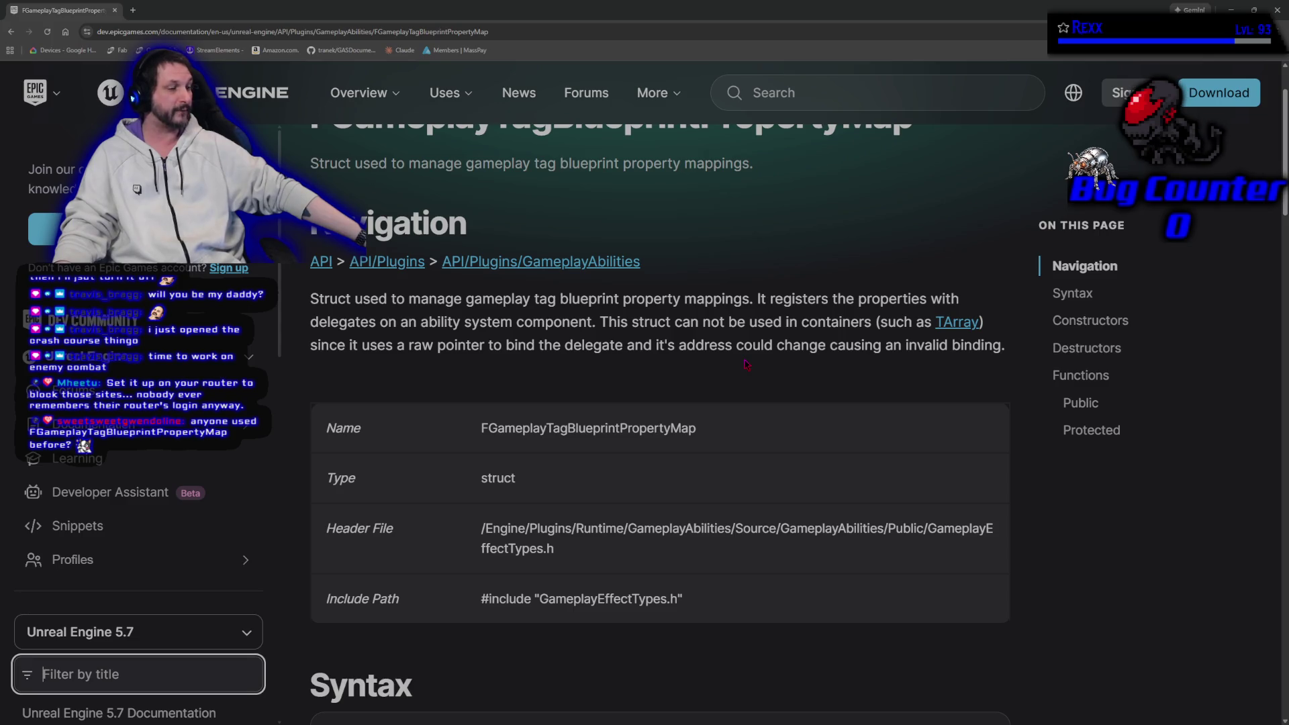
pyautogui.scroll(-4, 745, 365)
pyautogui.scroll(-2, 763, 438)
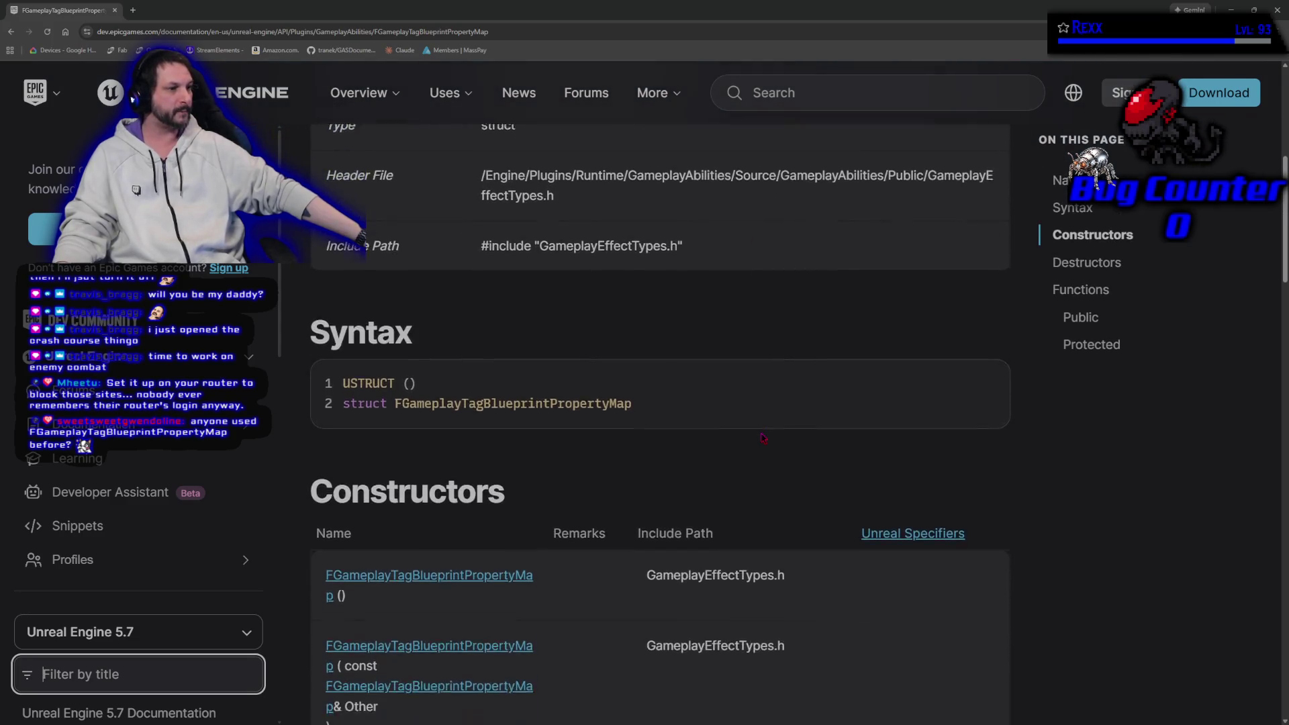
pyautogui.scroll(-1, 763, 438)
pyautogui.scroll(-3, 965, 587)
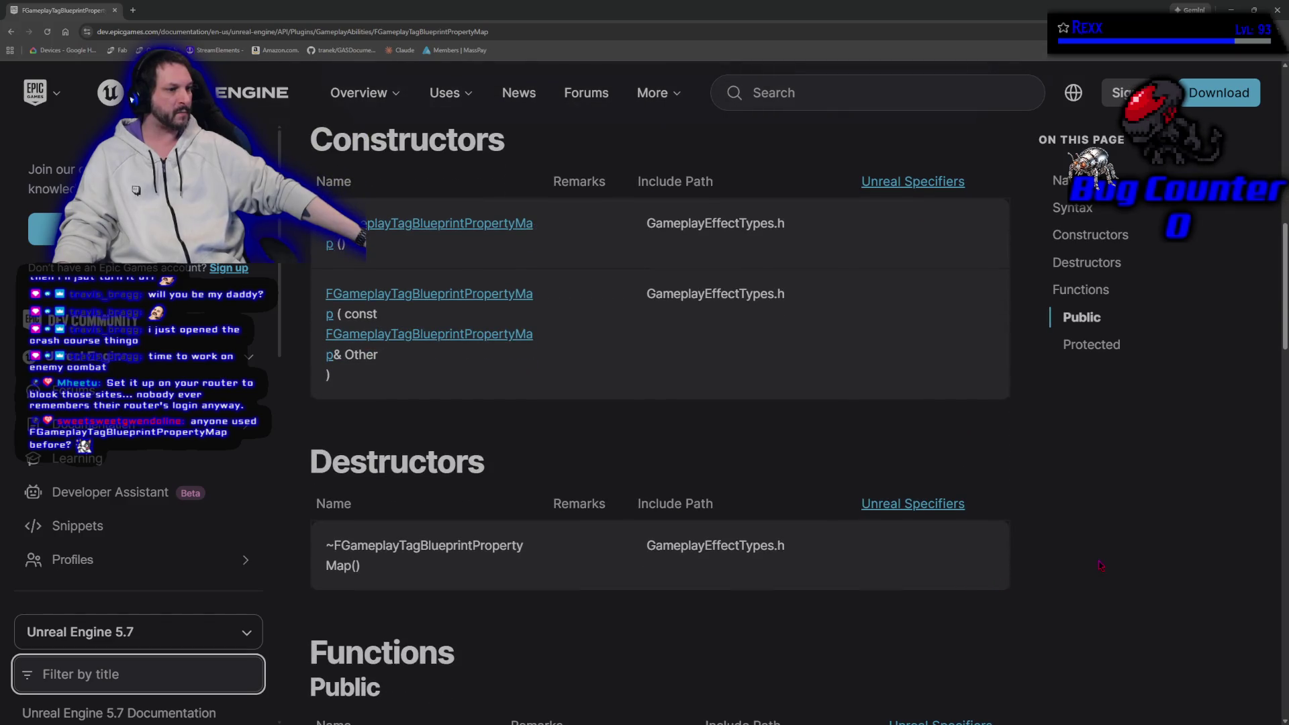
pyautogui.scroll(-3, 1095, 574)
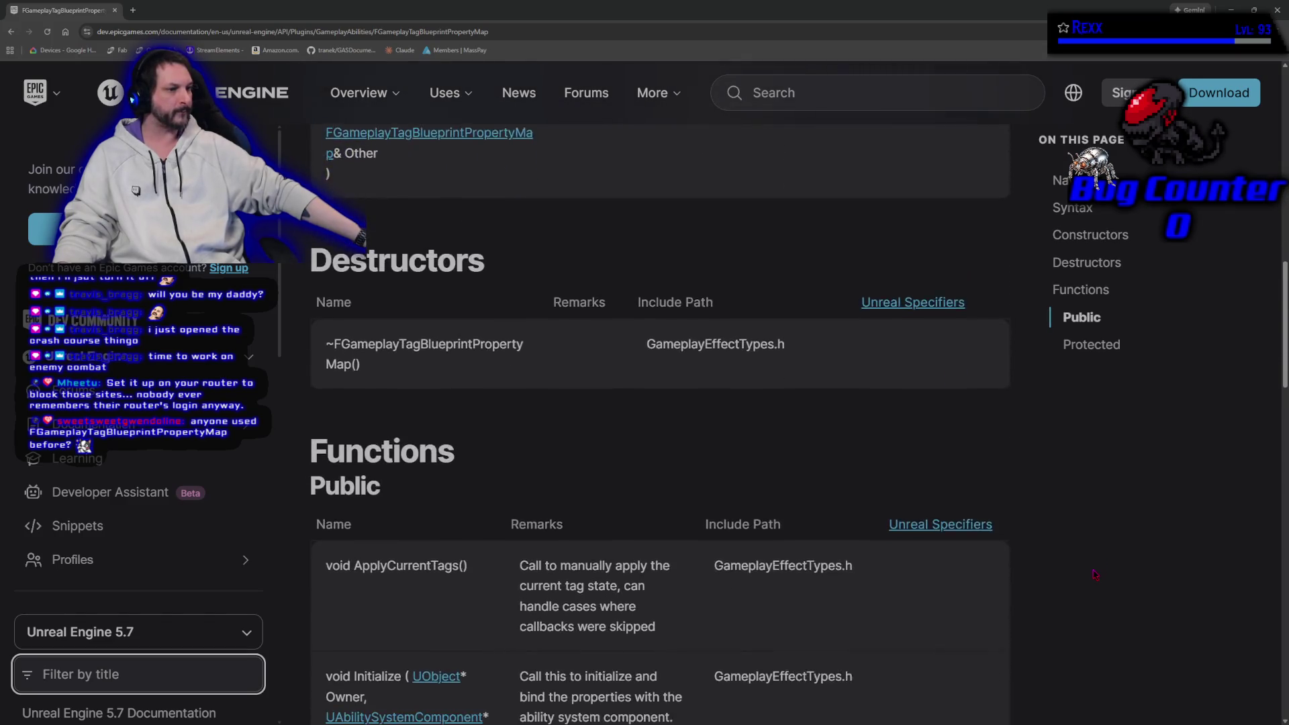
pyautogui.scroll(-3, 1096, 574)
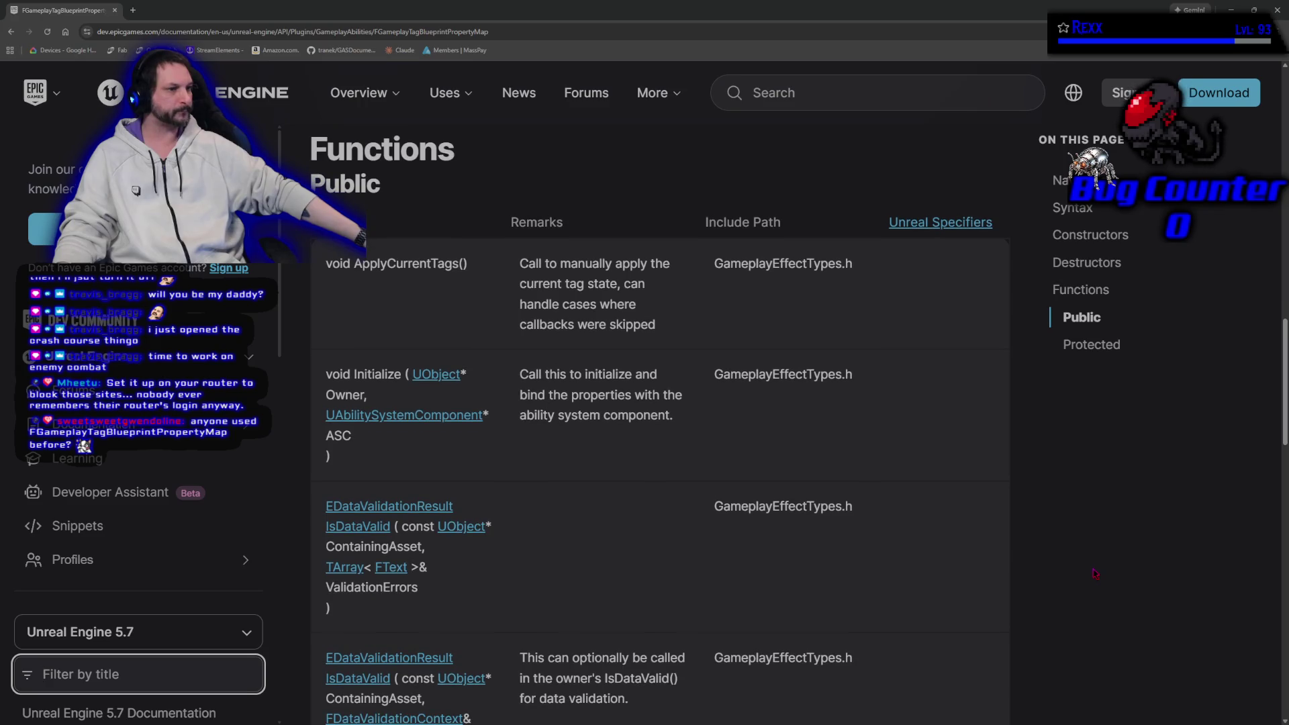
pyautogui.scroll(-7, 1096, 574)
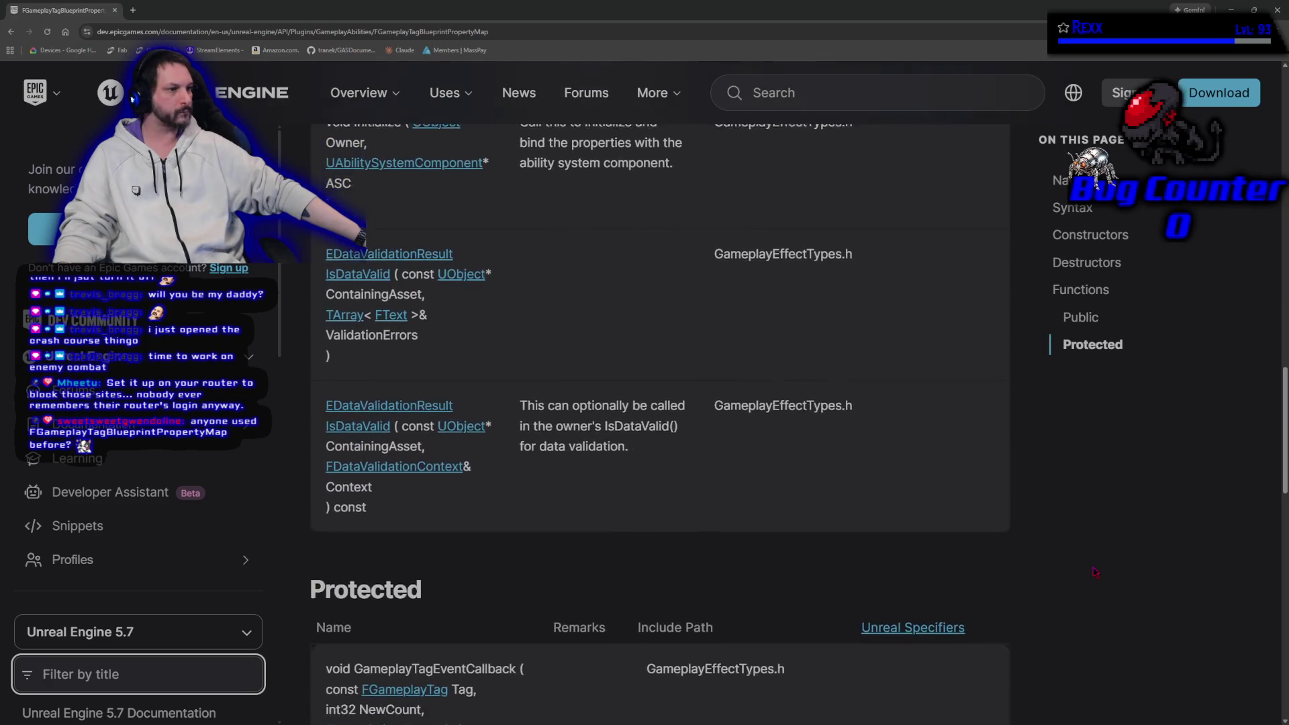
pyautogui.scroll(-4, 1096, 574)
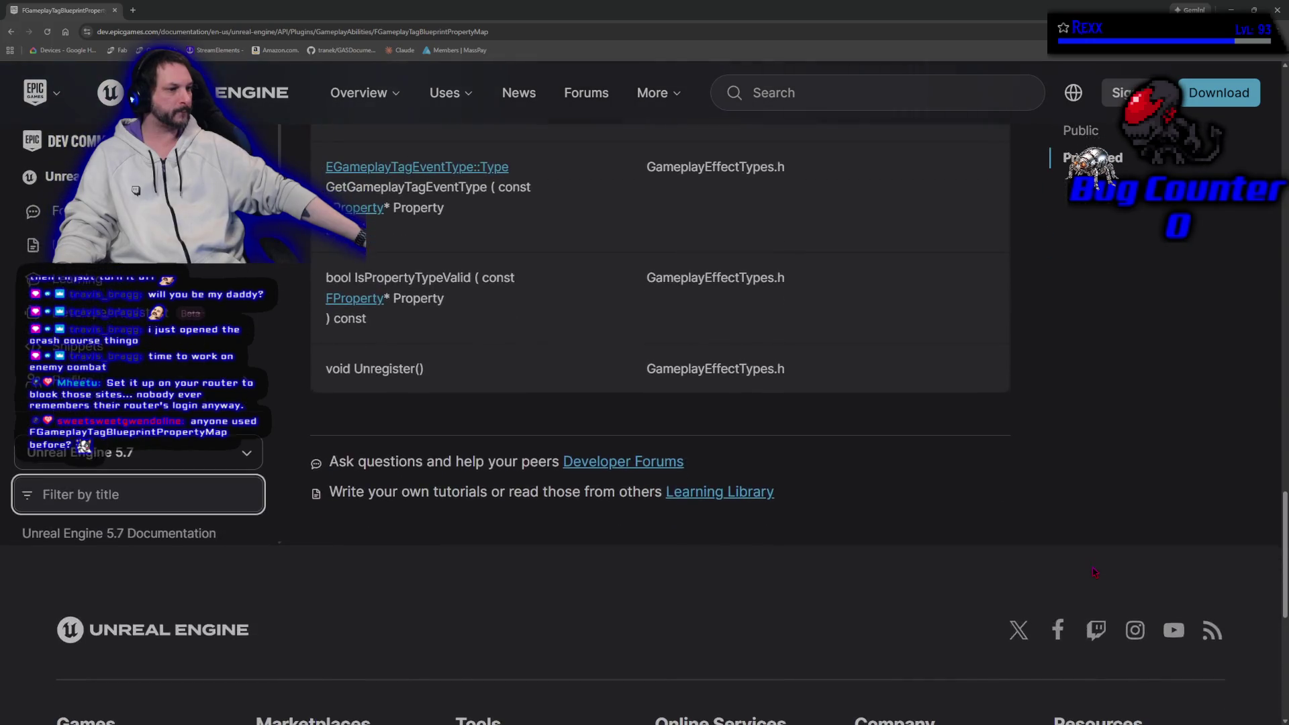
pyautogui.scroll(7, 904, 546)
pyautogui.scroll(12, 904, 545)
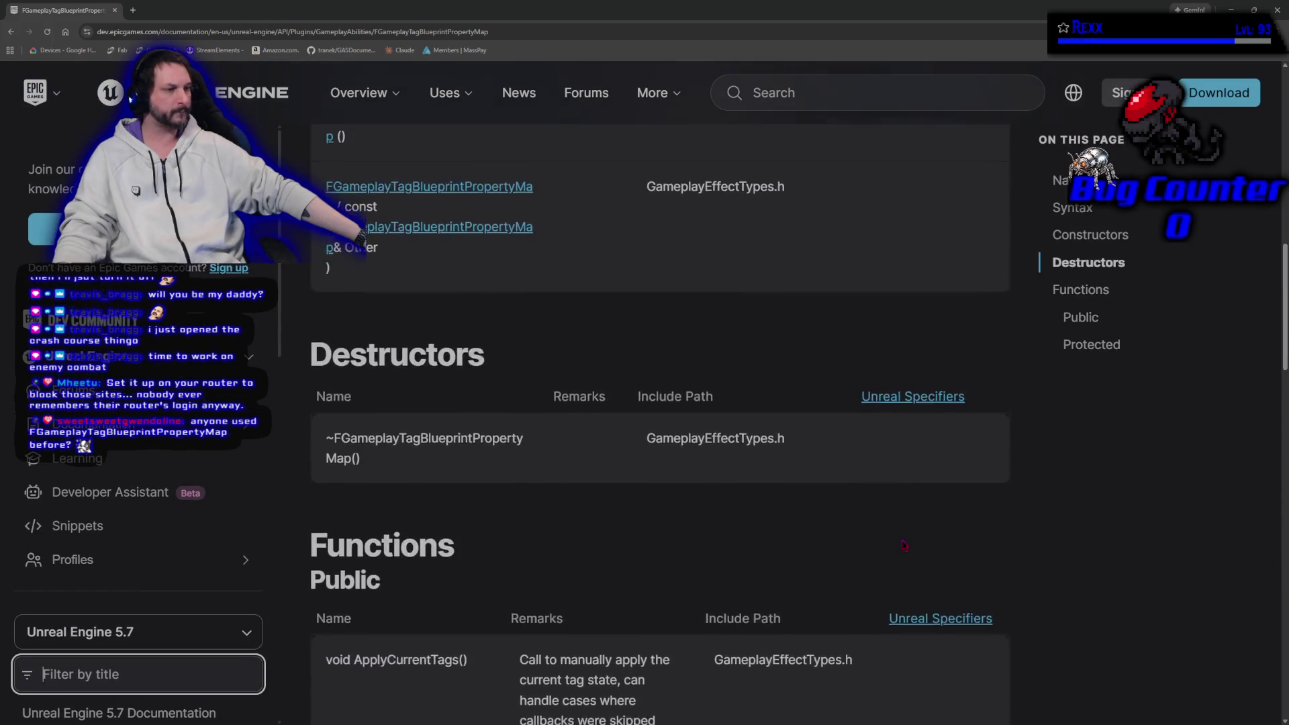
pyautogui.scroll(2, 869, 540)
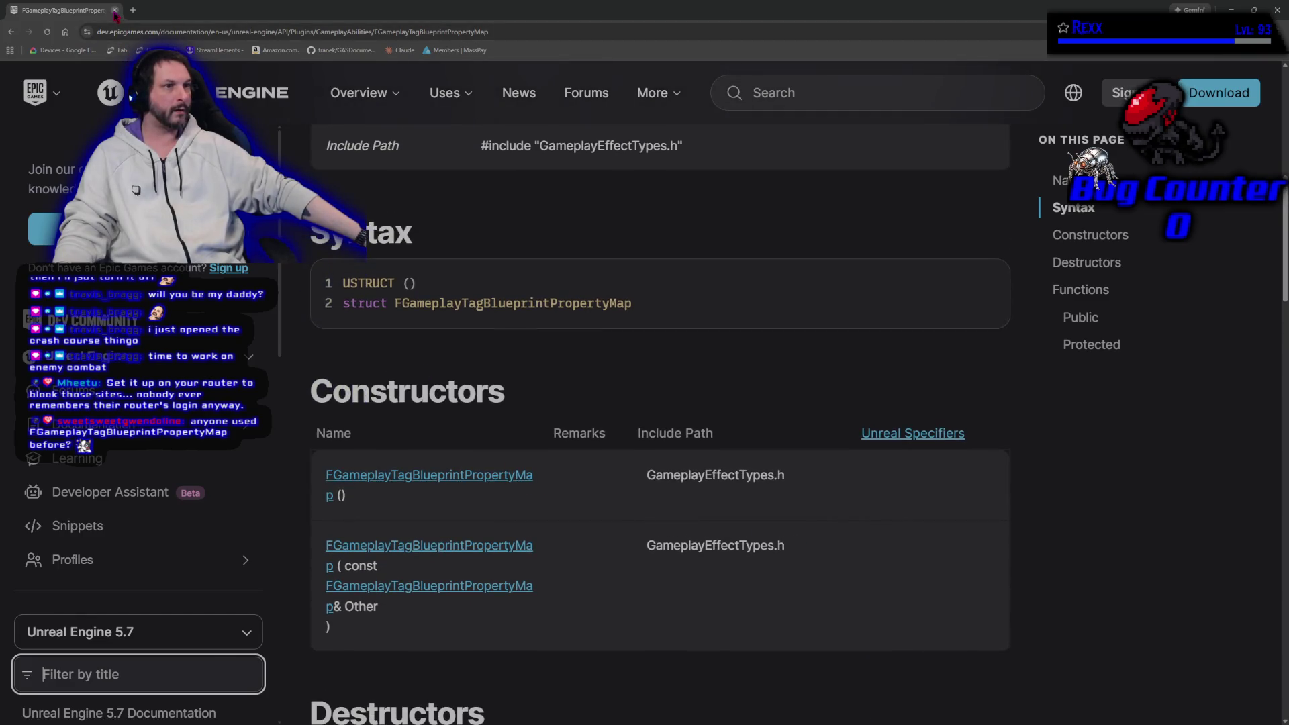
pyautogui.hotkey('alt', 'Tab')
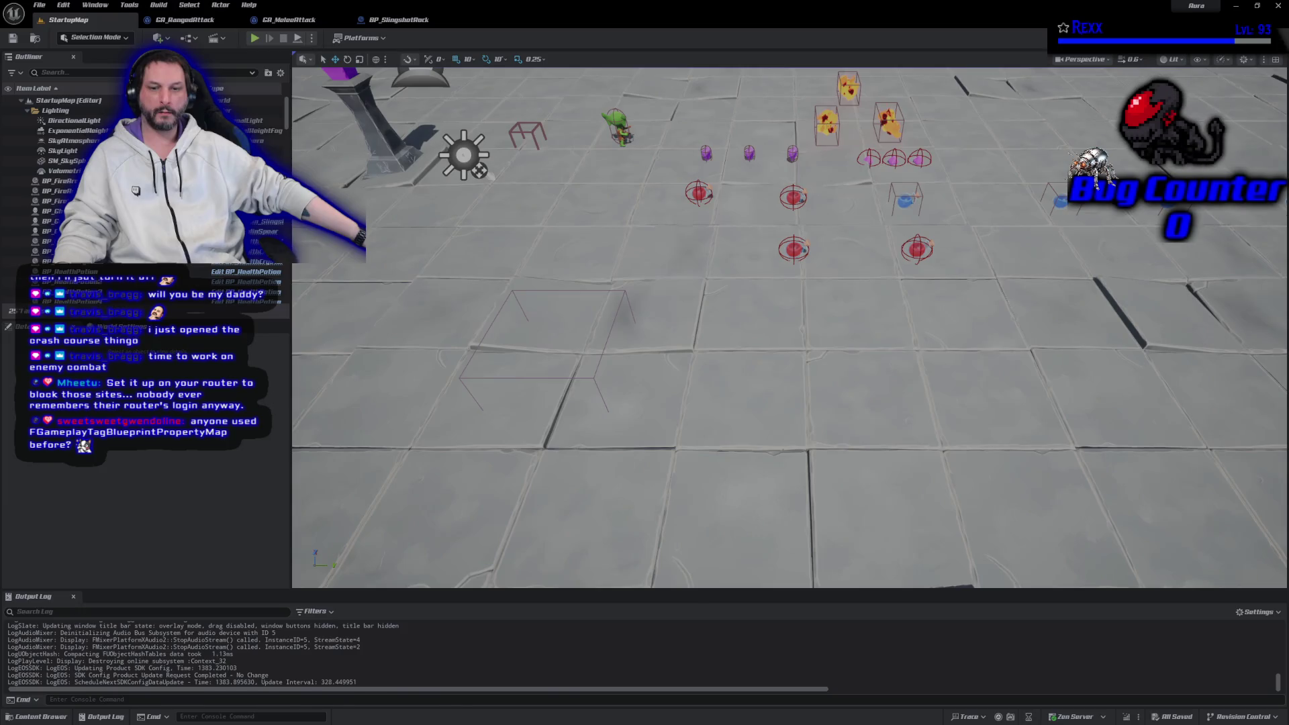
# In Rider, search GameplayEffectTypes including non-solution items and preview GameplayEffectTypes.h
pyautogui.hotkey('alt', 'Tab')
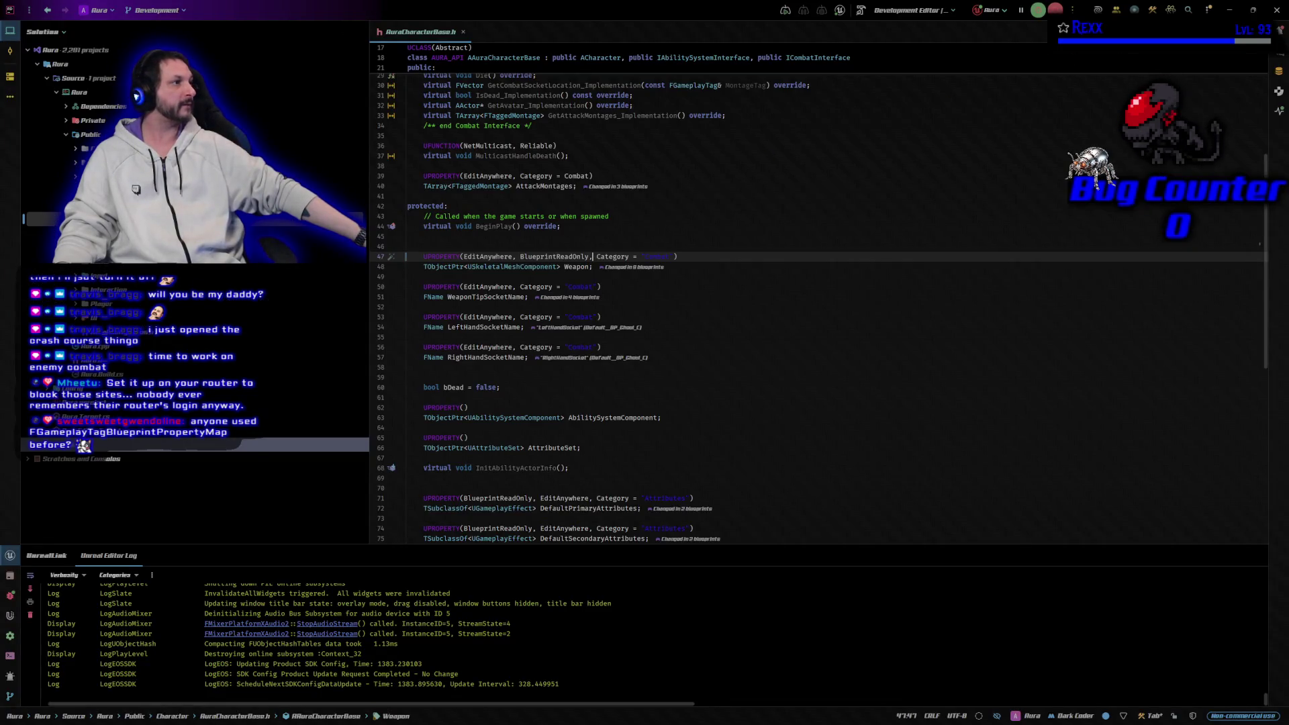
pyautogui.hotkey('ctrl', 't')
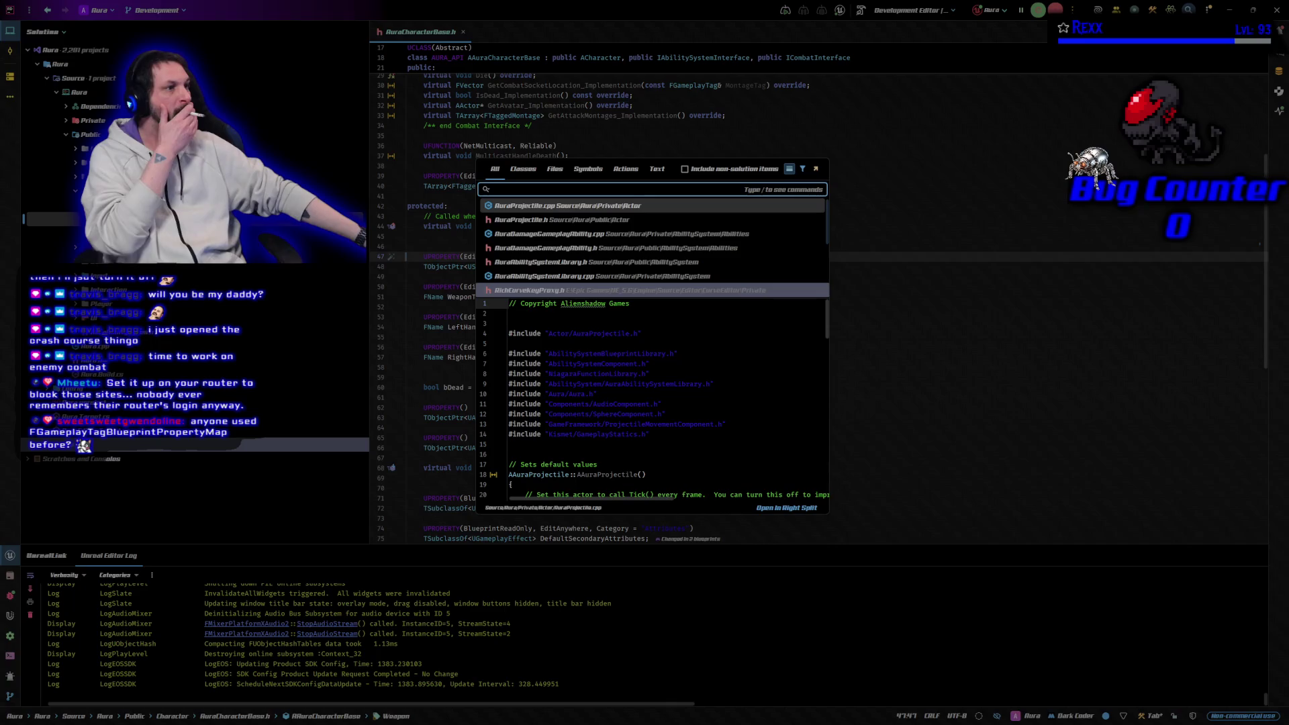
pyautogui.write('Gam')
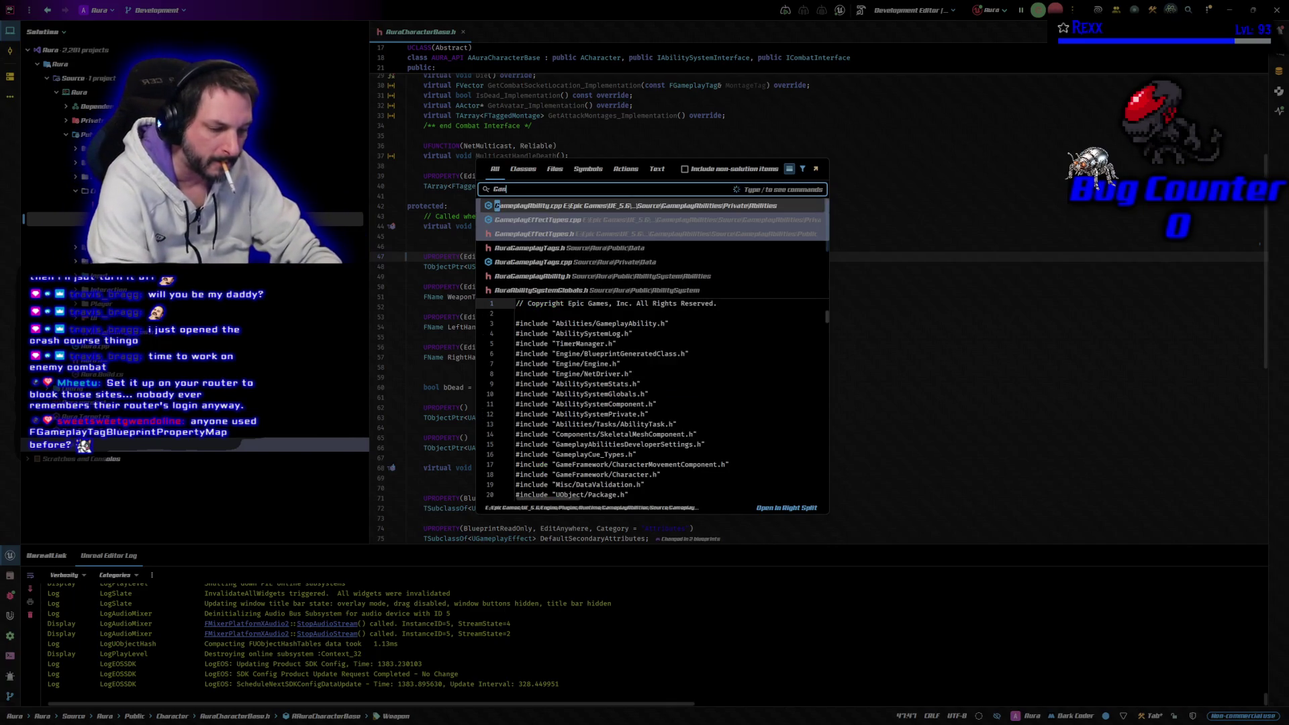
pyautogui.write('eplayEff')
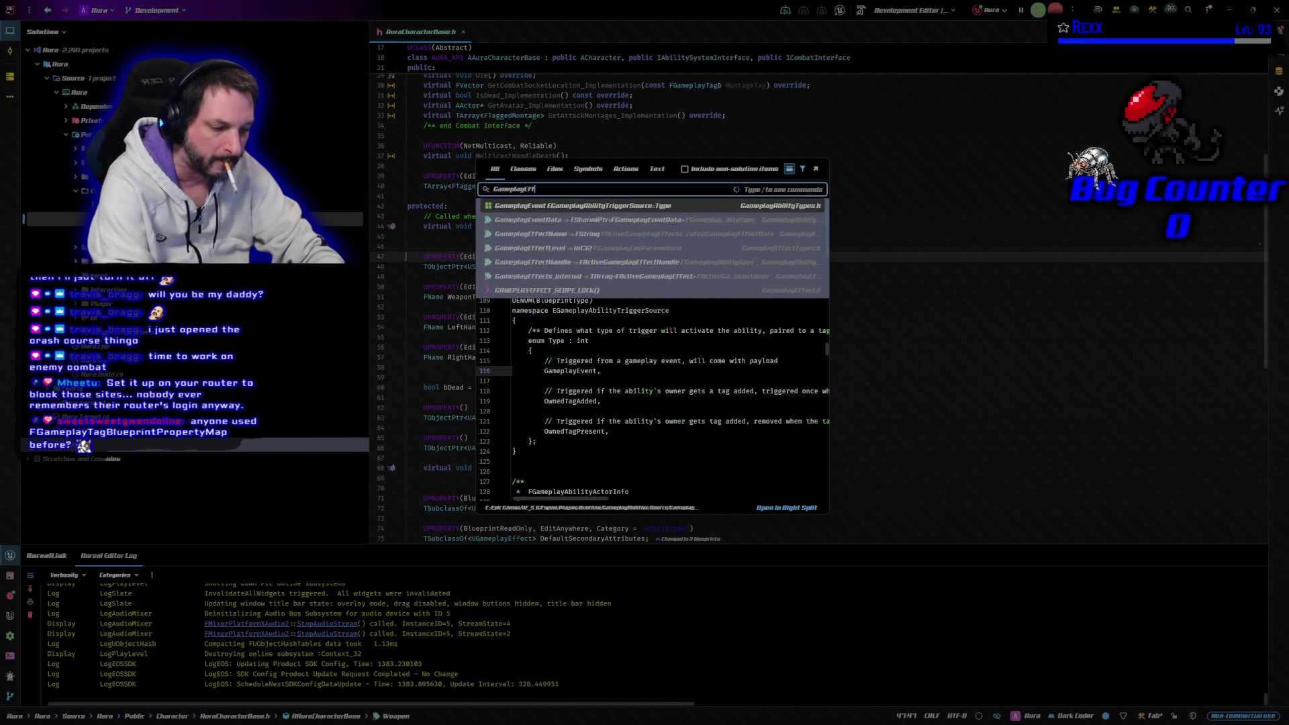
pyautogui.write('ectTypes')
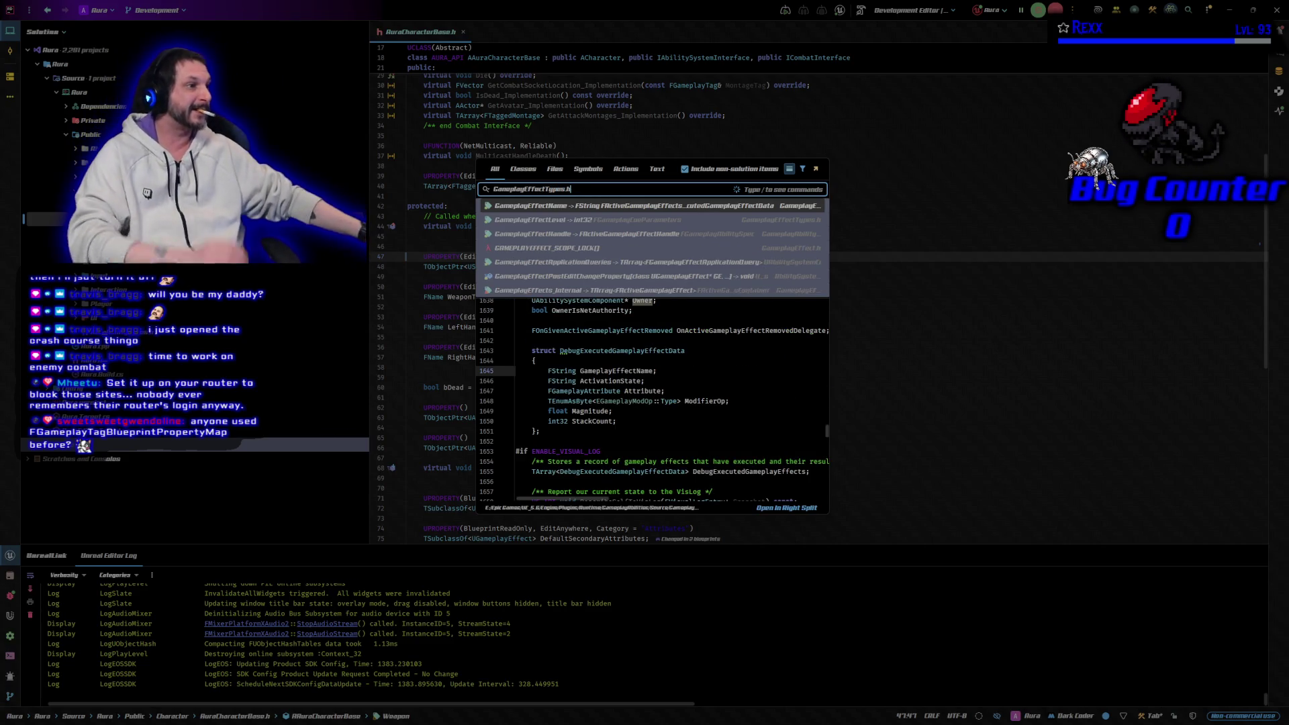
pyautogui.write('.h')
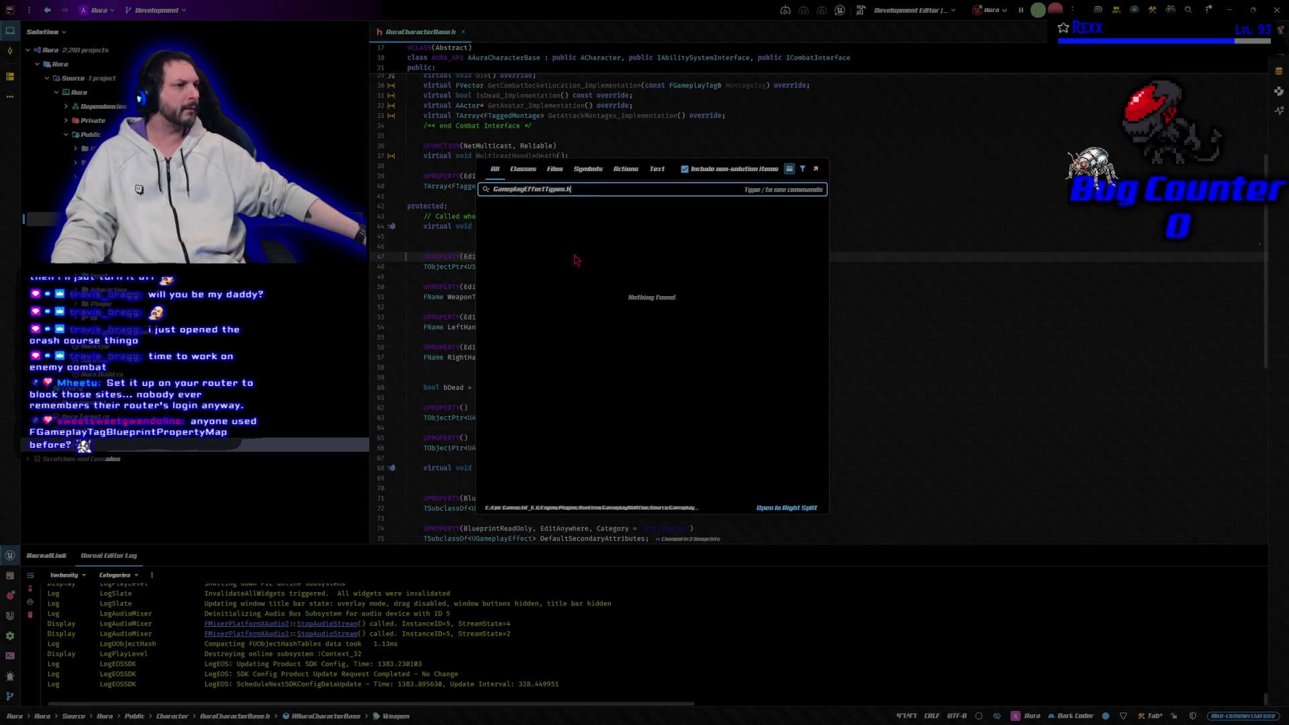
pyautogui.press('BackSpace')
pyautogui.press('BackSpace')
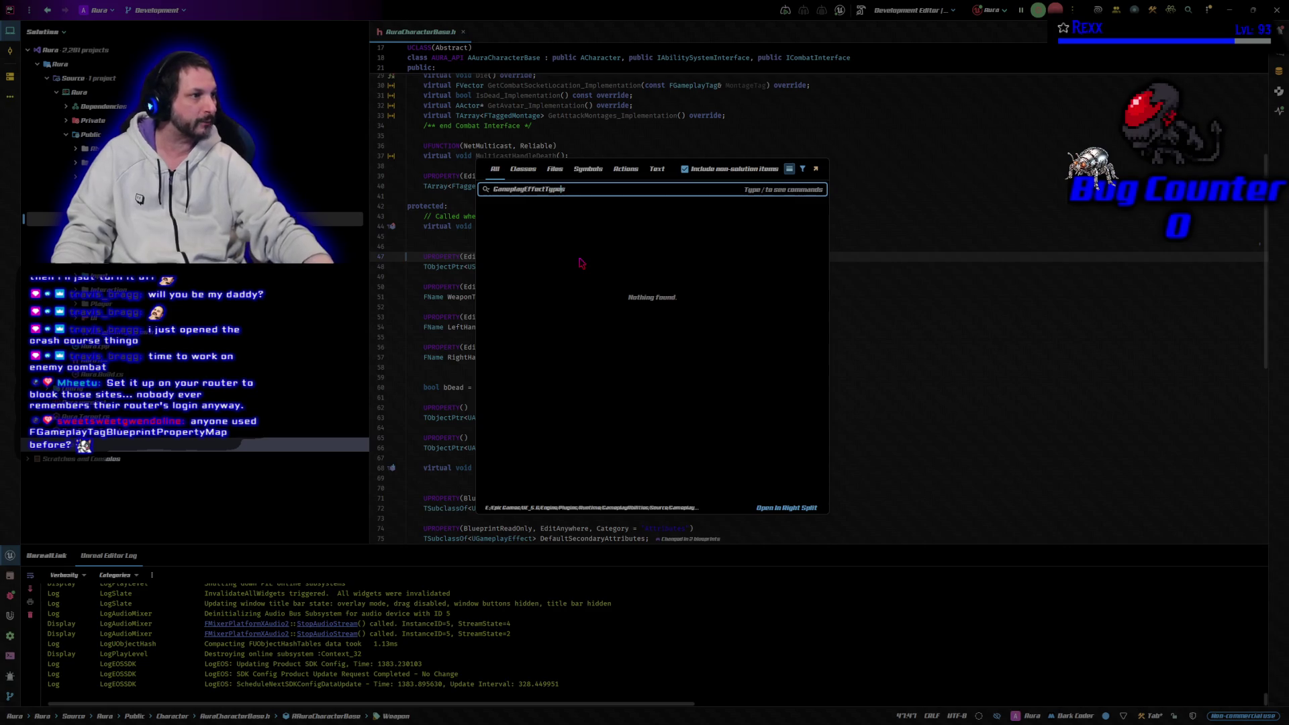
pyautogui.hotkey('ctrl', 't')
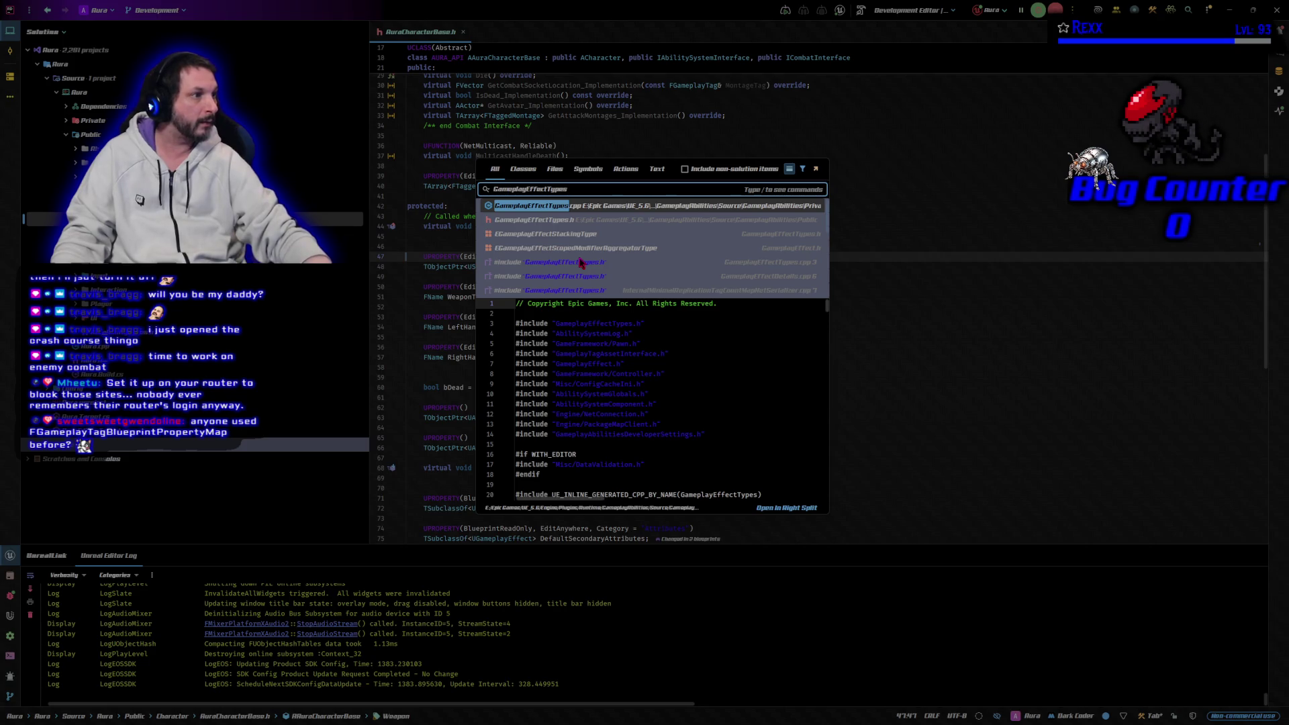
pyautogui.click(527, 224)
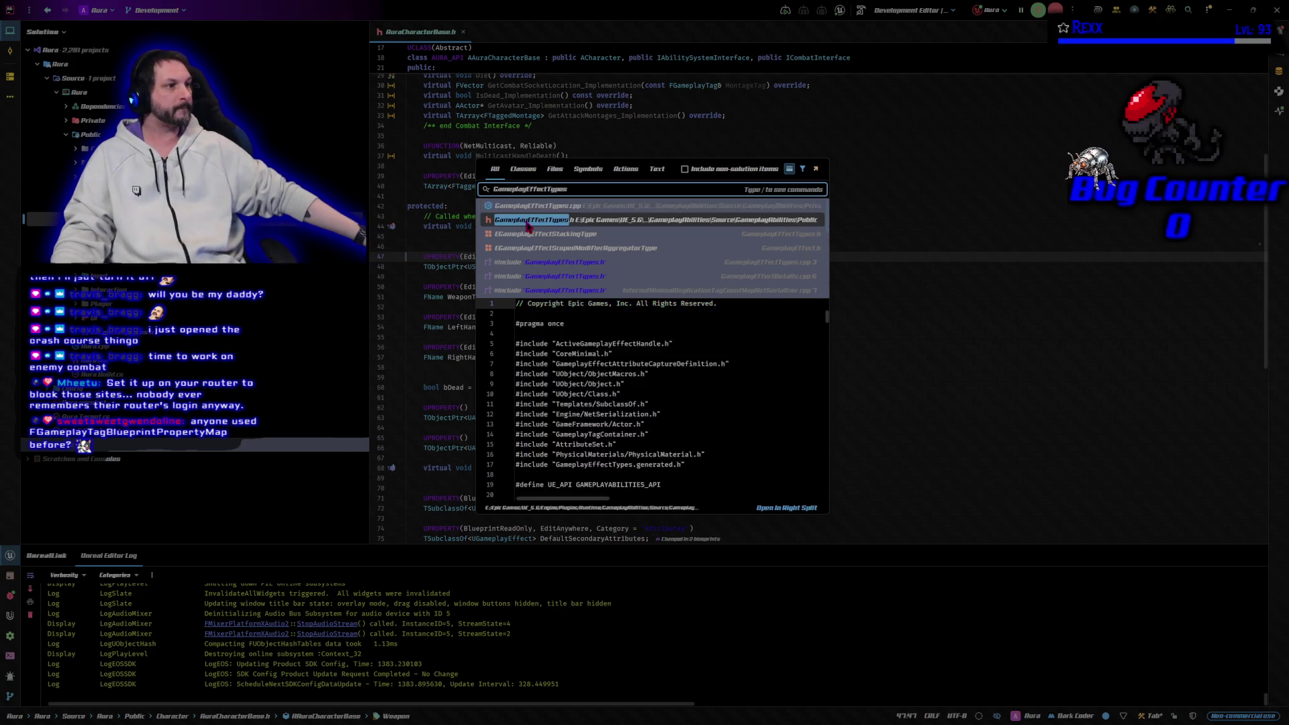
# Open GameplayEffectTypes.h and search it for FGameplayTagBlueprintPropertyMapping
pyautogui.doubleClick(528, 224)
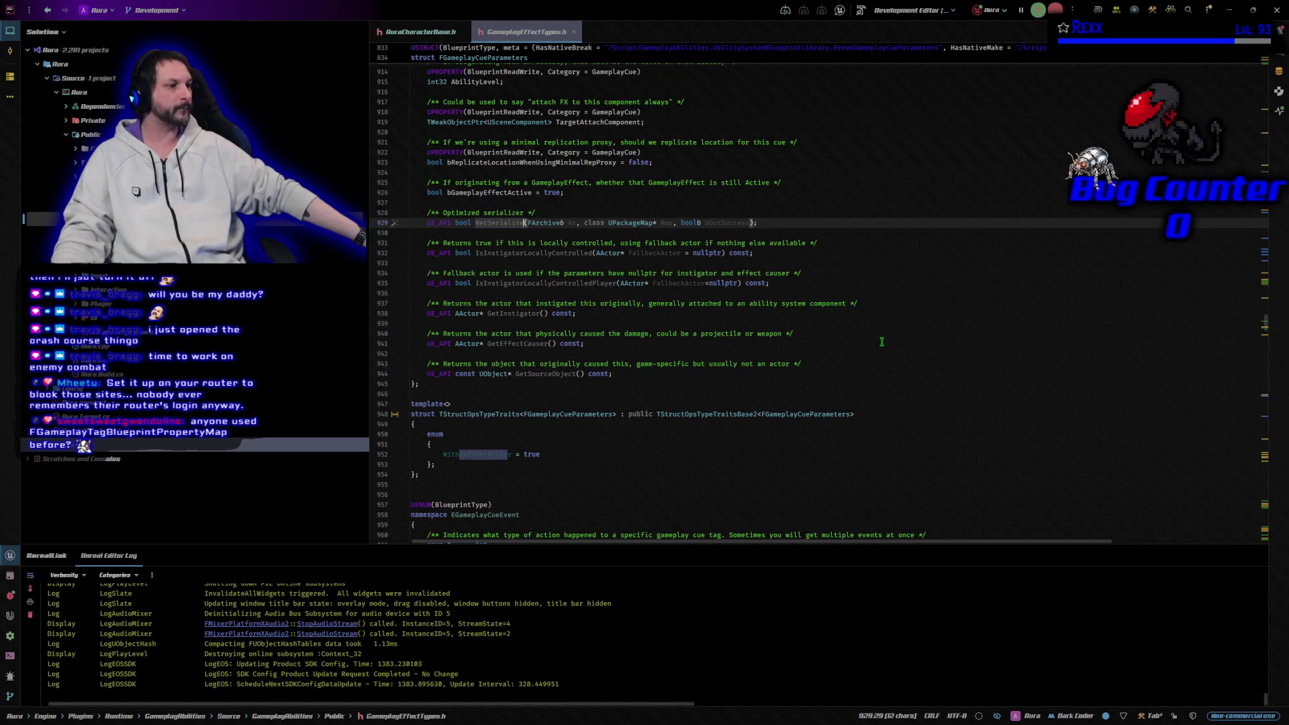
pyautogui.scroll(6, 882, 341)
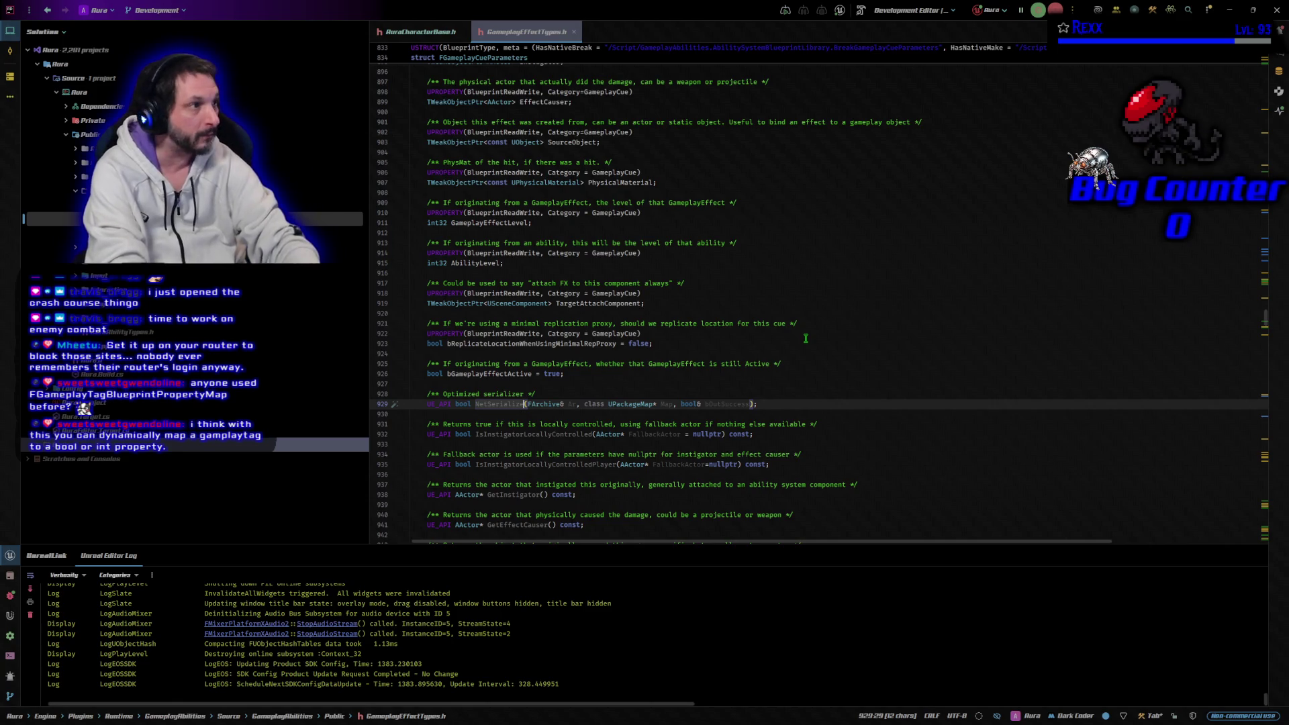
pyautogui.hotkey('ctrl', 'f')
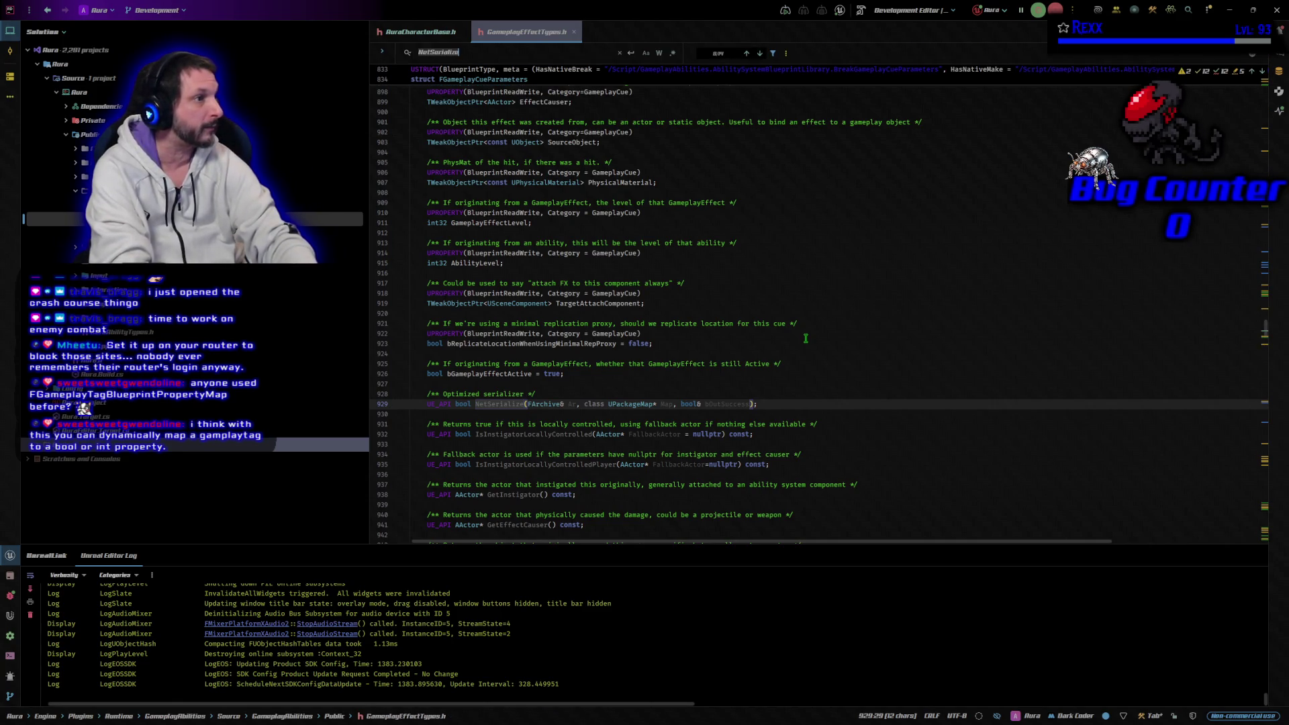
pyautogui.press('BackSpace')
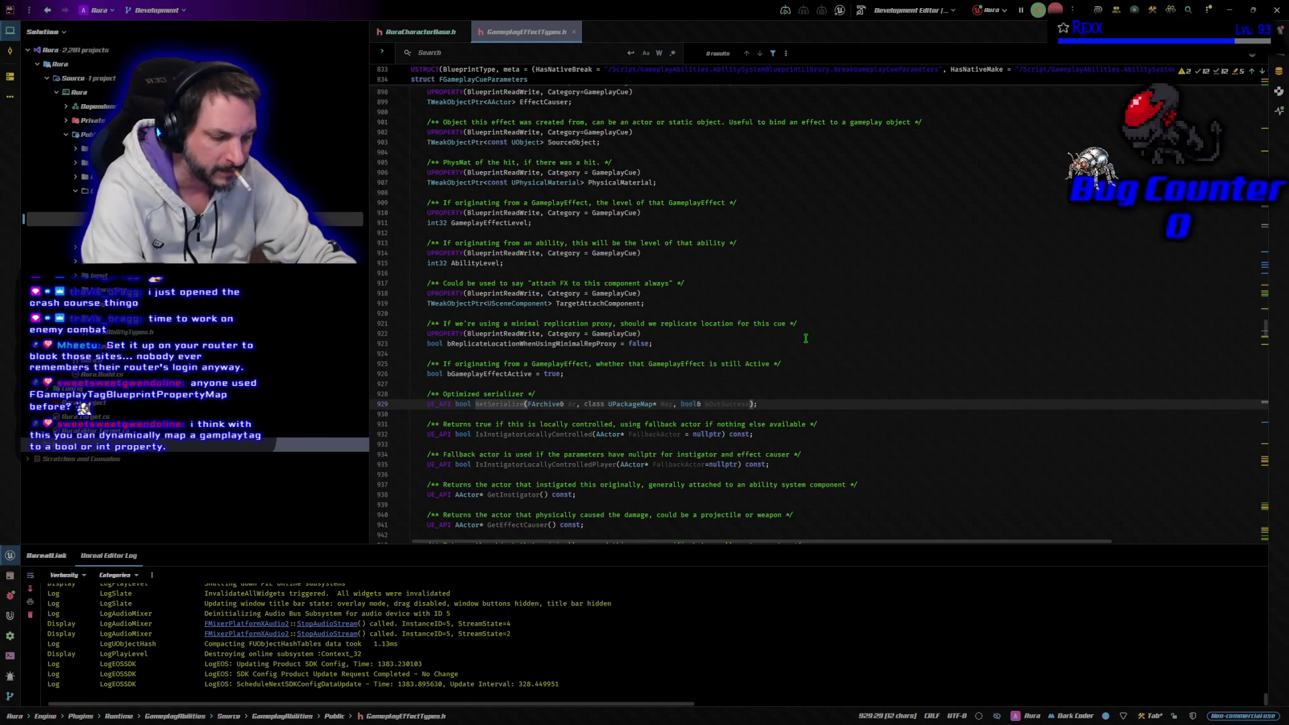
pyautogui.write('FGamepla')
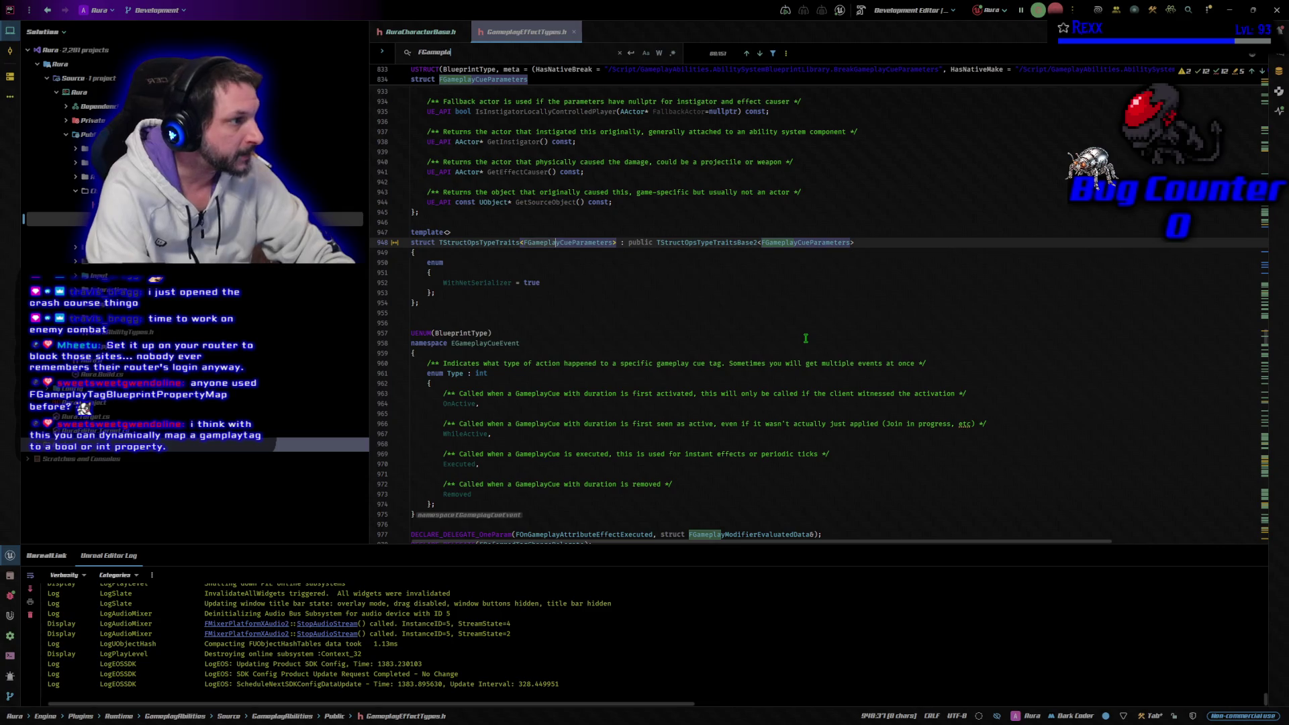
pyautogui.write('yTag')
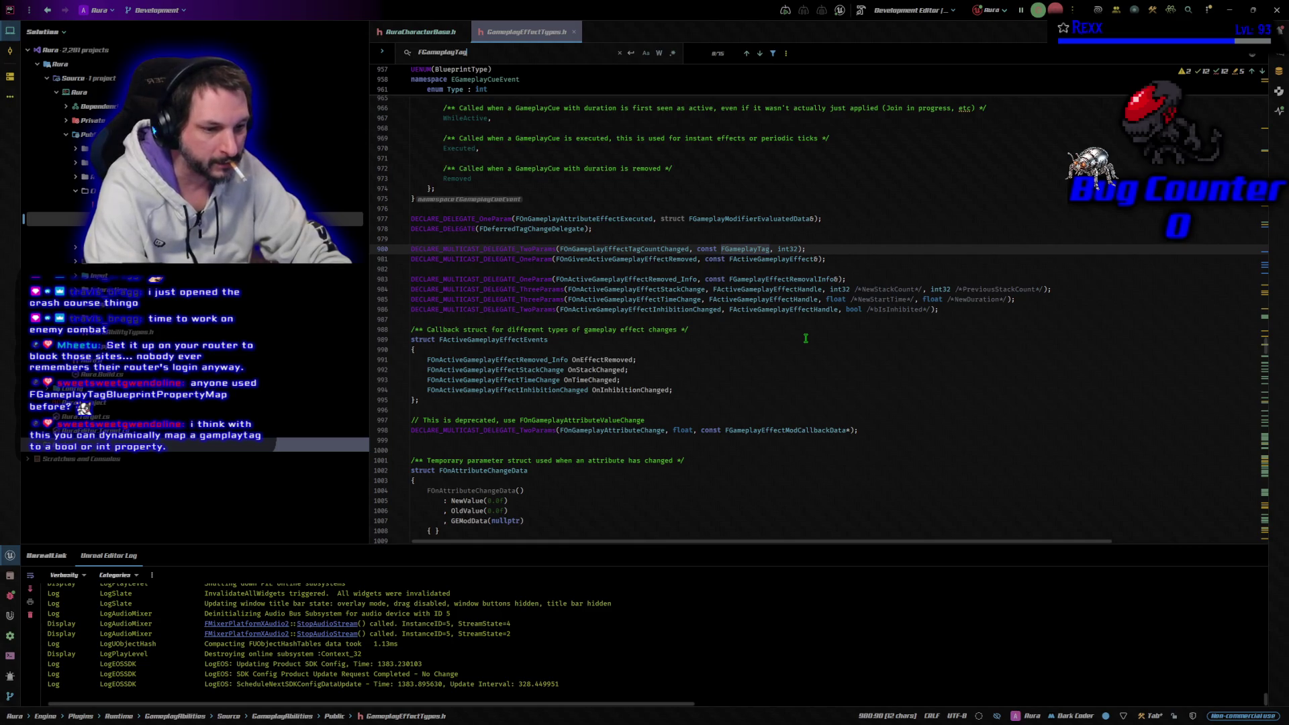
pyautogui.write('Blue')
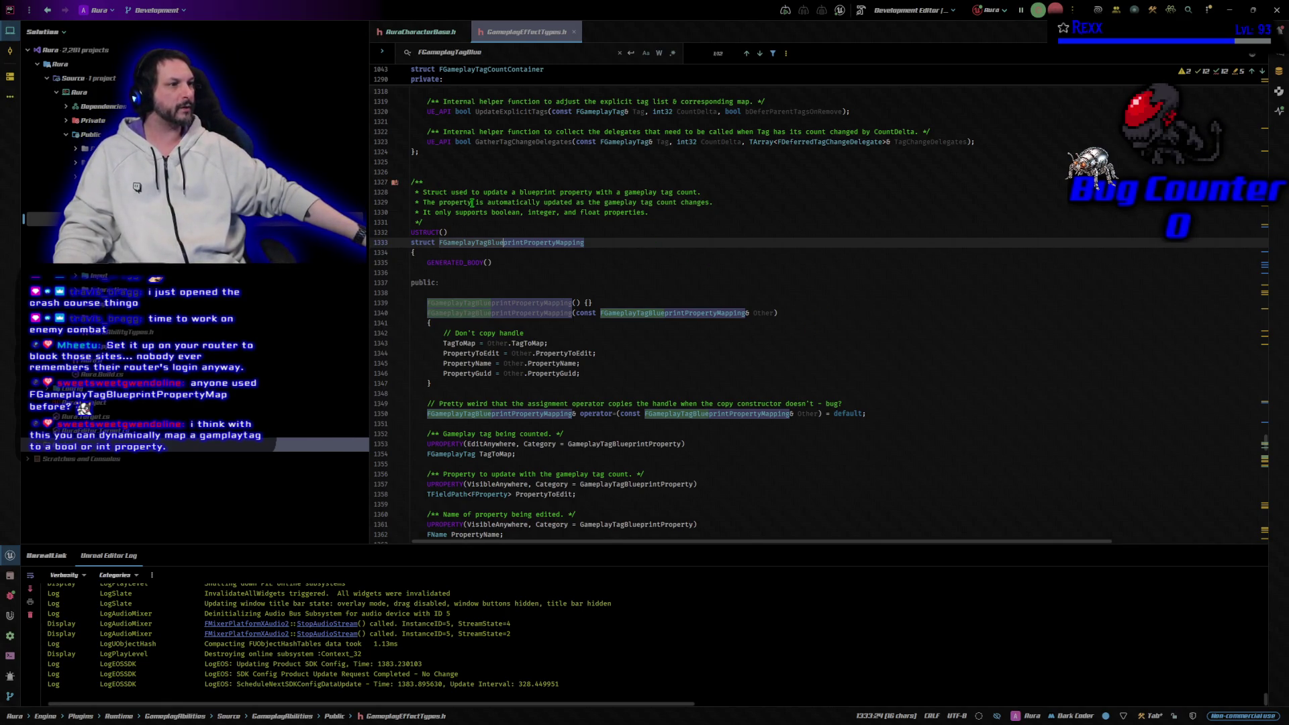
# Read the FGameplayTagBlueprintPropertyMapping comments and TagToMap copy logic, then close GameplayEffectTypes.h
pyautogui.click(709, 191)
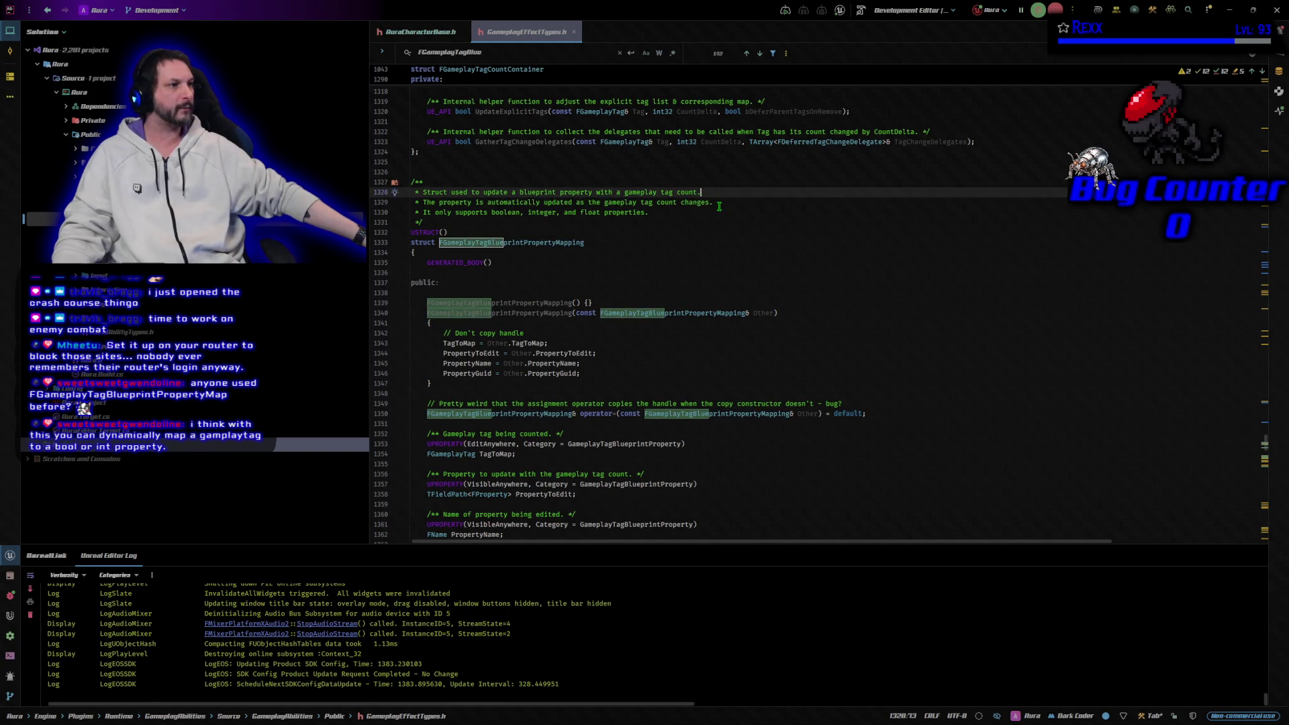
pyautogui.click(723, 203)
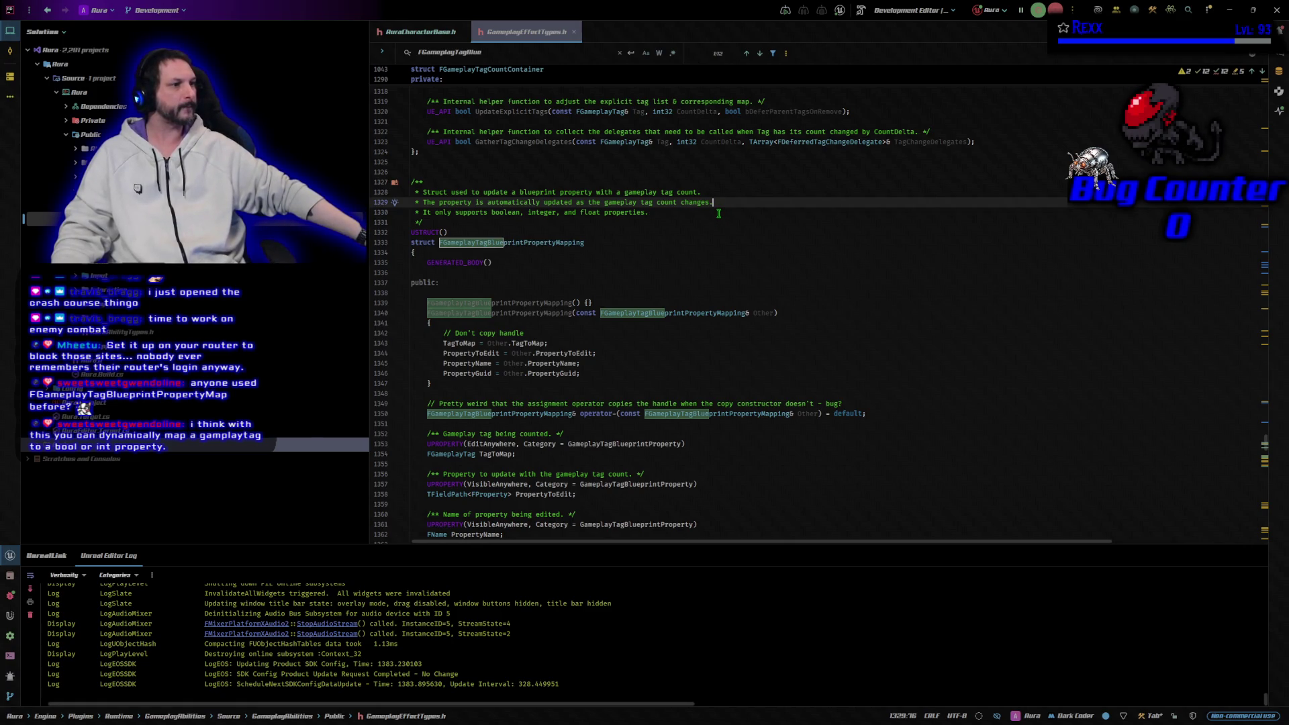
pyautogui.click(681, 345)
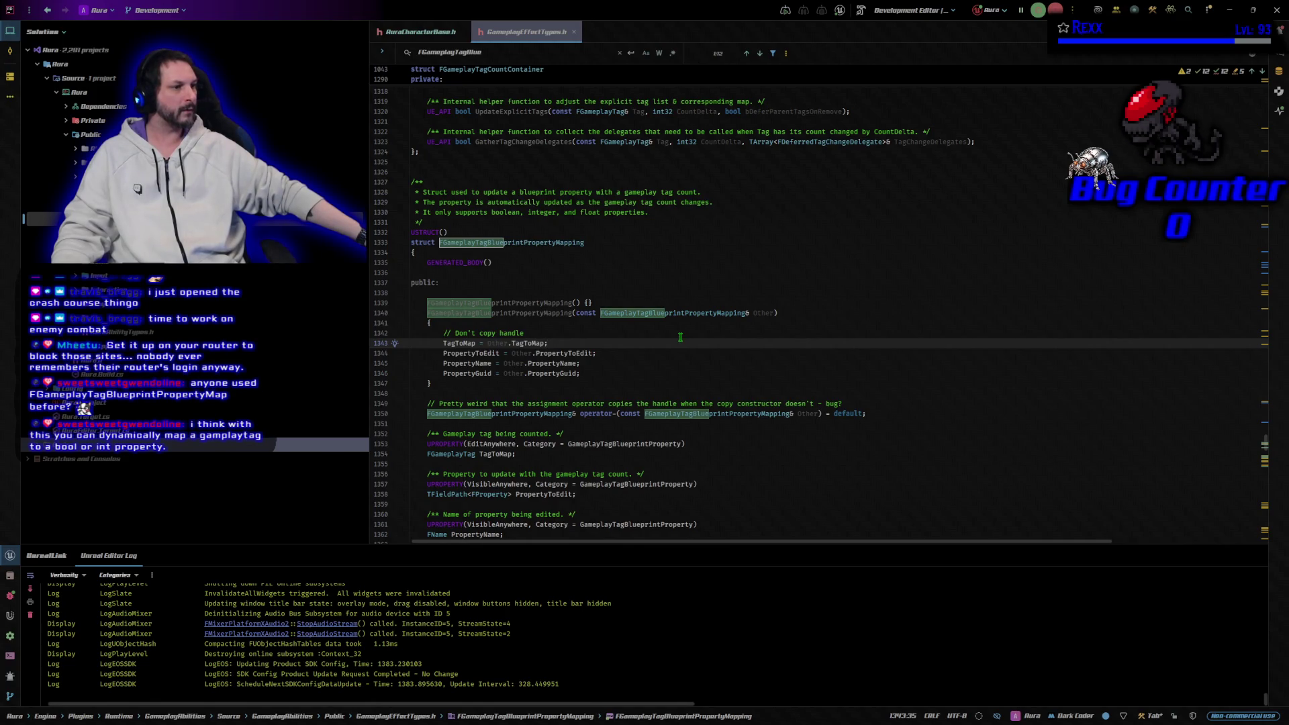
pyautogui.scroll(-3, 671, 339)
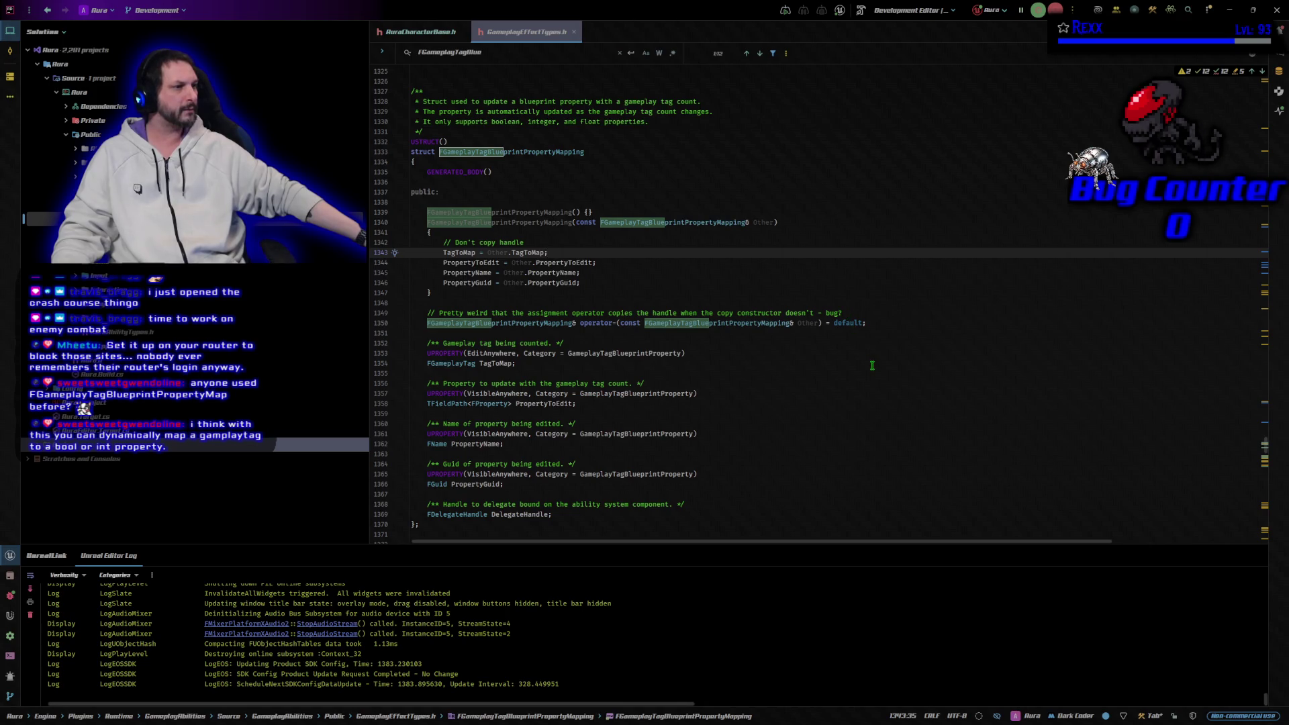
pyautogui.scroll(-2, 865, 354)
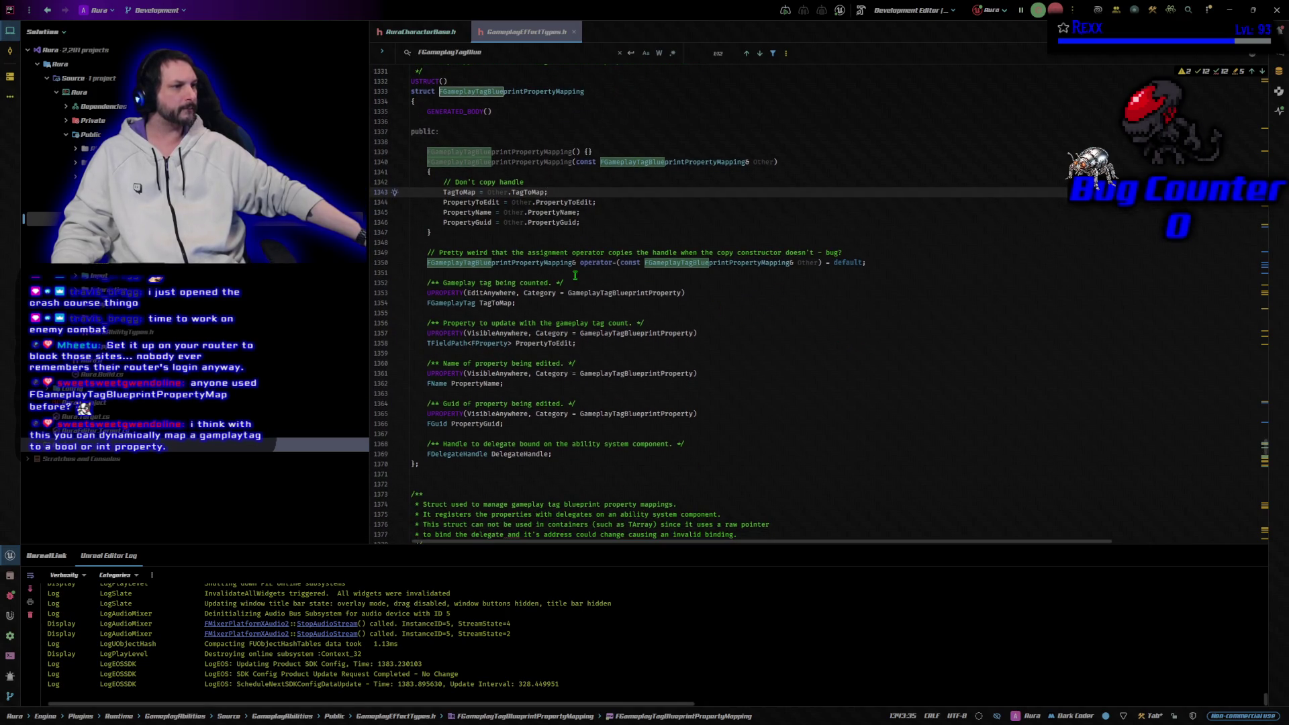
pyautogui.moveTo(612, 332)
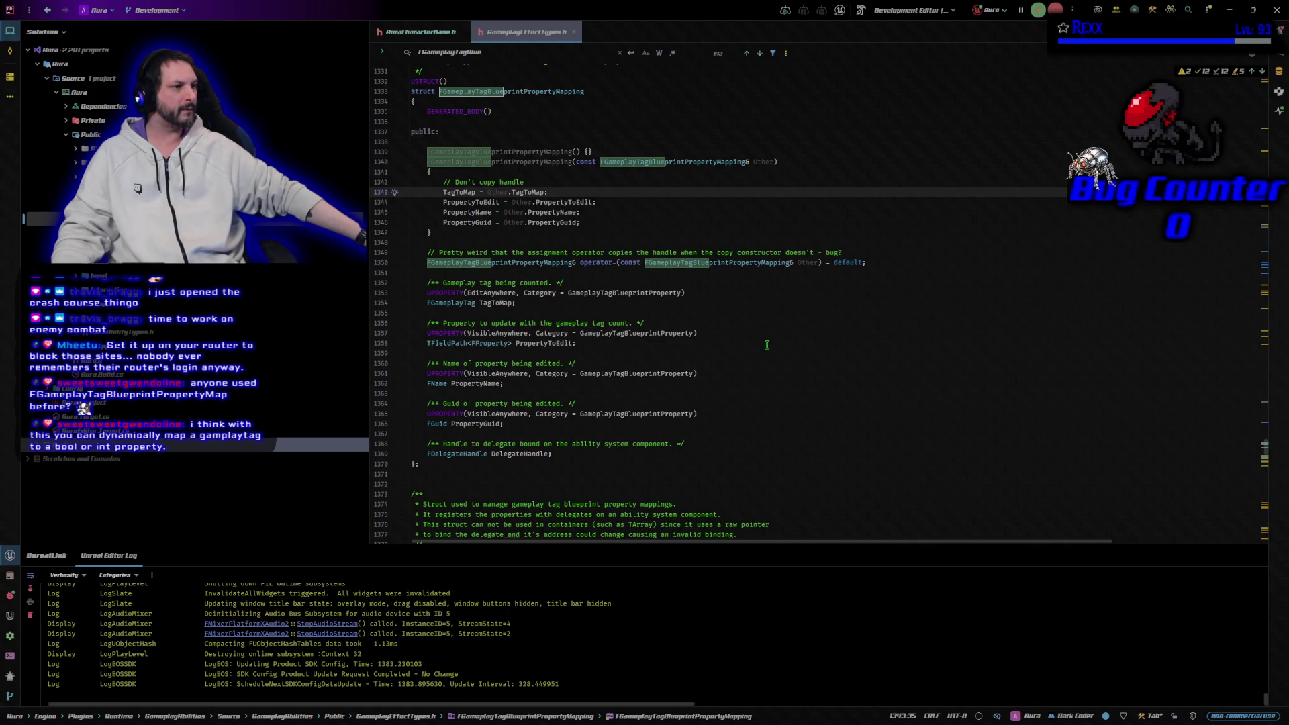
pyautogui.scroll(-2, 762, 341)
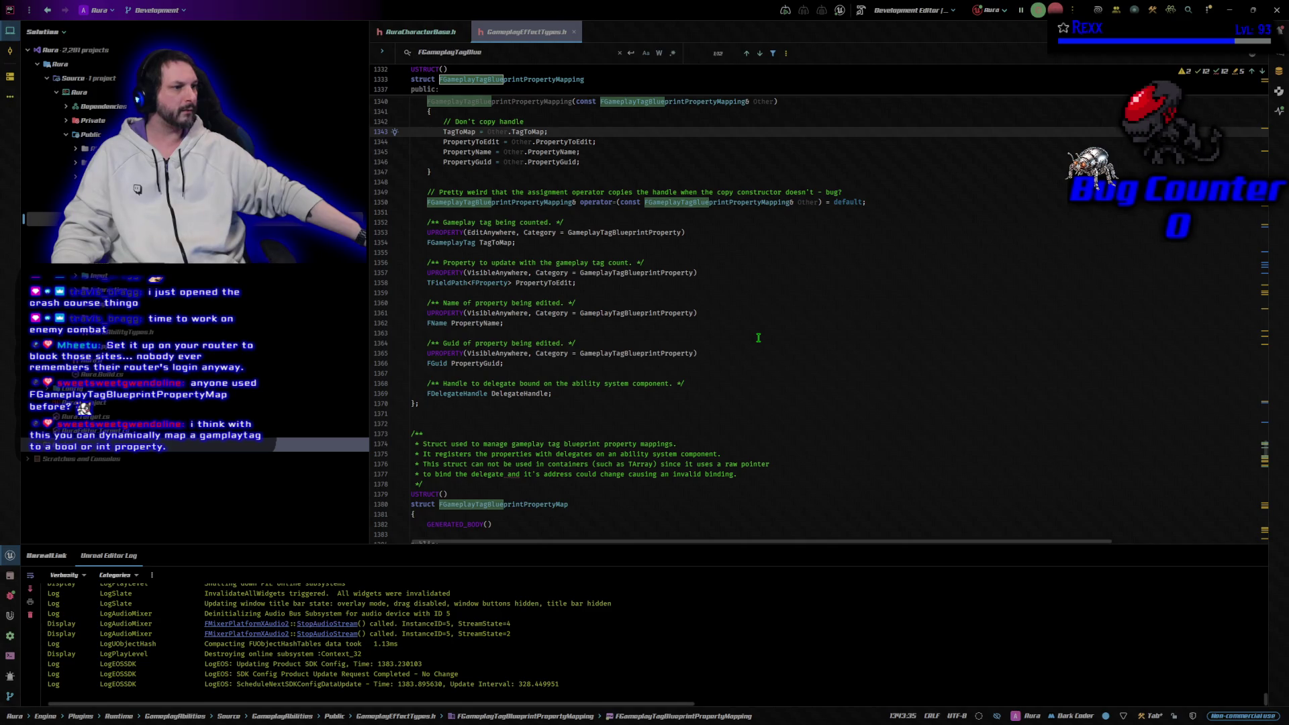
pyautogui.scroll(-2, 758, 337)
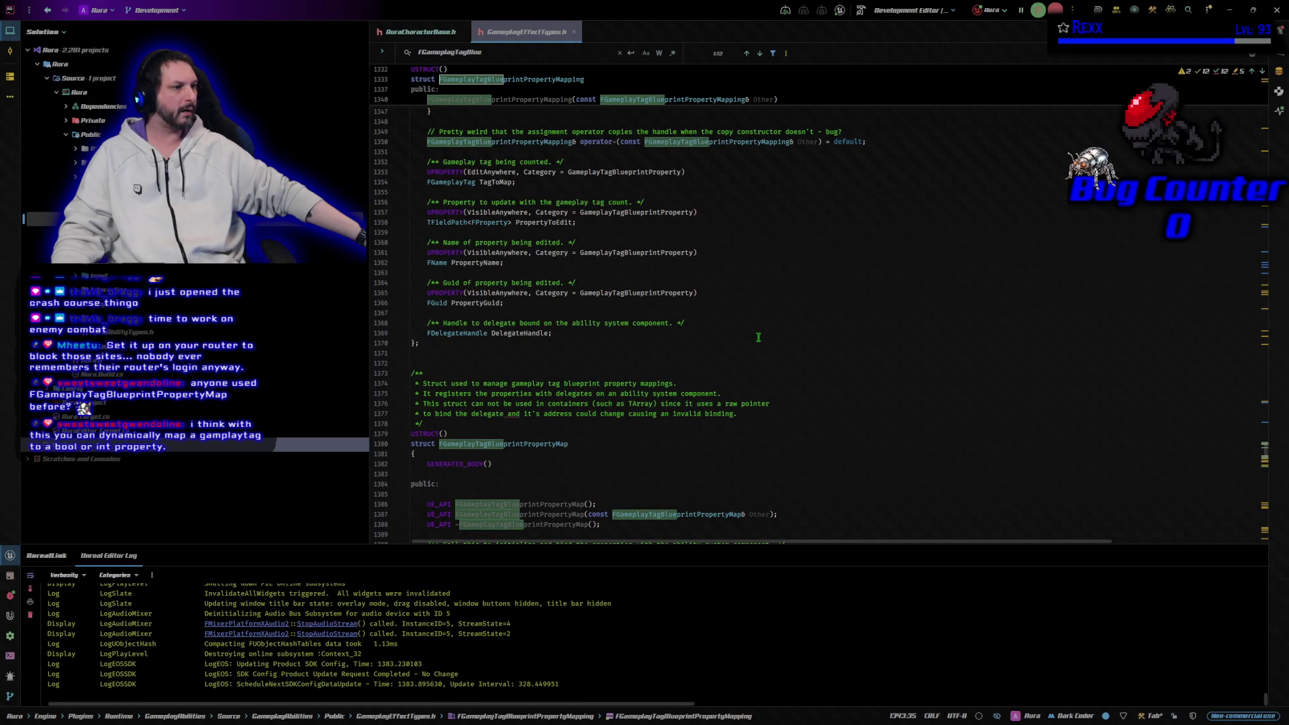
pyautogui.scroll(-3, 758, 338)
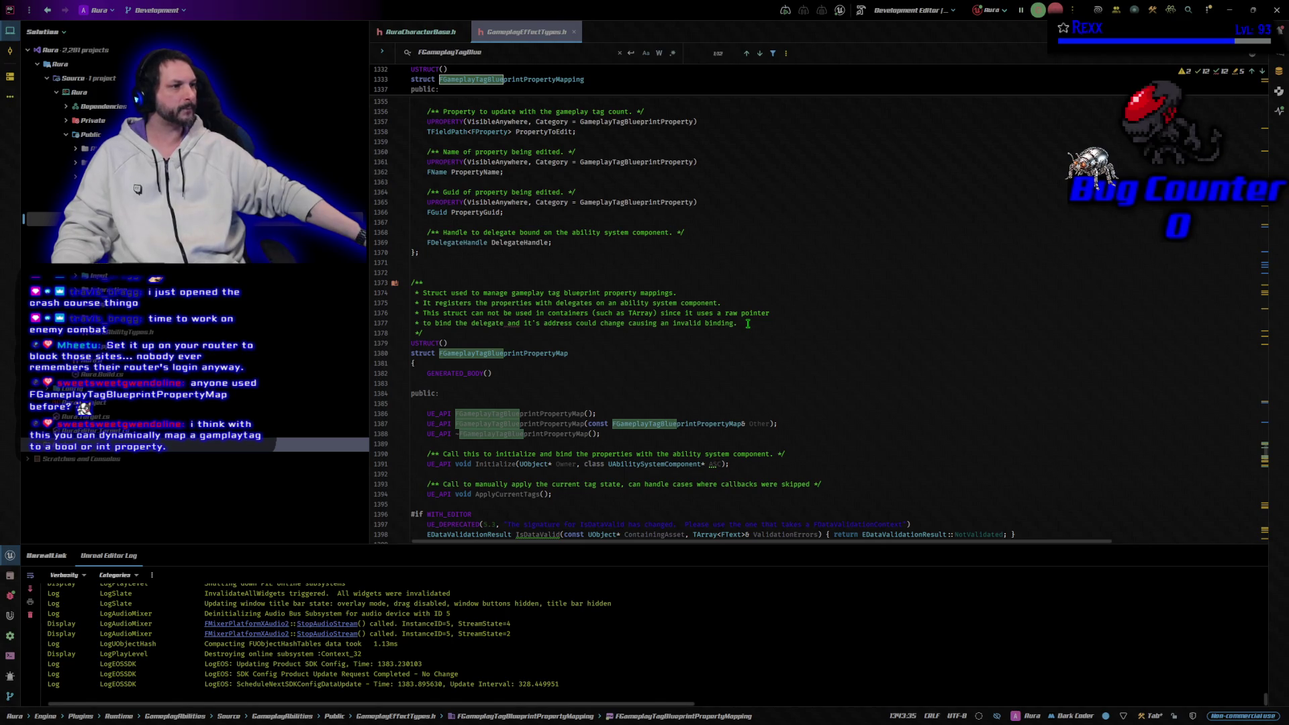
pyautogui.scroll(9, 747, 324)
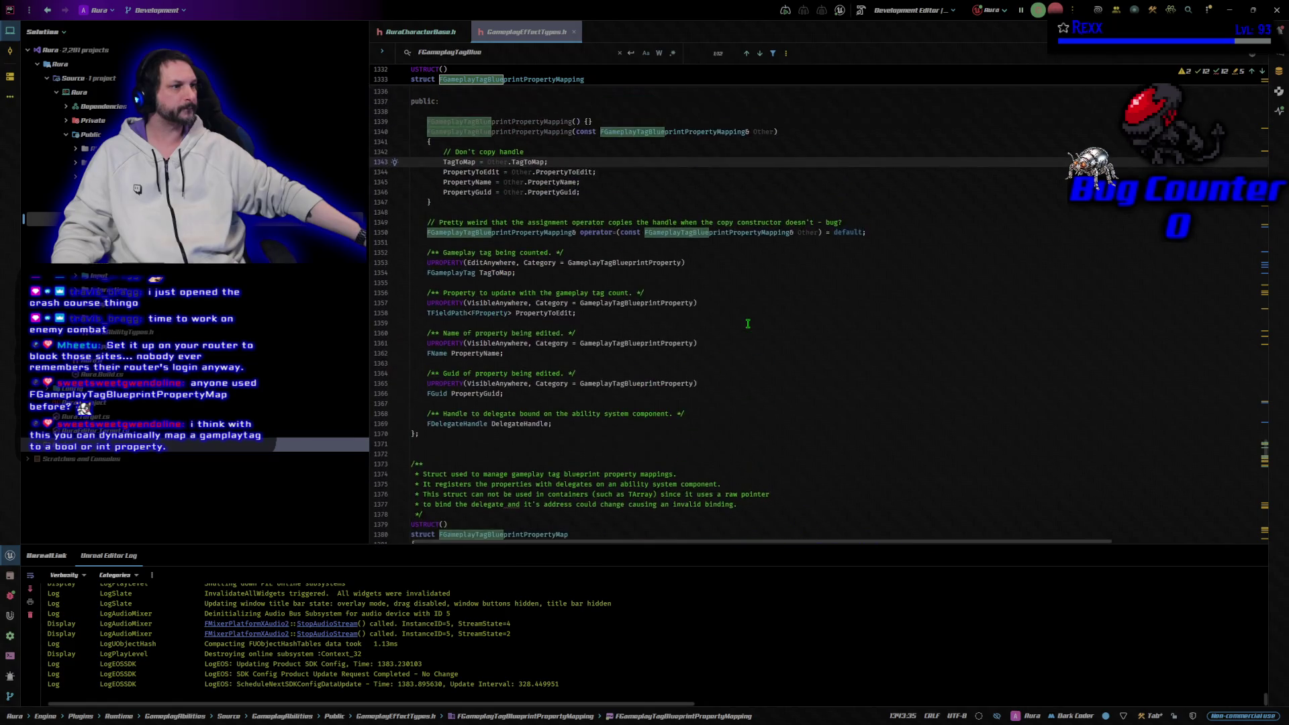
pyautogui.scroll(3, 747, 324)
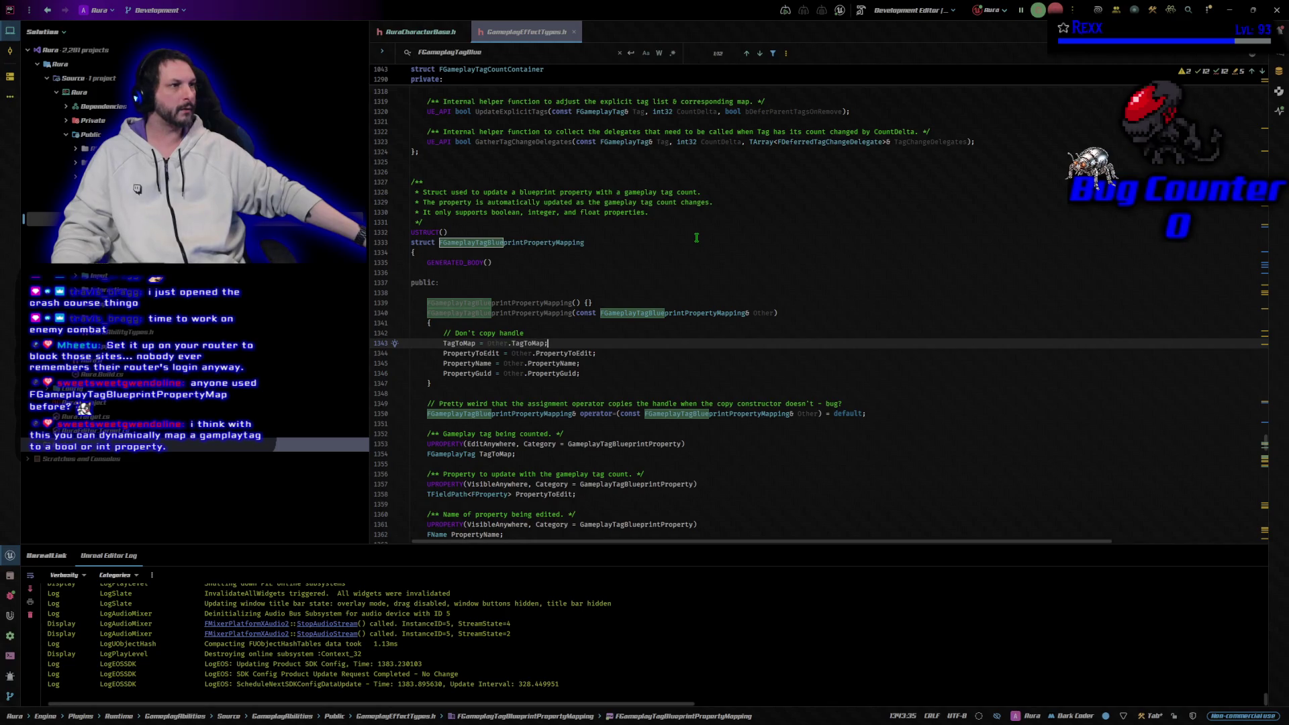
pyautogui.click(574, 31)
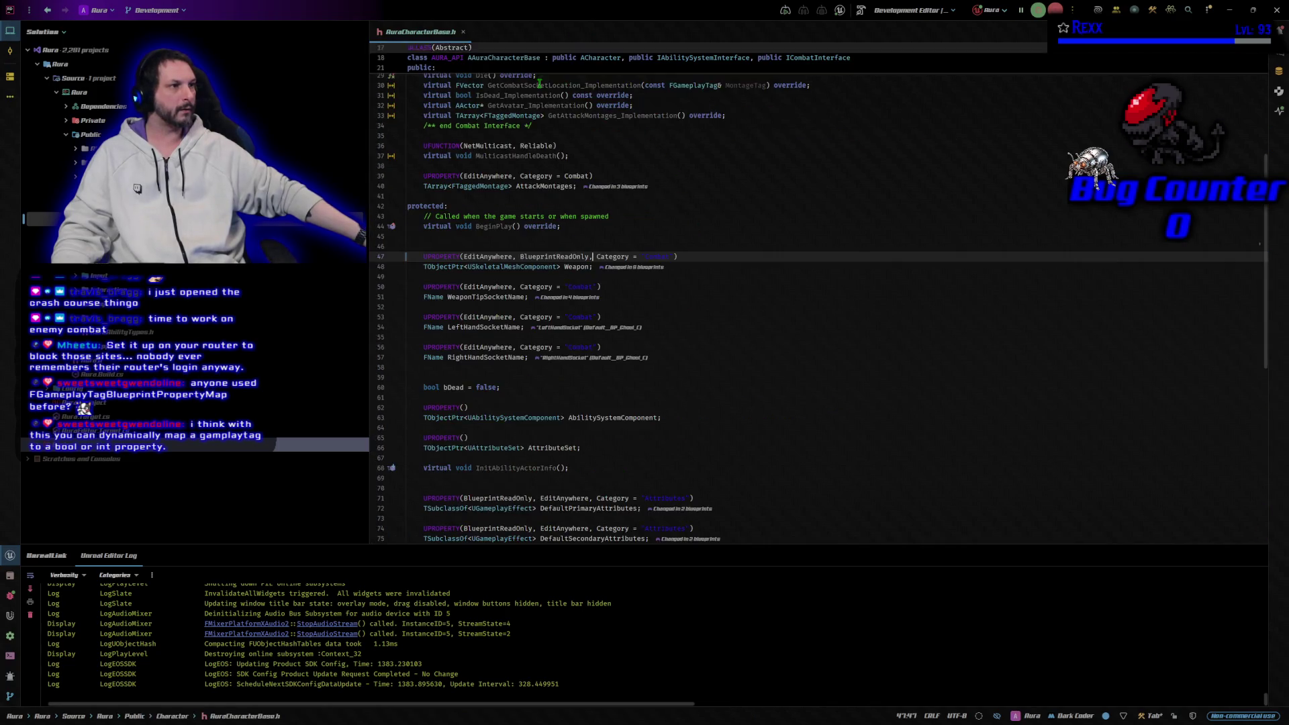
# Return to Unreal Editor and bring up the BP_SlingshotRock blueprint tab
pyautogui.hotkey('alt', 'Tab')
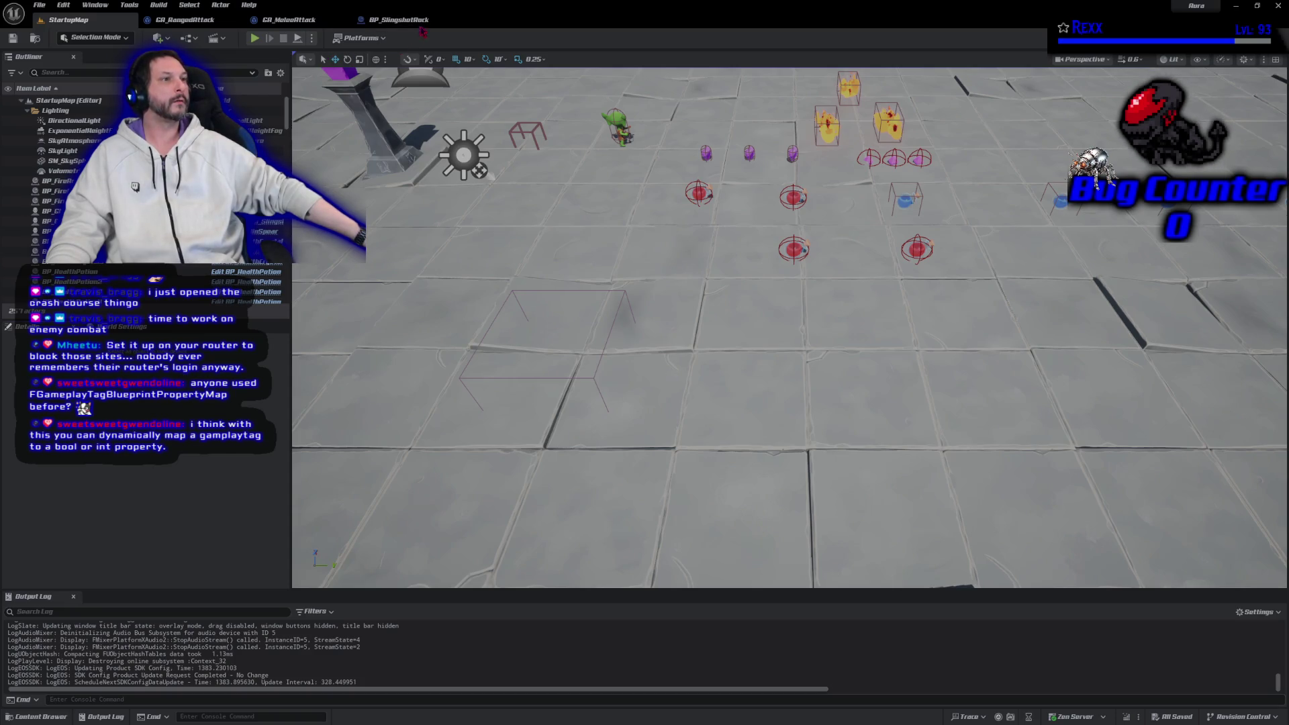
pyautogui.click(407, 20)
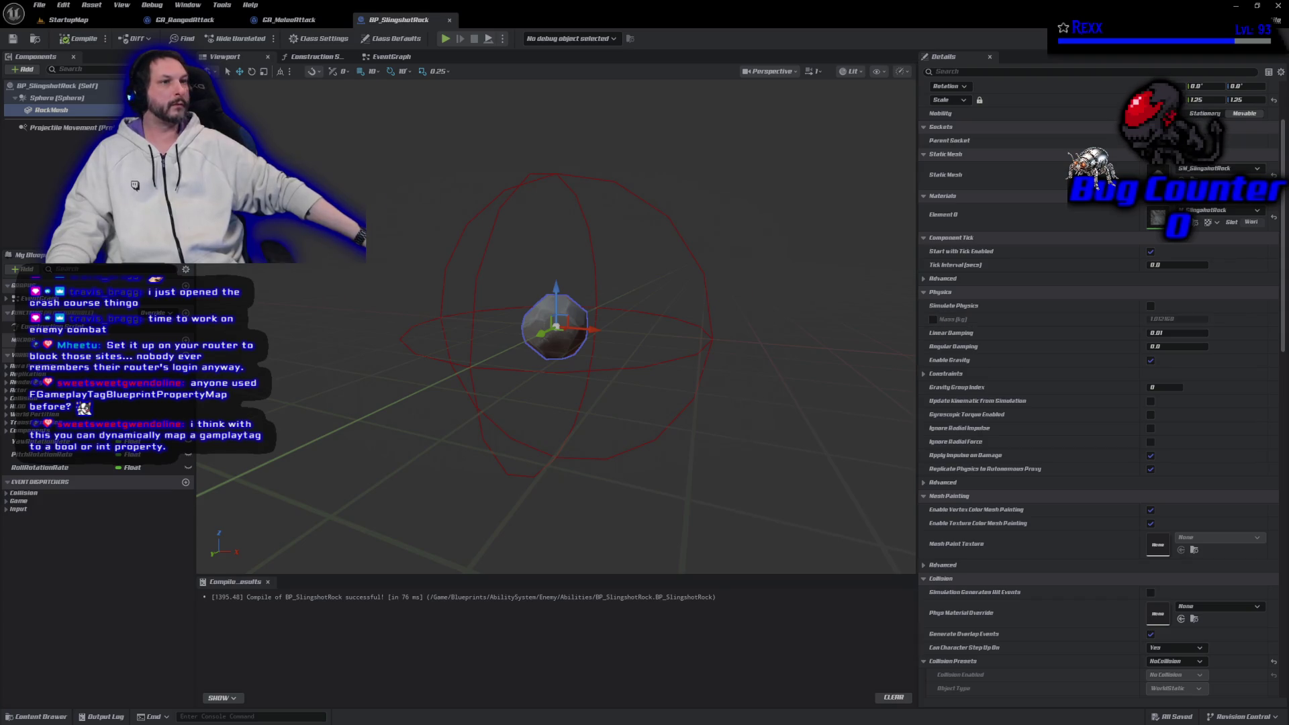
# Reduce the Sphere component's radius on BP_SlingshotRock, then compile and save the Blueprint
pyautogui.click(54, 98)
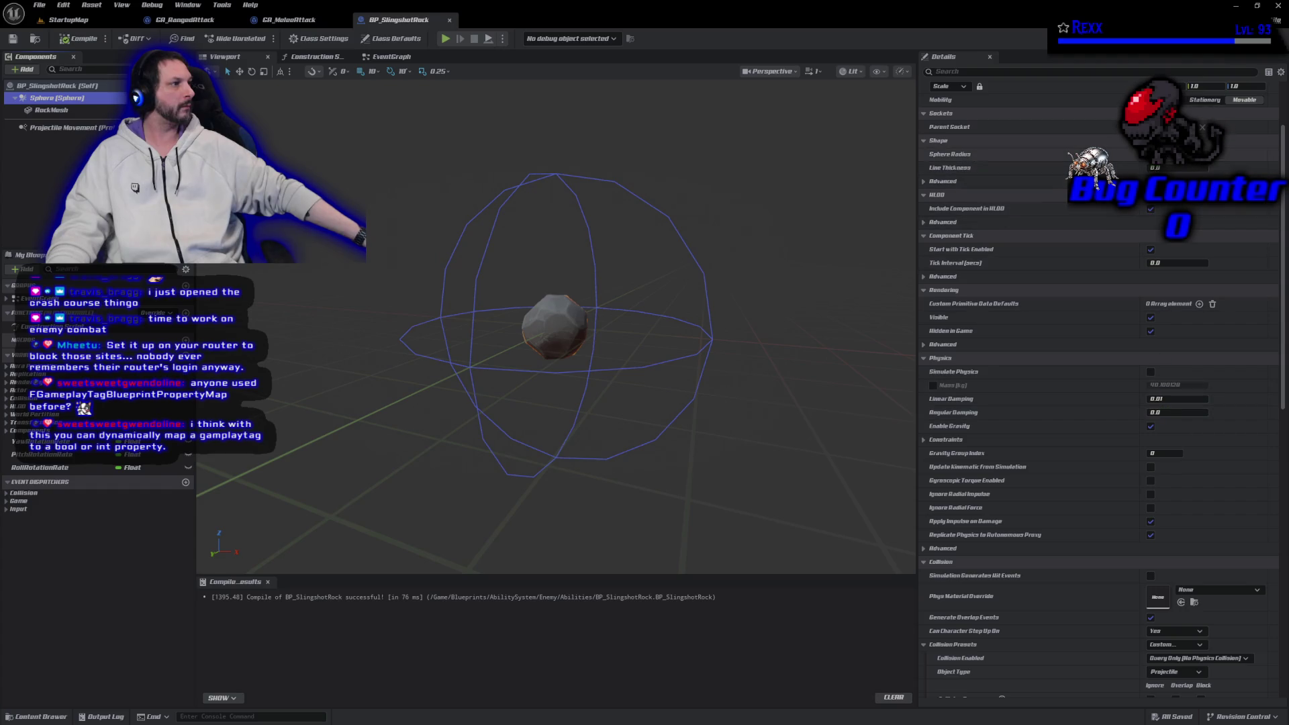
pyautogui.press('Return')
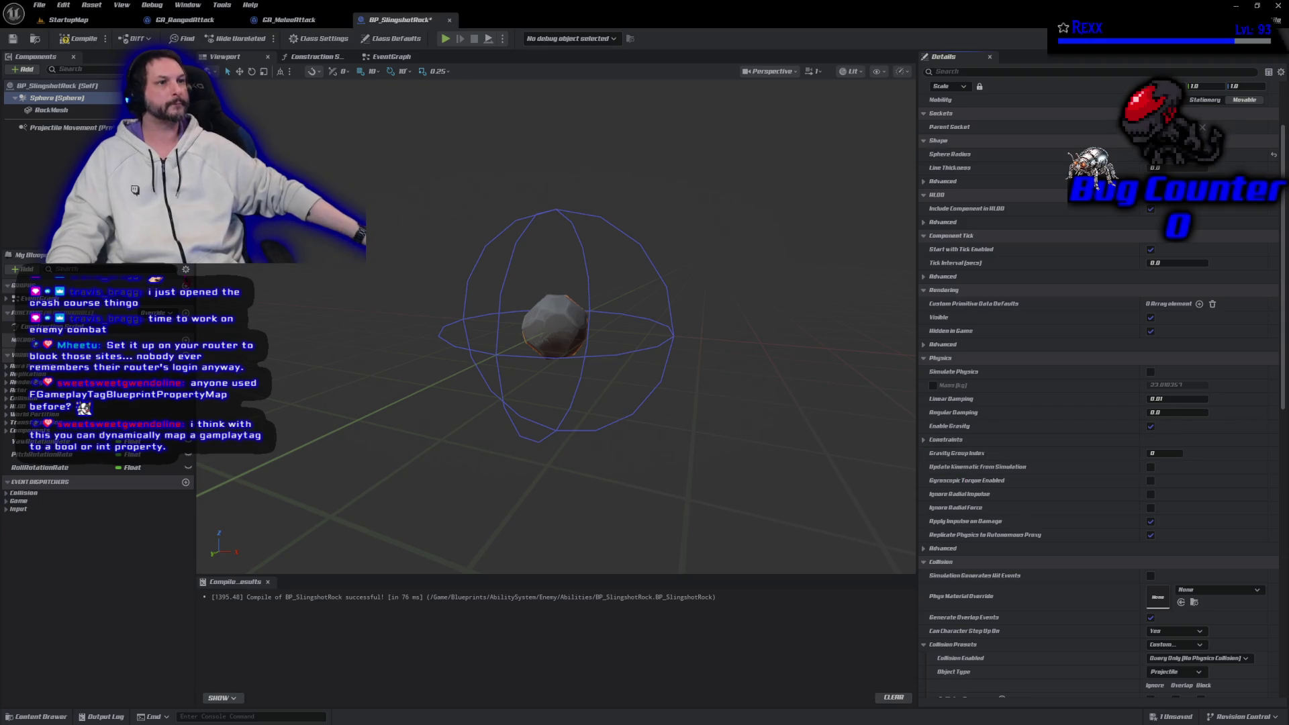
pyautogui.click(84, 43)
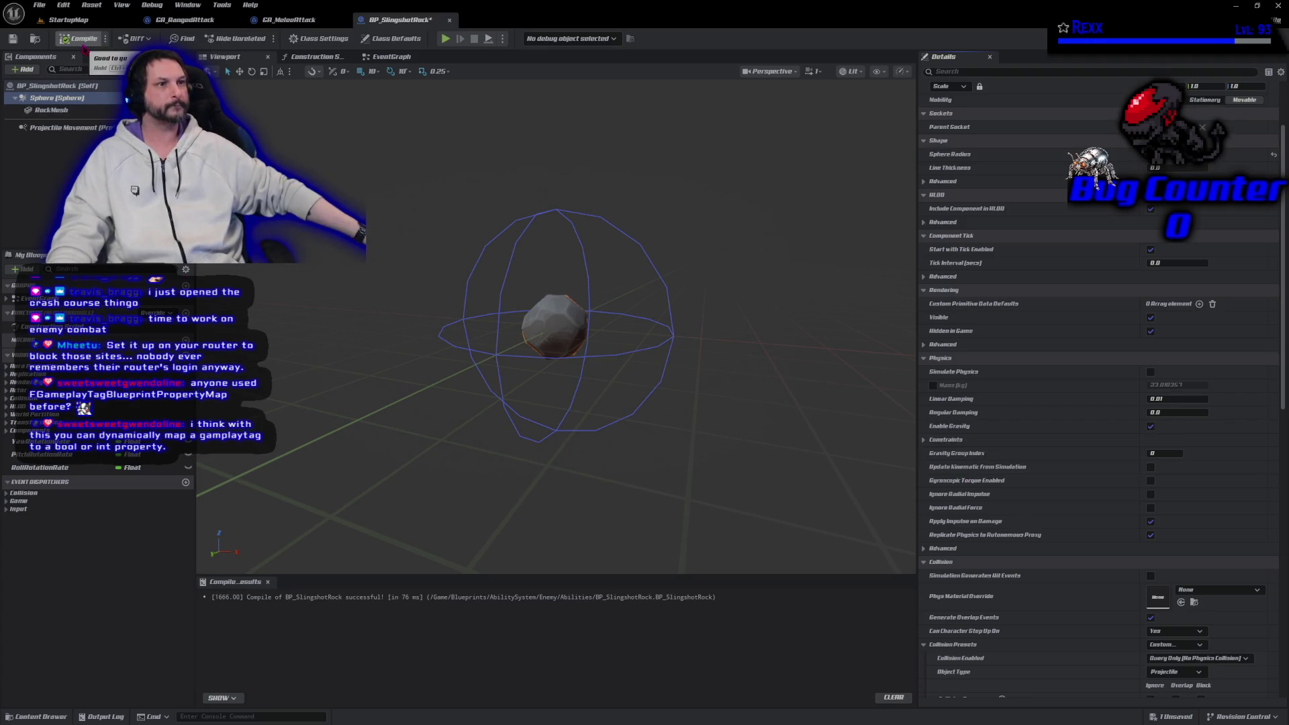
pyautogui.click(39, 5)
pyautogui.click(57, 27)
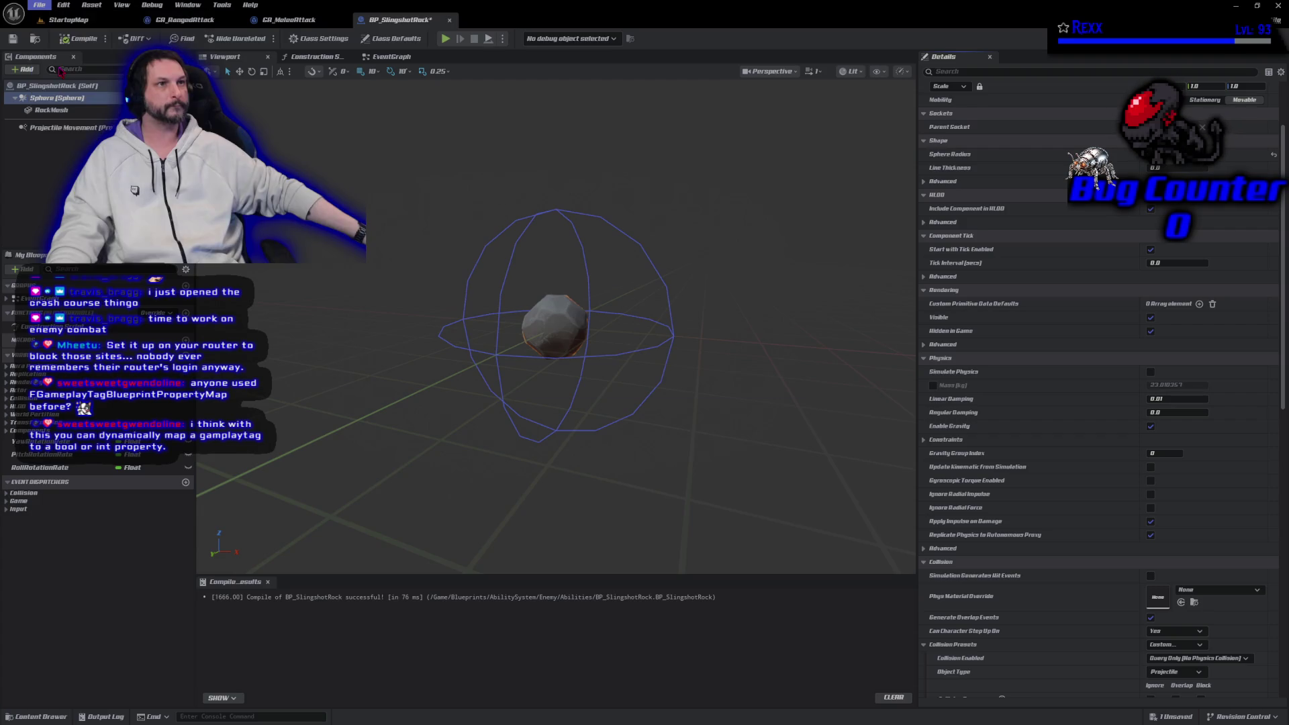